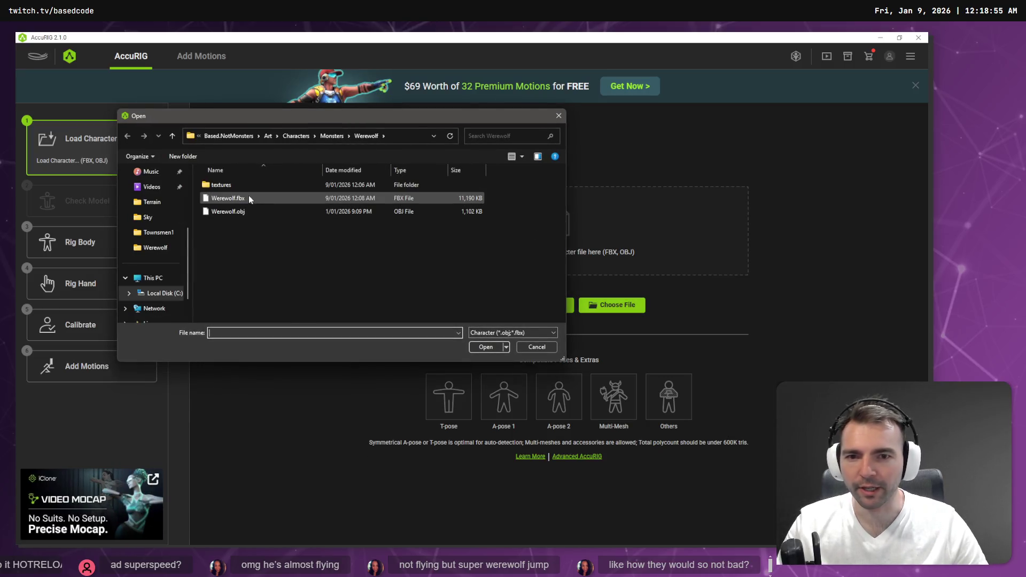
Step: Load Cyclops.fbx from the Monsters/Cyclops folder and begin the Rig Body step
left_click(331, 137)
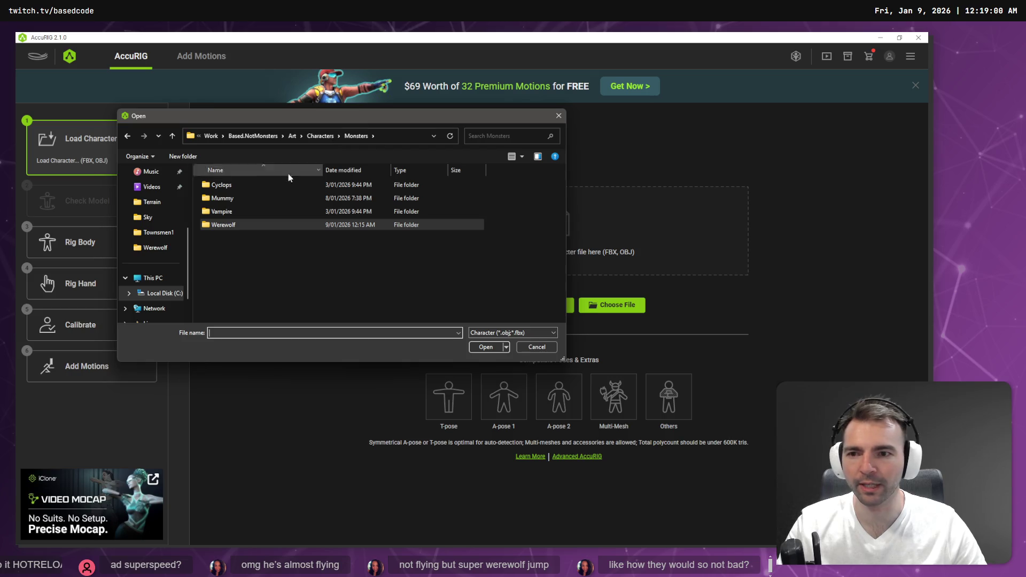
left_click(216, 187)
double_click(223, 185)
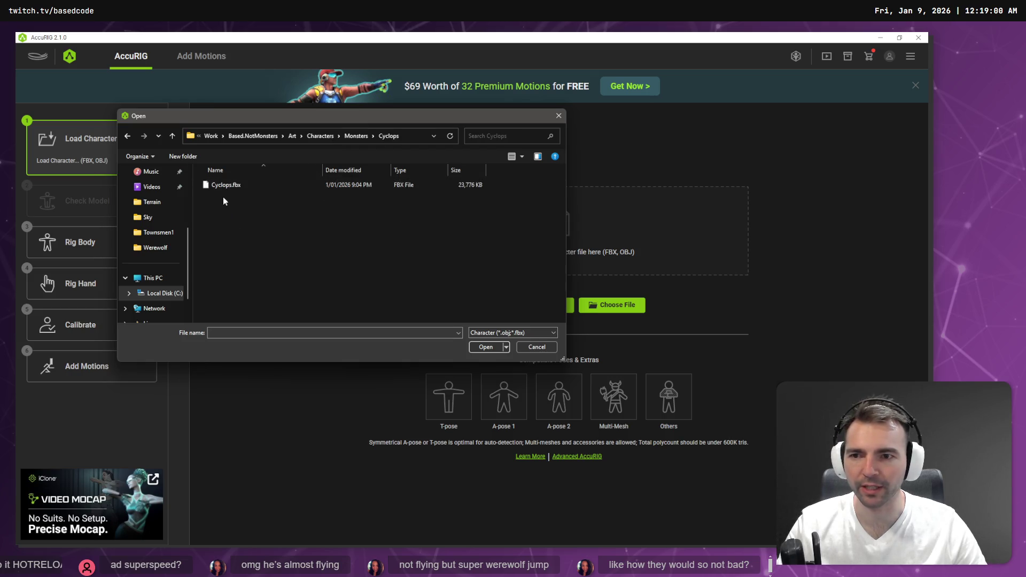
double_click(227, 183)
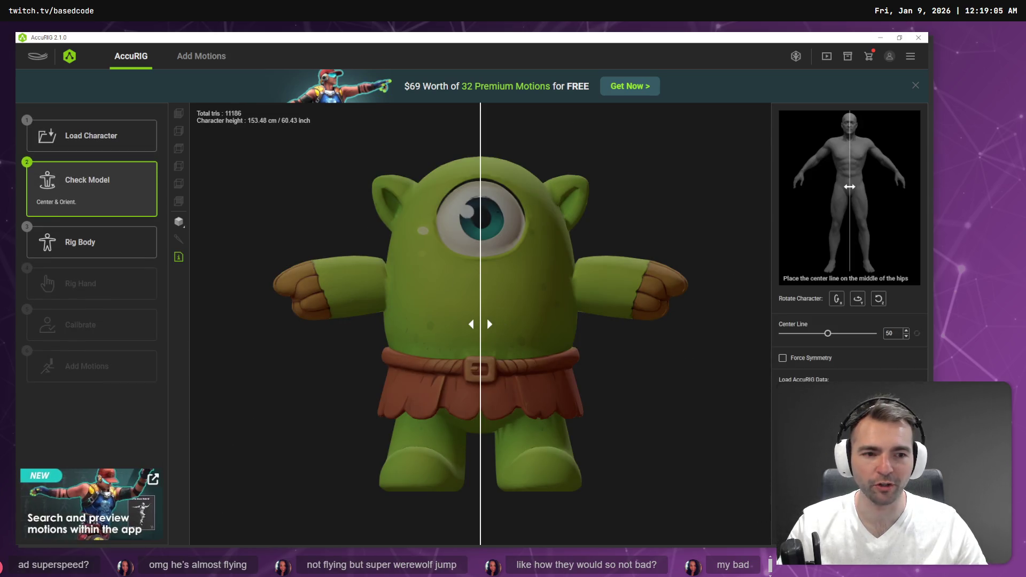
left_click(849, 529)
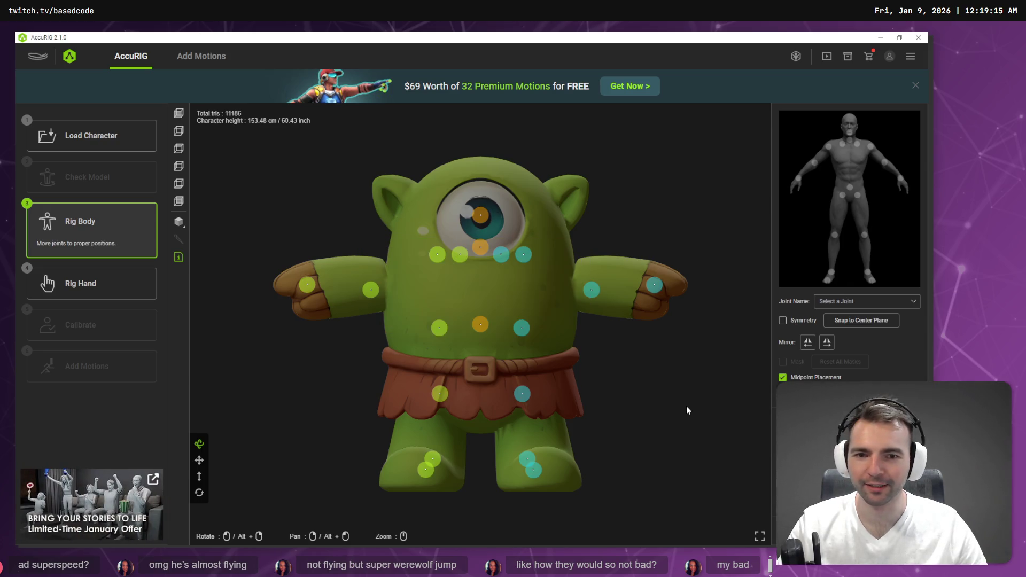
Step: With Symmetry on, place the knee and toe joints onto the cyclops's legs and feet
left_click(522, 400)
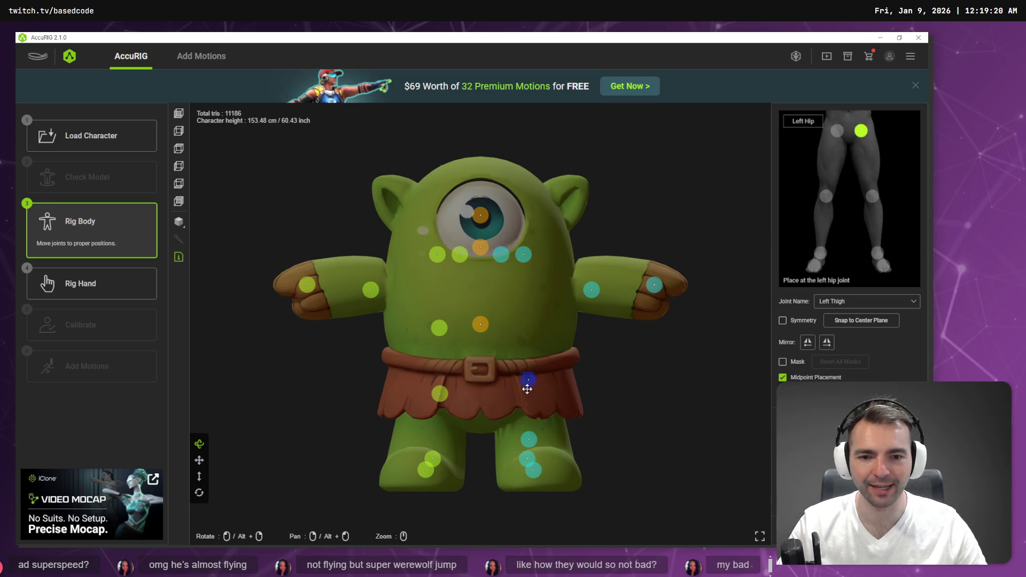
left_click_drag(440, 394, 427, 443)
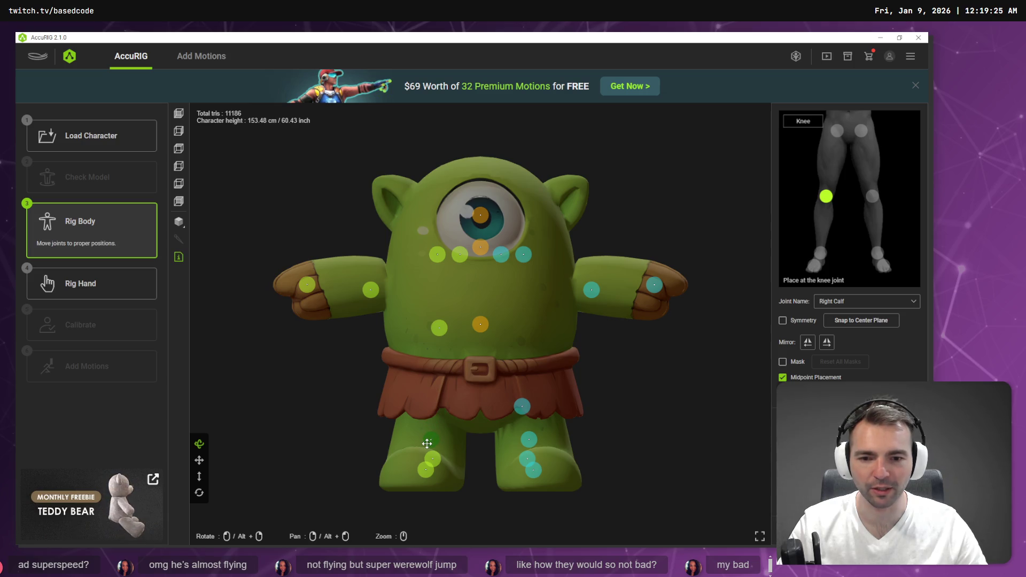
left_click(783, 320)
left_click(529, 440)
left_click_drag(427, 469, 410, 471)
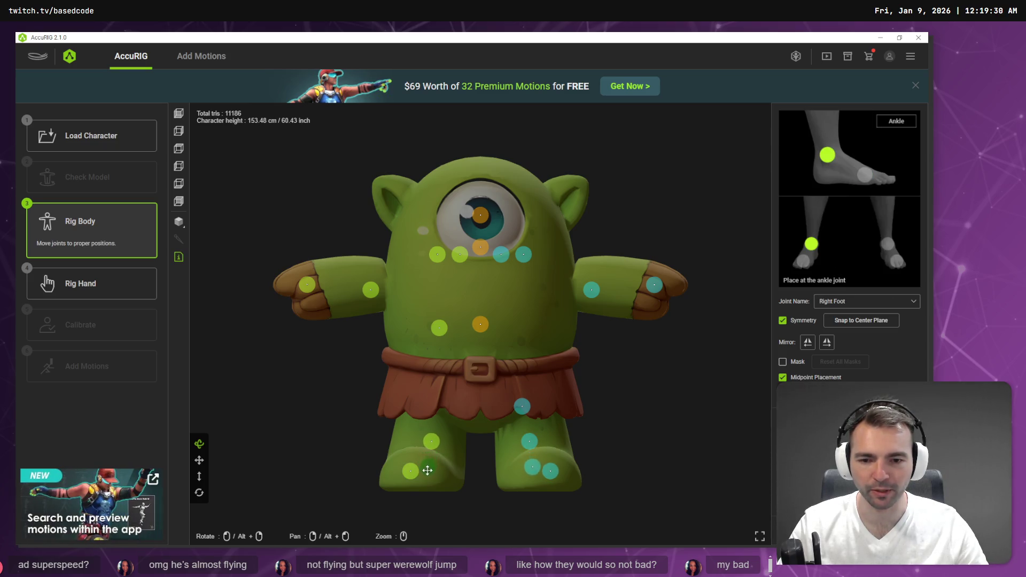
Step: Lower the hip, pelvis and wrist joints onto the belt and hands
left_click(439, 332)
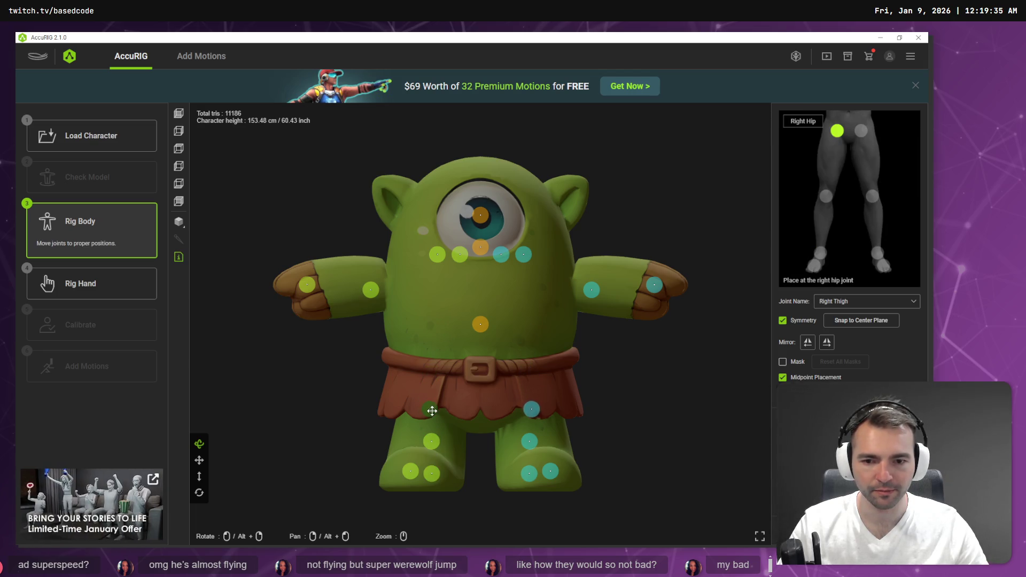
left_click_drag(483, 325, 491, 351)
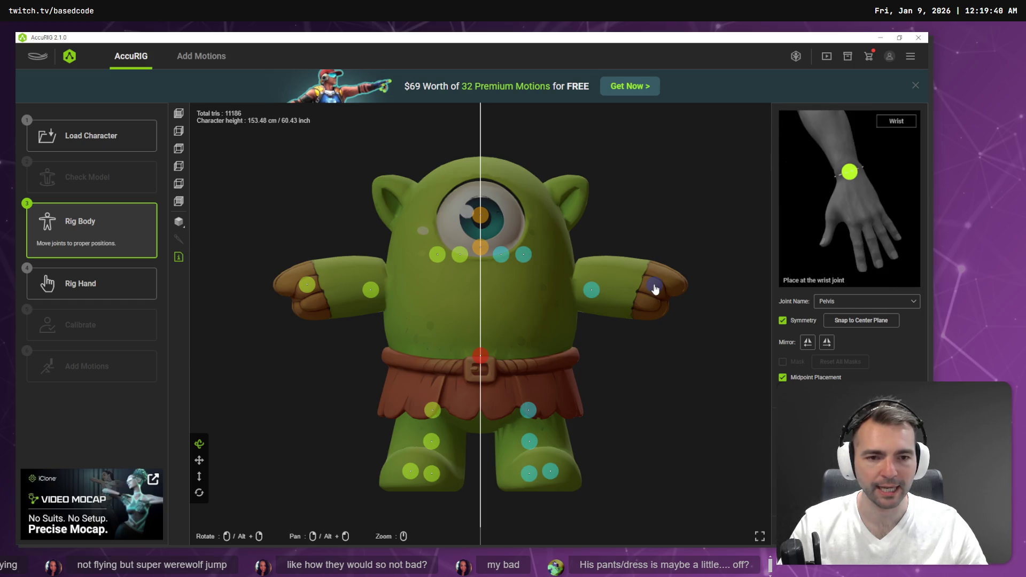
left_click_drag(656, 289, 659, 296)
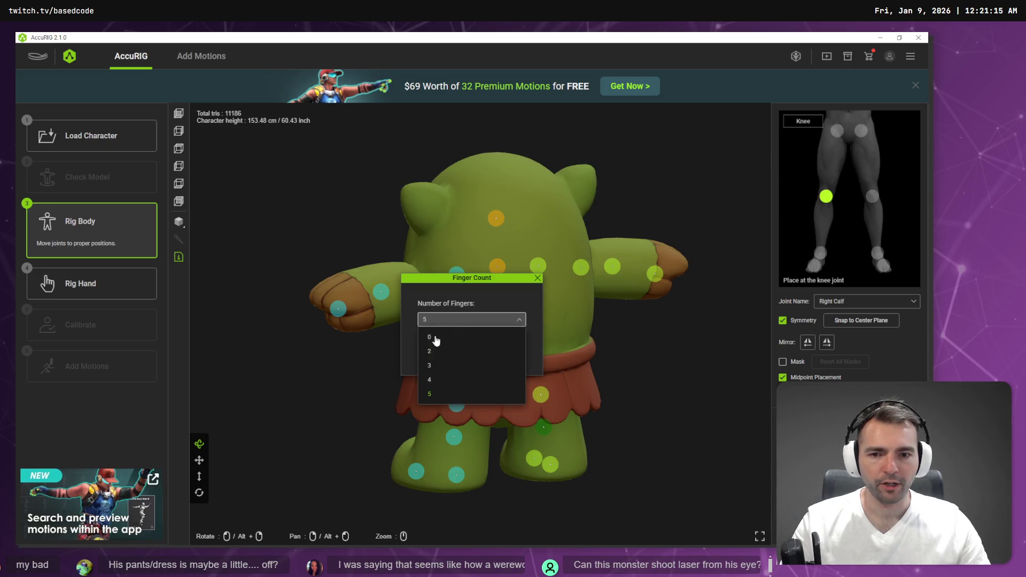
Step: Confirm the finger count to generate the cyclops rig and open Calibrate
left_click(463, 349)
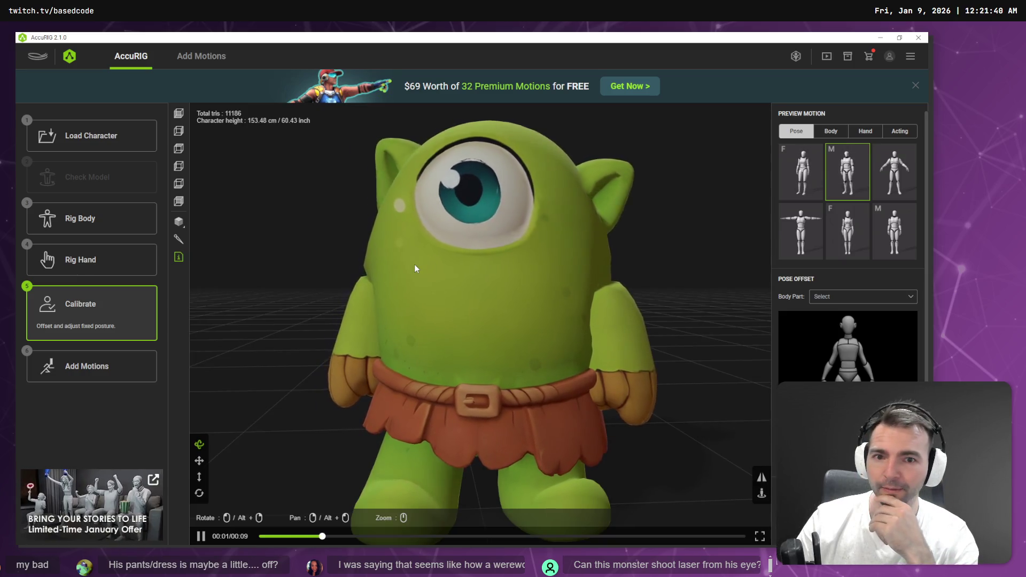
scroll(414, 268, "down", 5)
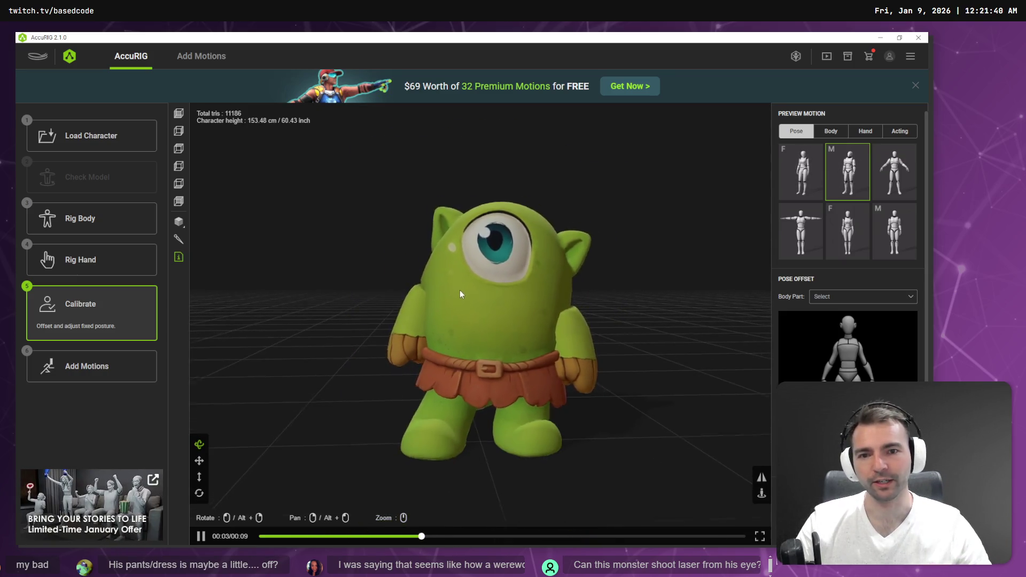
mouse_move(472, 328)
left_mouse_down()
mouse_move(513, 326)
mouse_move(398, 319)
left_mouse_up()
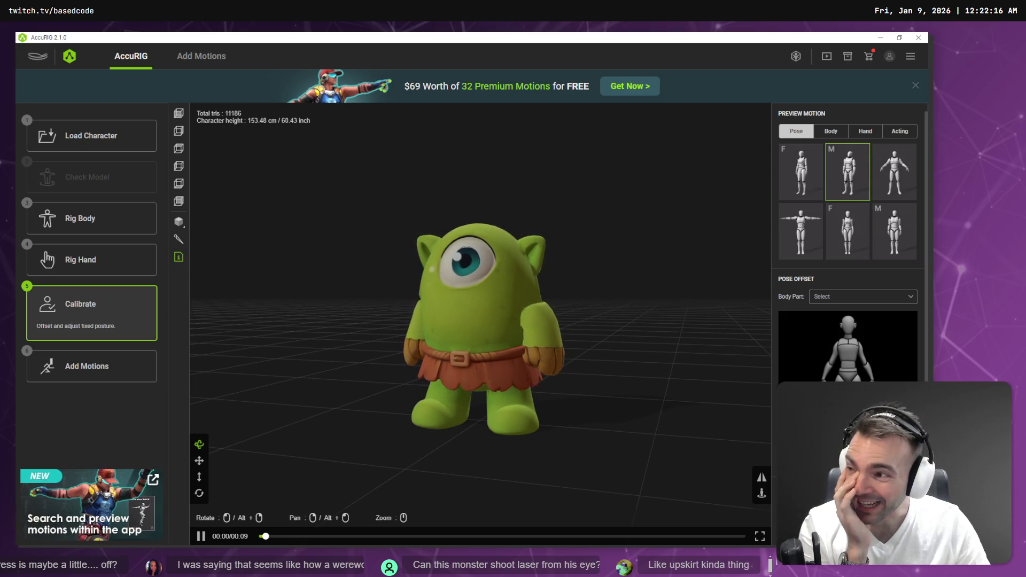
mouse_move(347, 373)
left_mouse_down()
mouse_move(380, 323)
mouse_move(481, 348)
mouse_move(648, 351)
mouse_move(598, 381)
mouse_move(344, 378)
mouse_move(370, 382)
left_mouse_up()
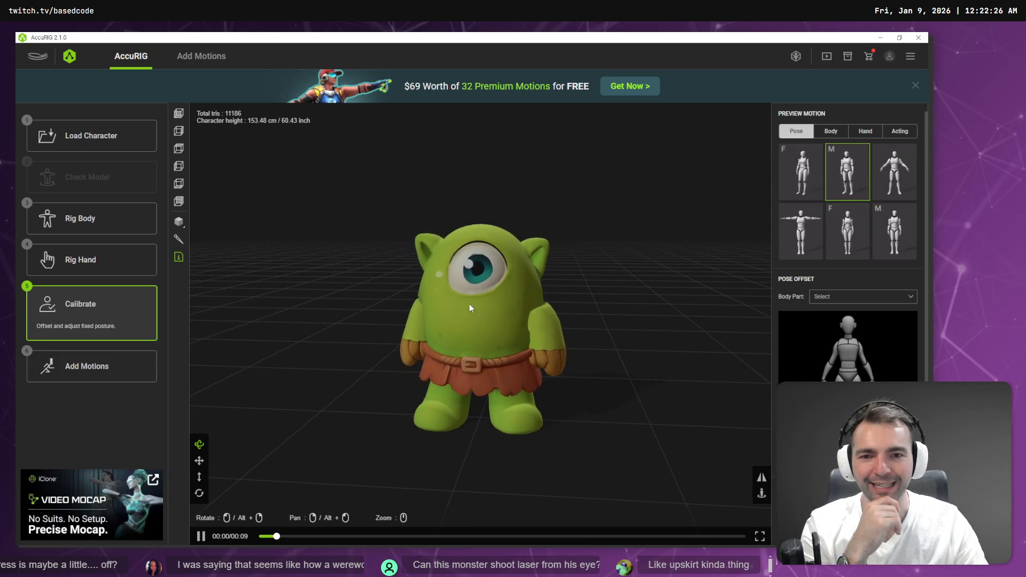
Step: From a front view, lower the cyclops's neck joint and recalibrate the rig
left_click(142, 219)
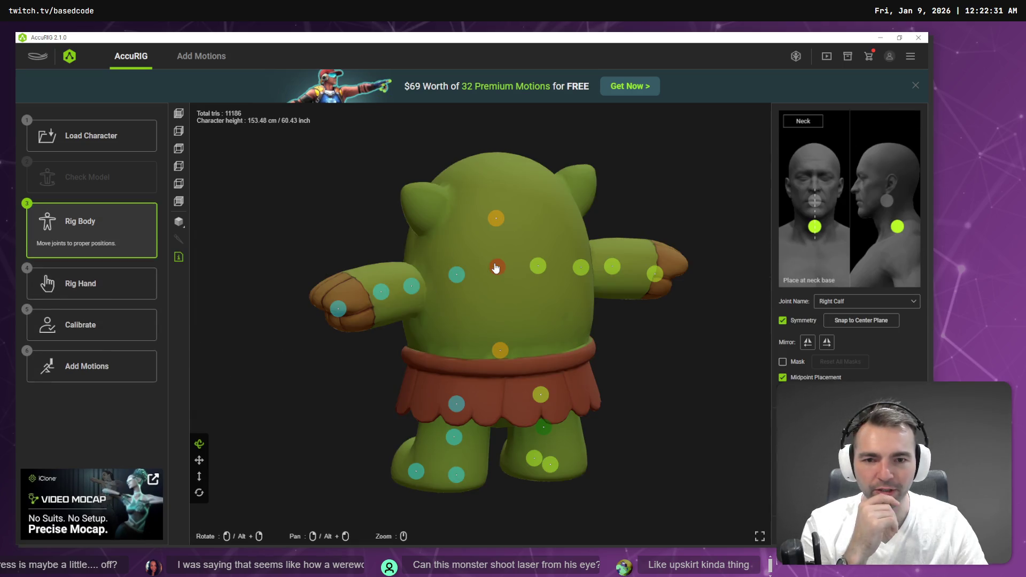
left_click_drag(424, 296, 264, 307)
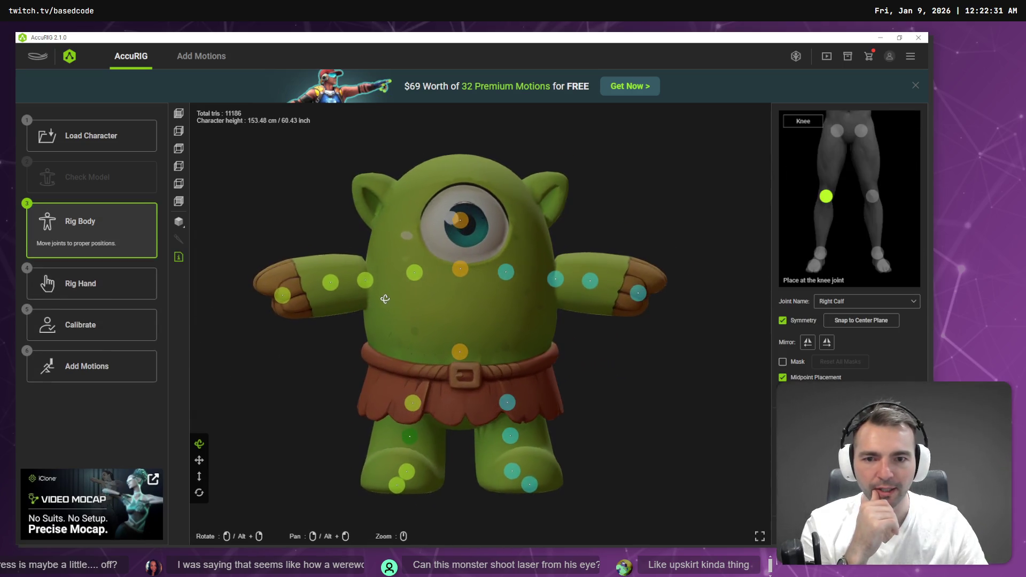
left_click_drag(461, 269, 466, 279)
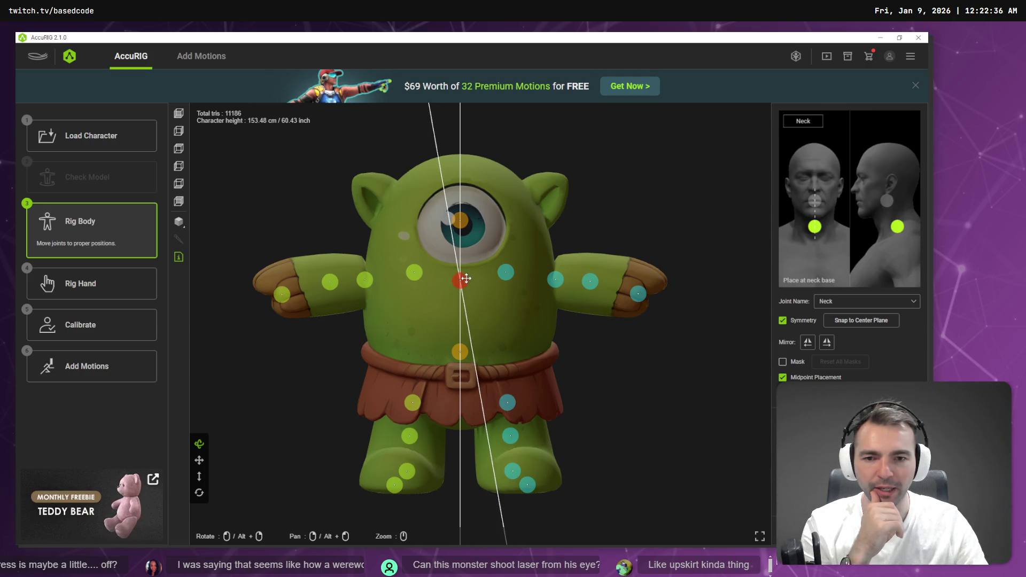
left_click(77, 323)
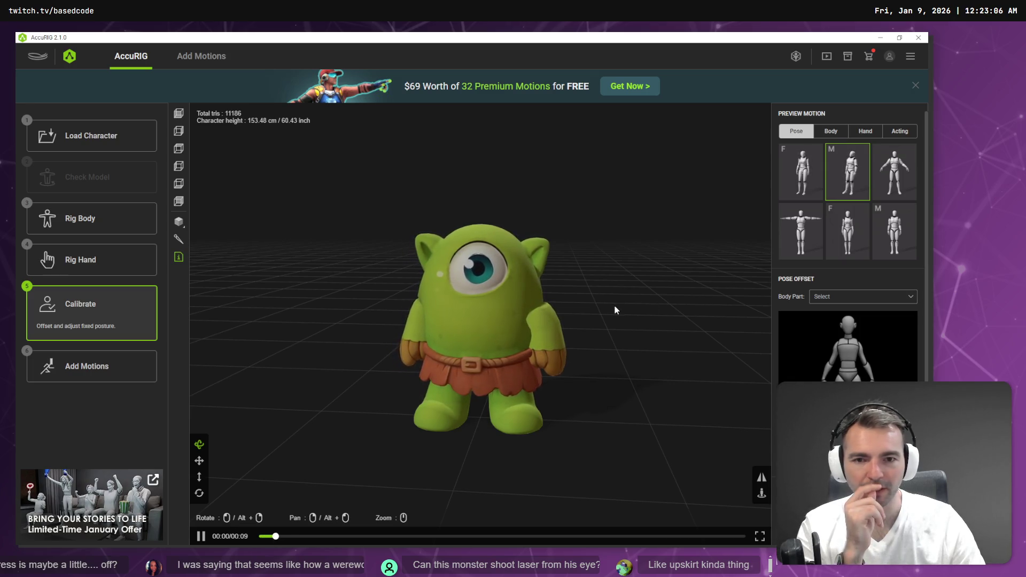
Step: Orbit around the calibrated cyclops, then return to the Rig Body joint markers
mouse_move(548, 348)
left_mouse_down()
mouse_move(672, 365)
mouse_move(426, 354)
mouse_move(547, 339)
left_mouse_up()
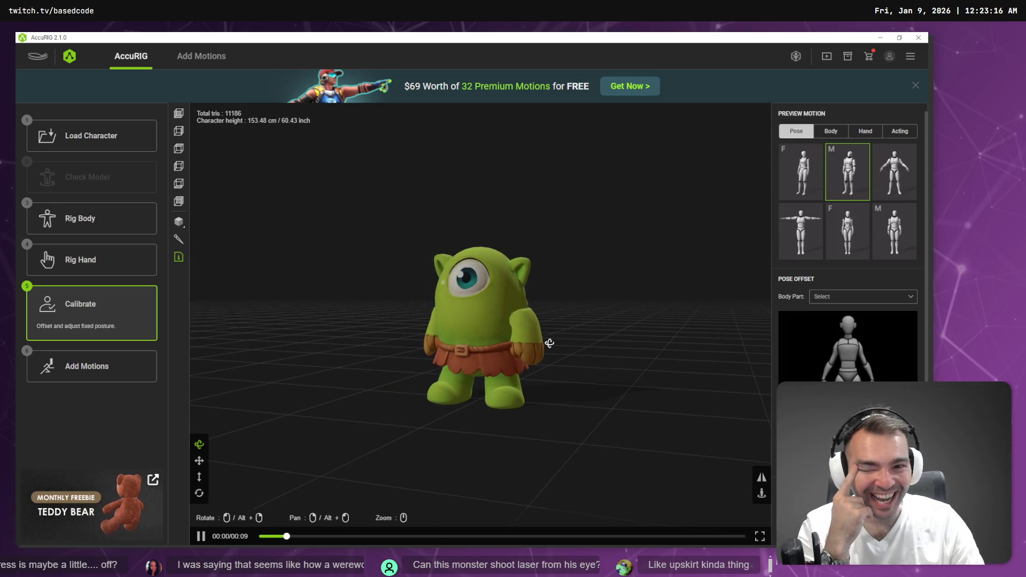
left_click_drag(549, 343, 577, 344)
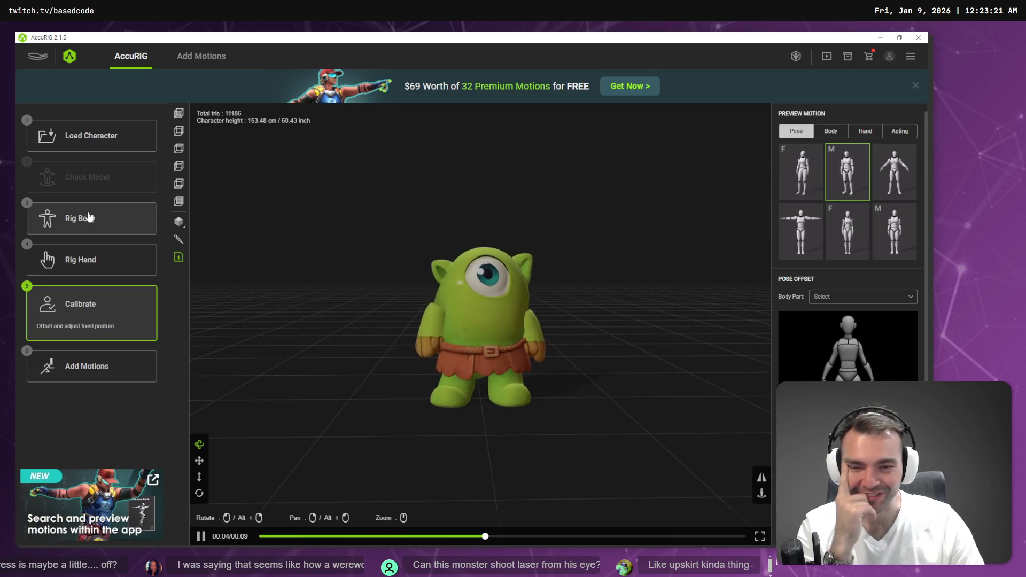
left_click(85, 218)
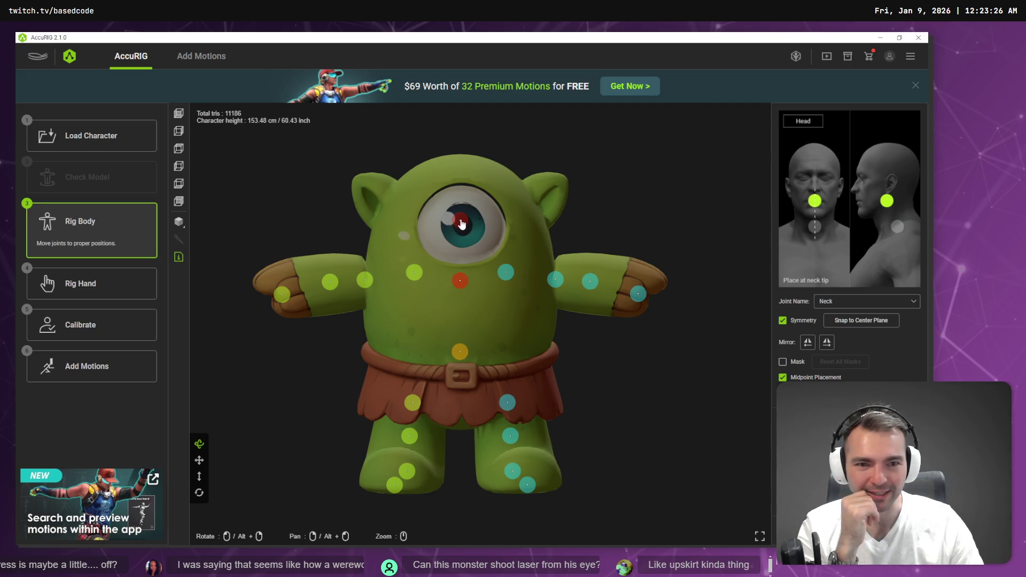
Step: Lower the head joint and both clavicle joints slightly, then rebuild the rig at Calibrate
left_click_drag(460, 219, 464, 240)
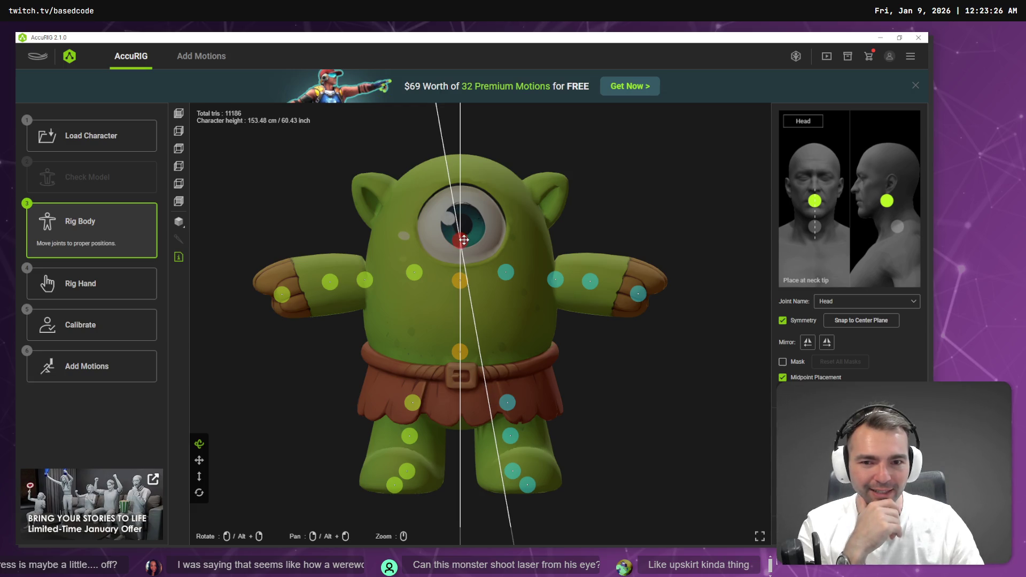
left_click(459, 283)
left_click(507, 272)
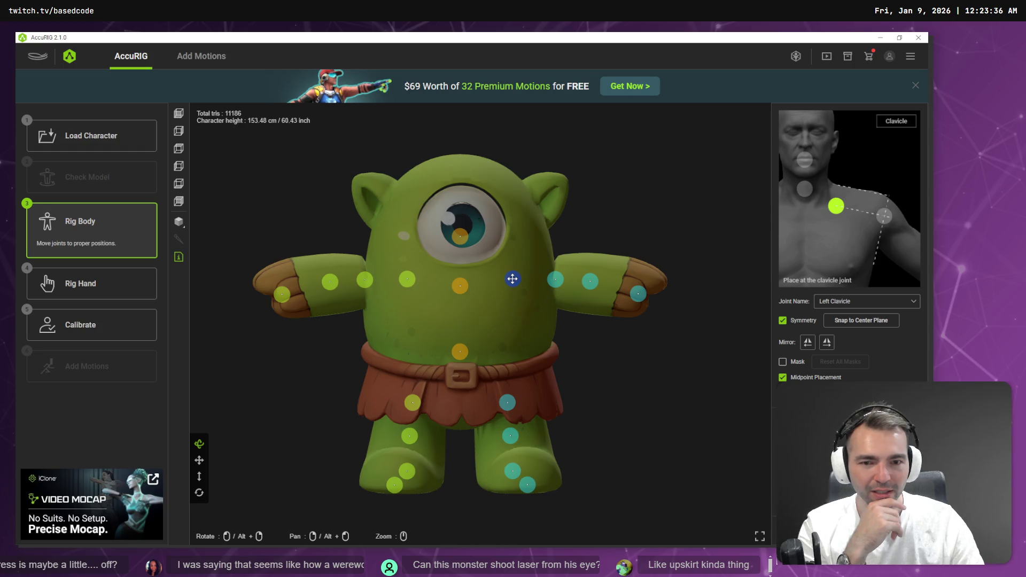
left_click_drag(513, 279, 513, 282)
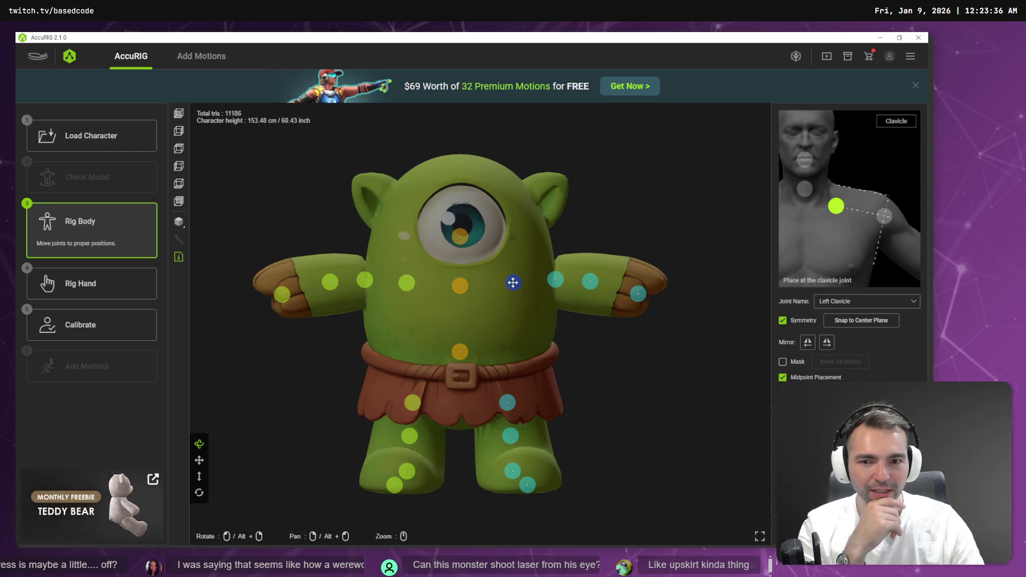
left_click(98, 321)
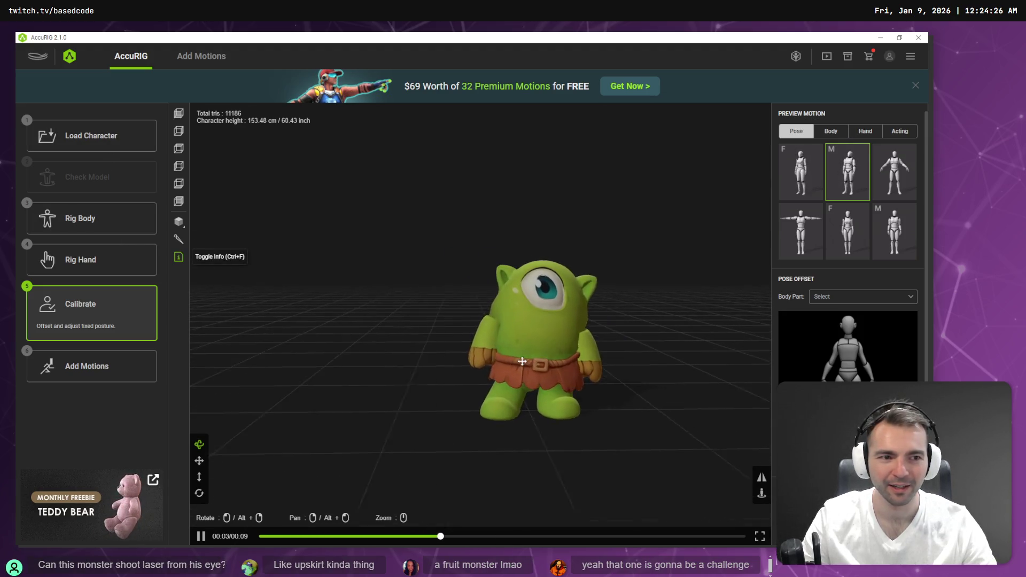
left_click(801, 172)
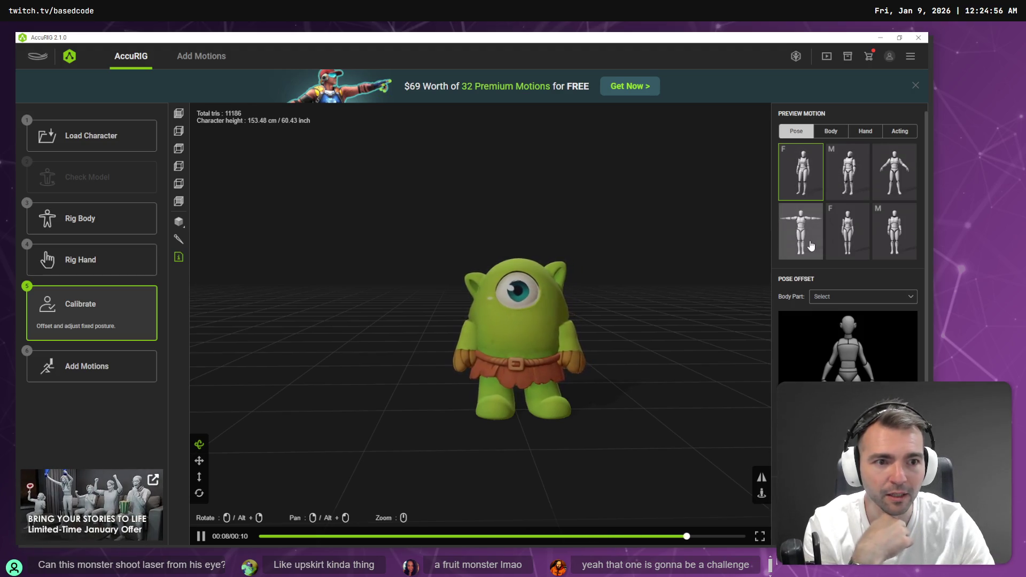
left_click(849, 245)
left_click(889, 246)
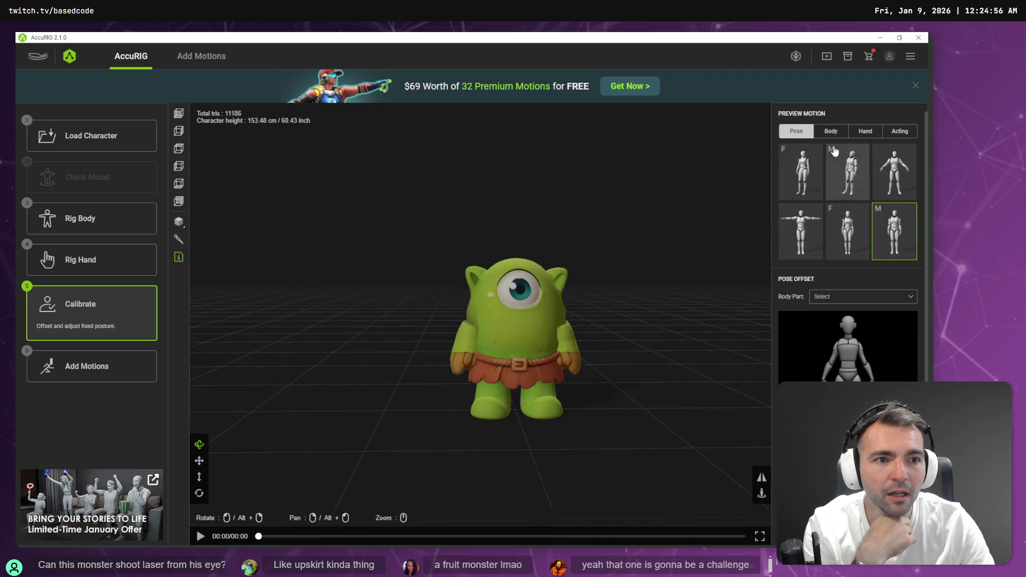
left_click(831, 132)
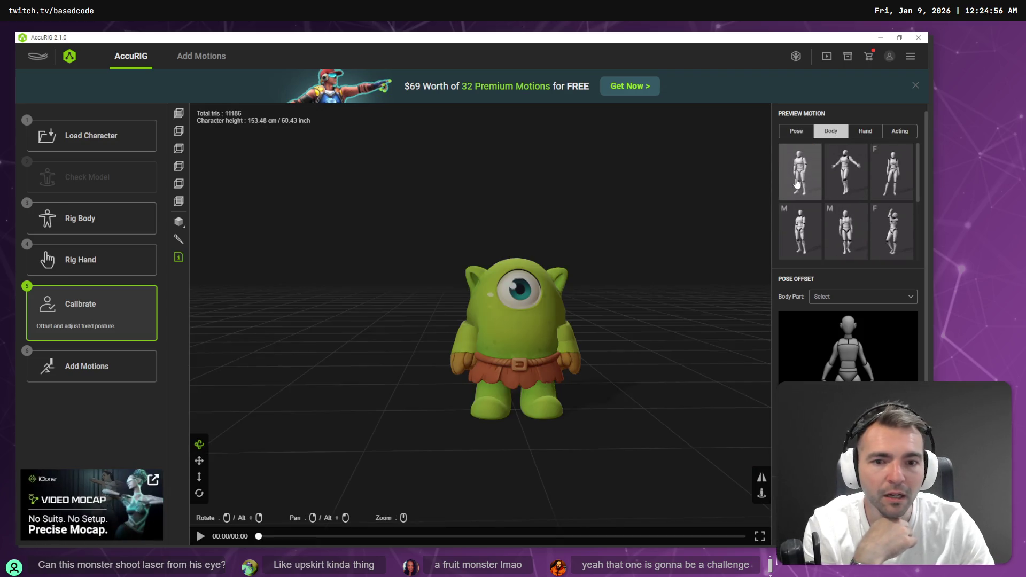
left_click(796, 183)
mouse_move(561, 302)
left_mouse_down()
mouse_move(611, 303)
mouse_move(602, 327)
left_mouse_up()
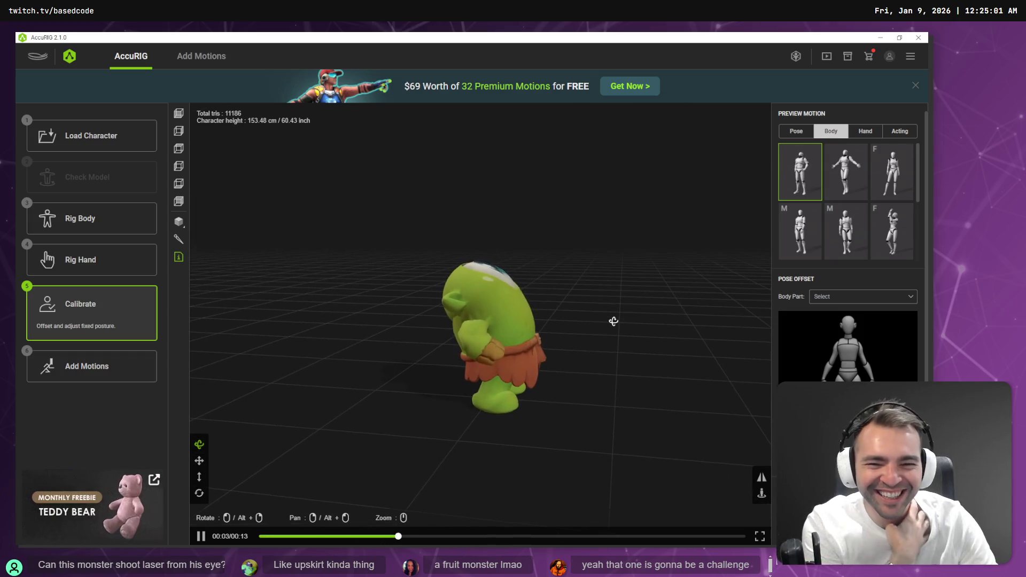
left_click_drag(520, 335, 596, 335)
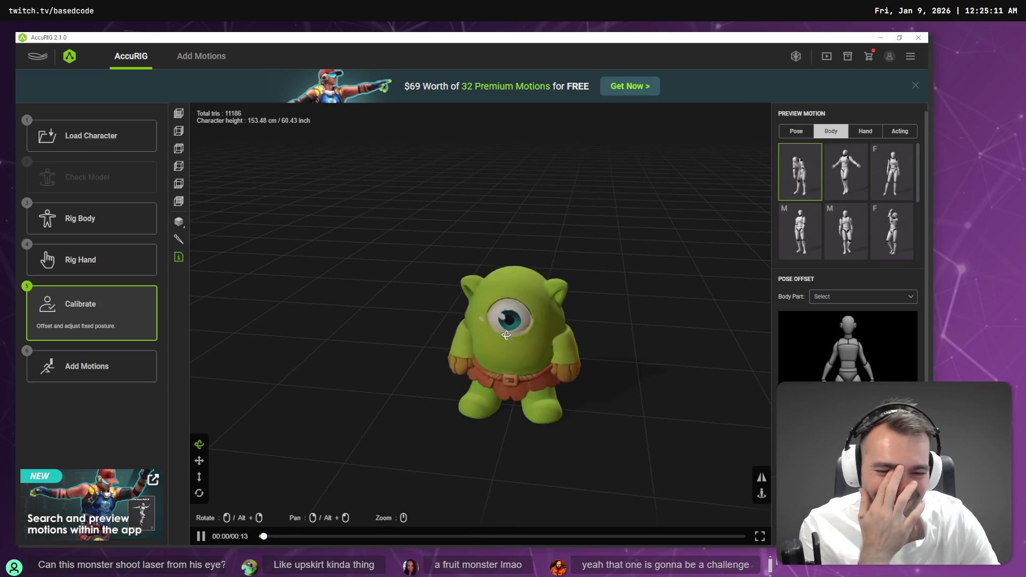
mouse_move(506, 335)
left_mouse_down()
mouse_move(565, 302)
mouse_move(809, 277)
left_mouse_up()
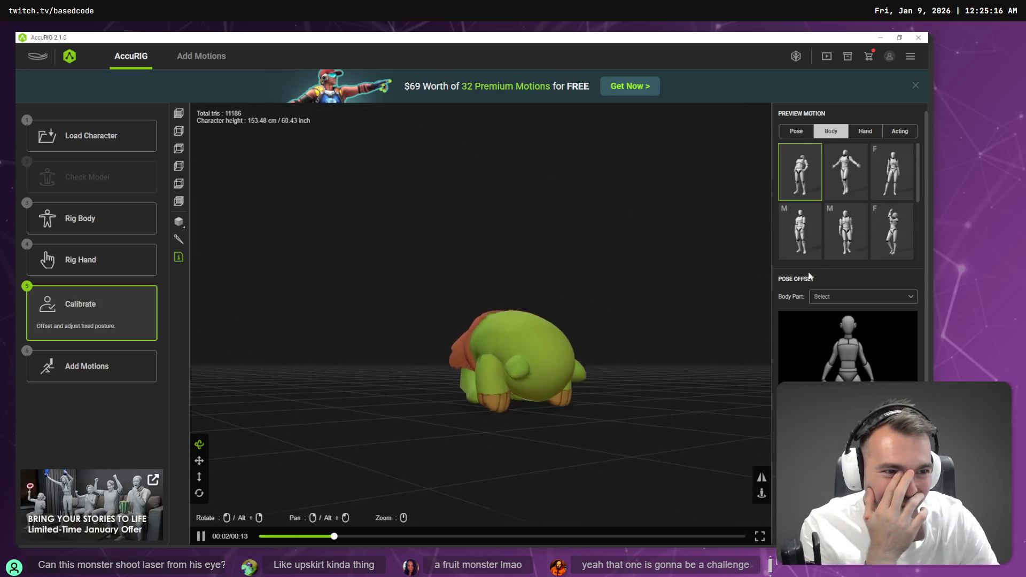
left_click(892, 231)
mouse_move(694, 323)
left_mouse_down()
mouse_move(584, 310)
mouse_move(657, 304)
left_mouse_up()
left_click(899, 186)
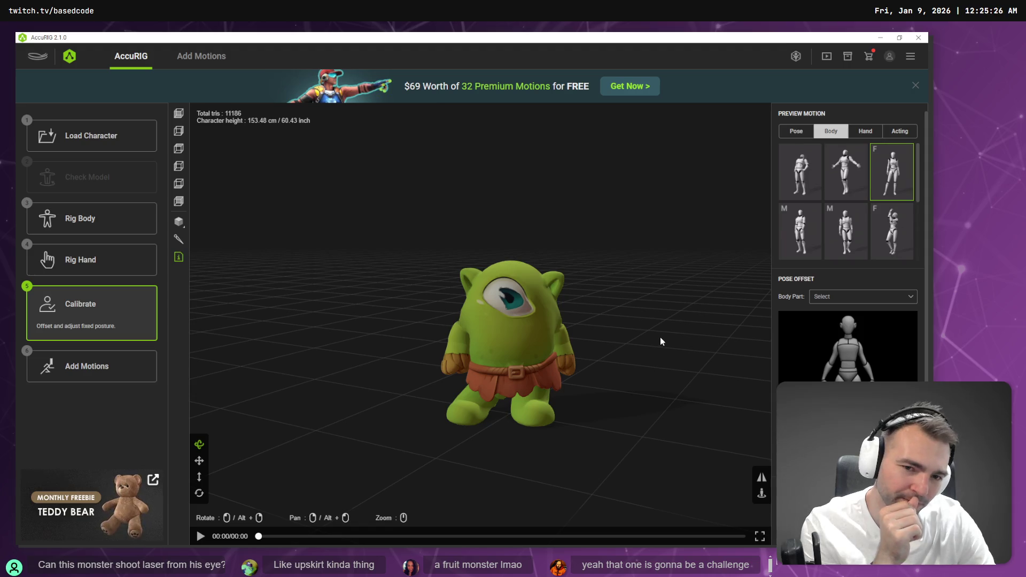
Step: Raise the cyclops's neck joint slightly and recalibrate the rig
left_click(93, 223)
left_click(458, 284)
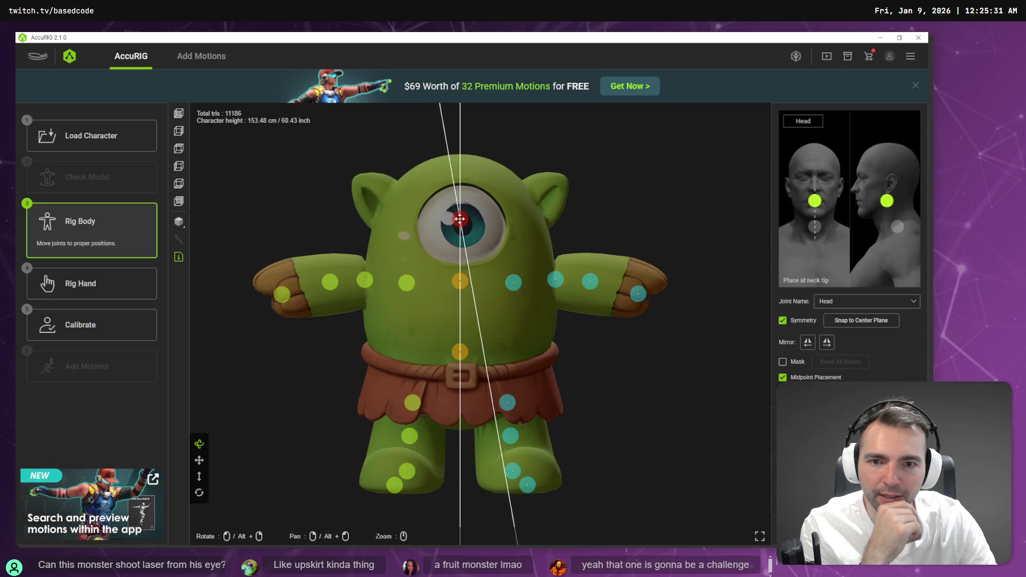
left_click_drag(463, 283, 462, 275)
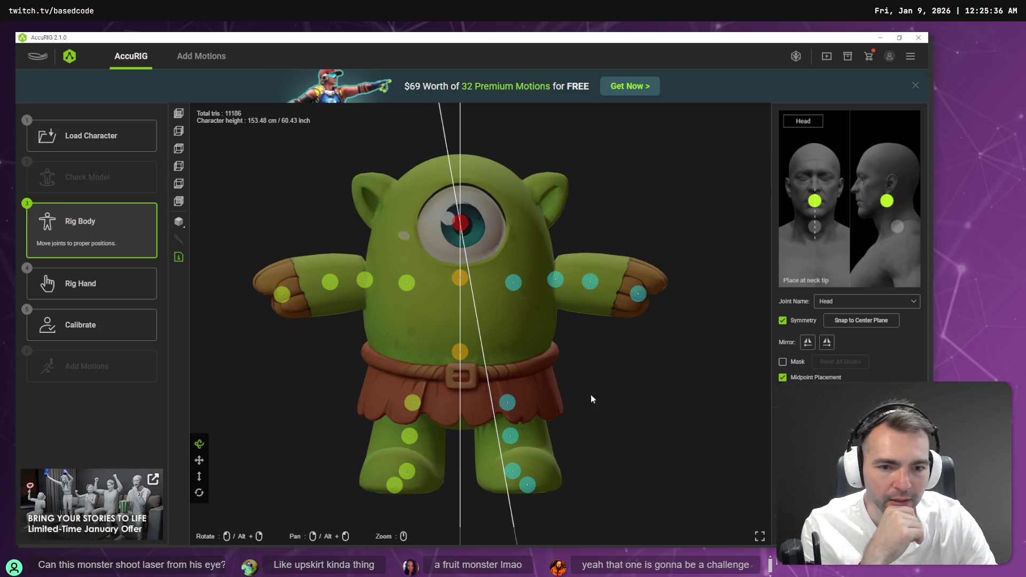
left_click(455, 275)
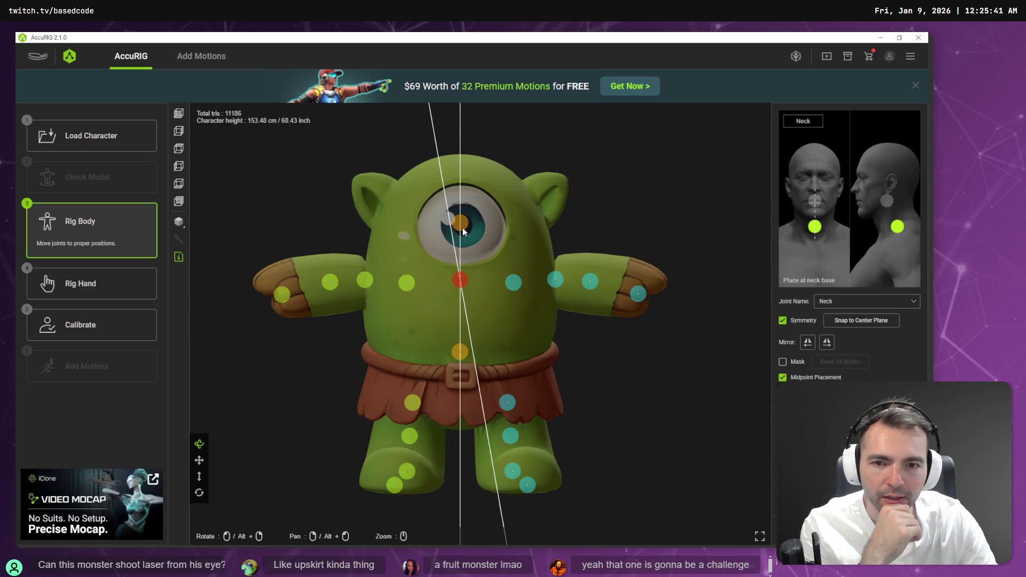
left_click(92, 323)
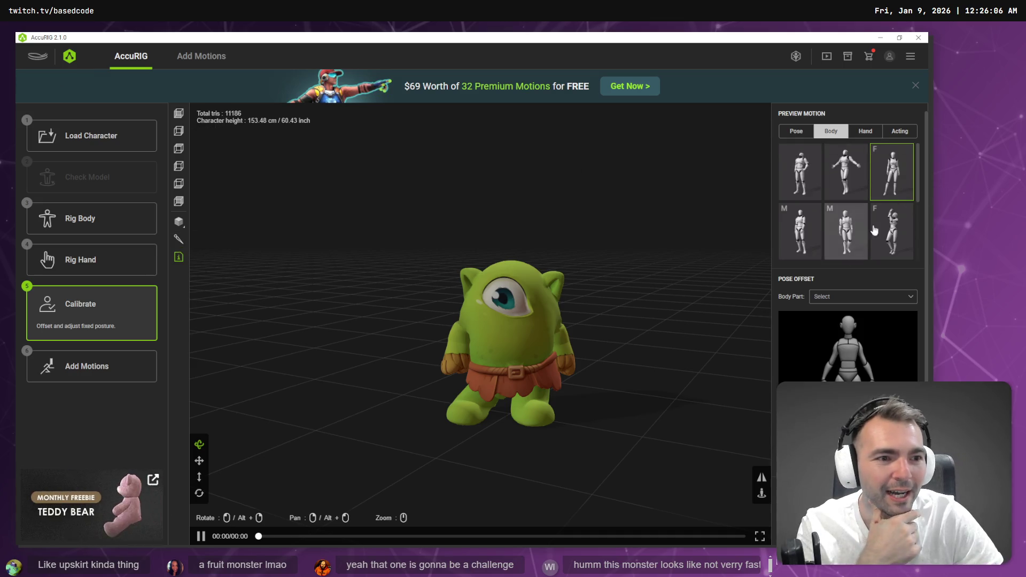
Step: Try six preview motions on the cyclops, then open the Add Motions library
left_click(892, 231)
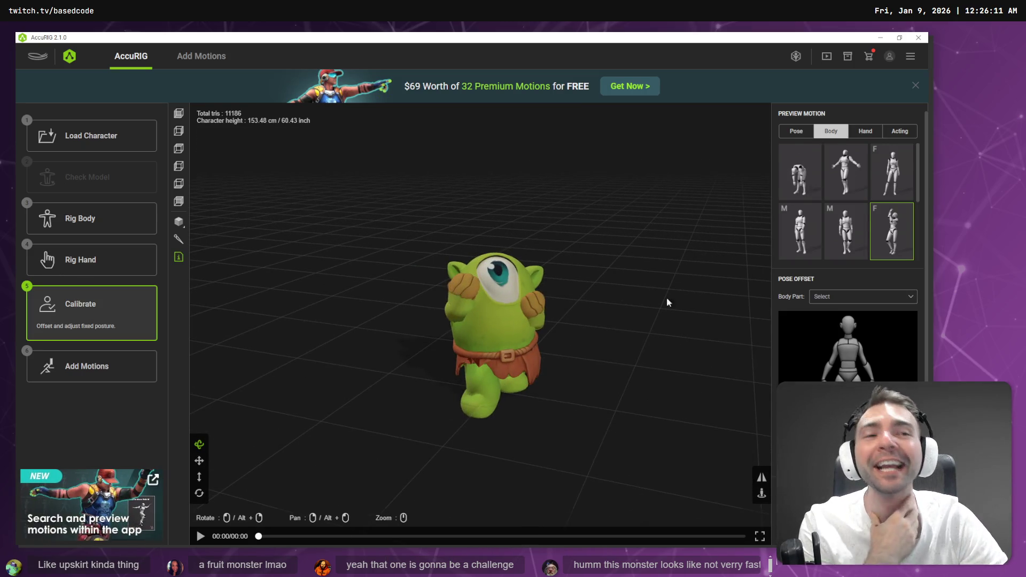
left_click(813, 232)
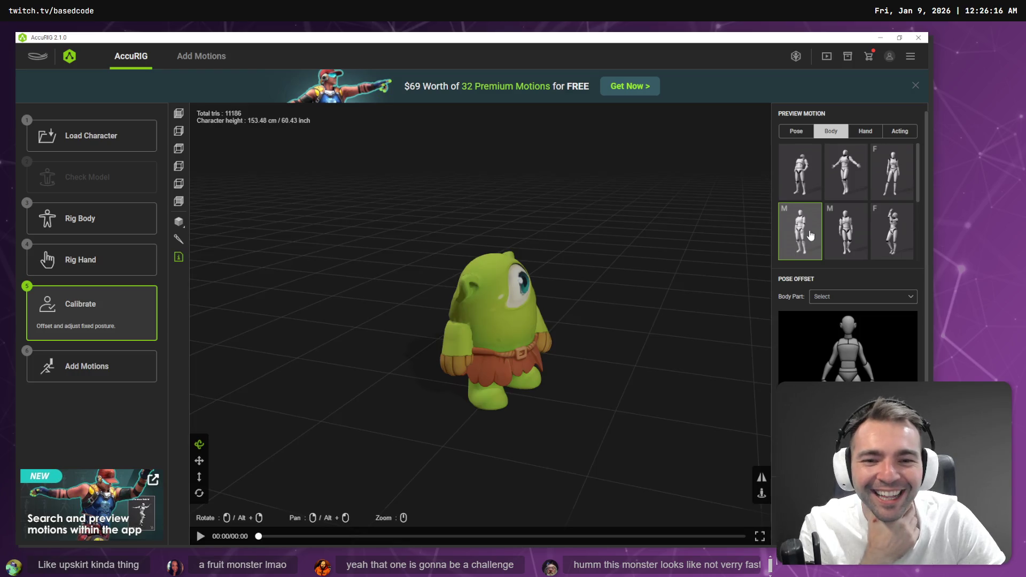
left_click(828, 236)
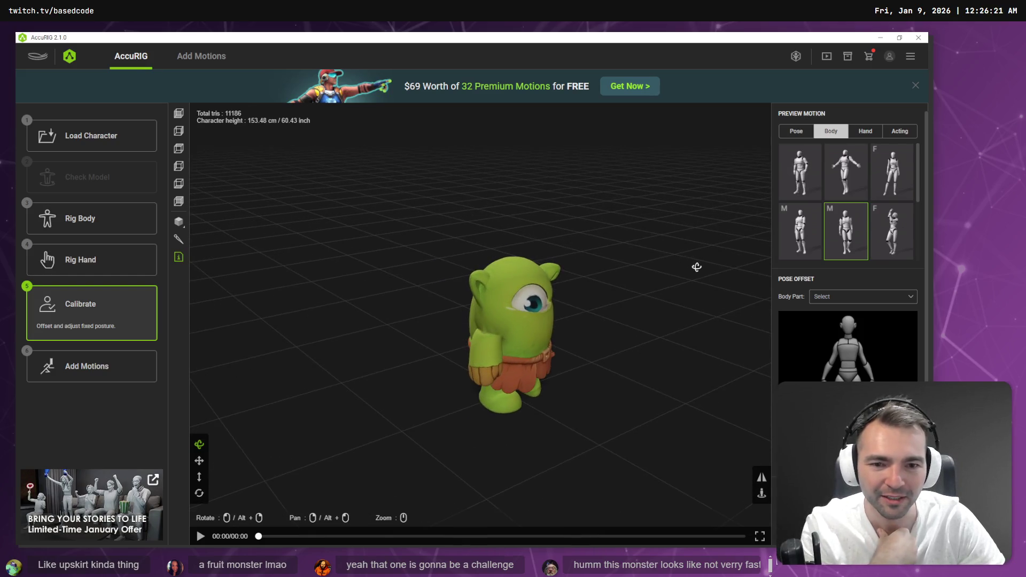
left_click(846, 171)
left_click(889, 187)
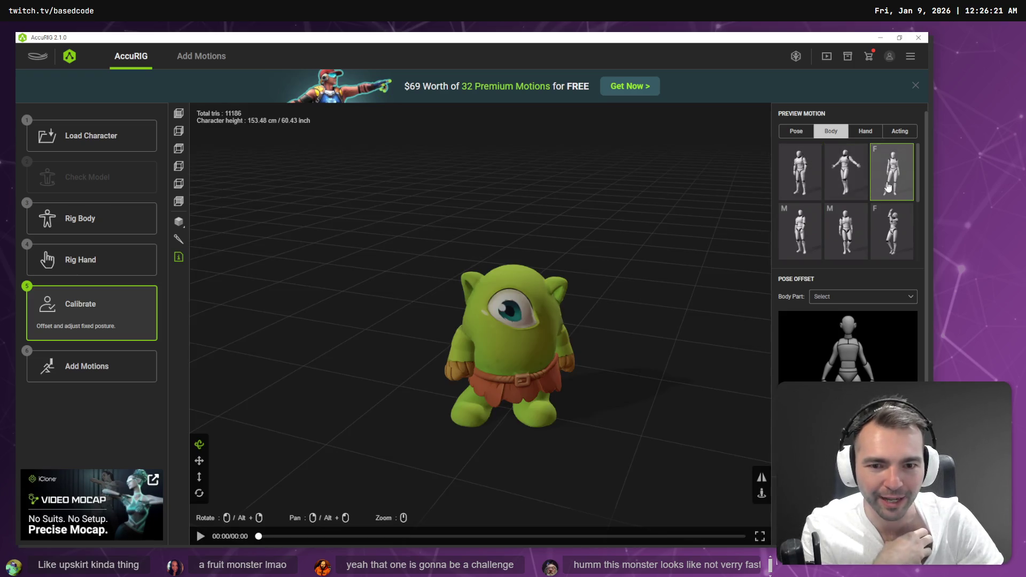
left_click(812, 168)
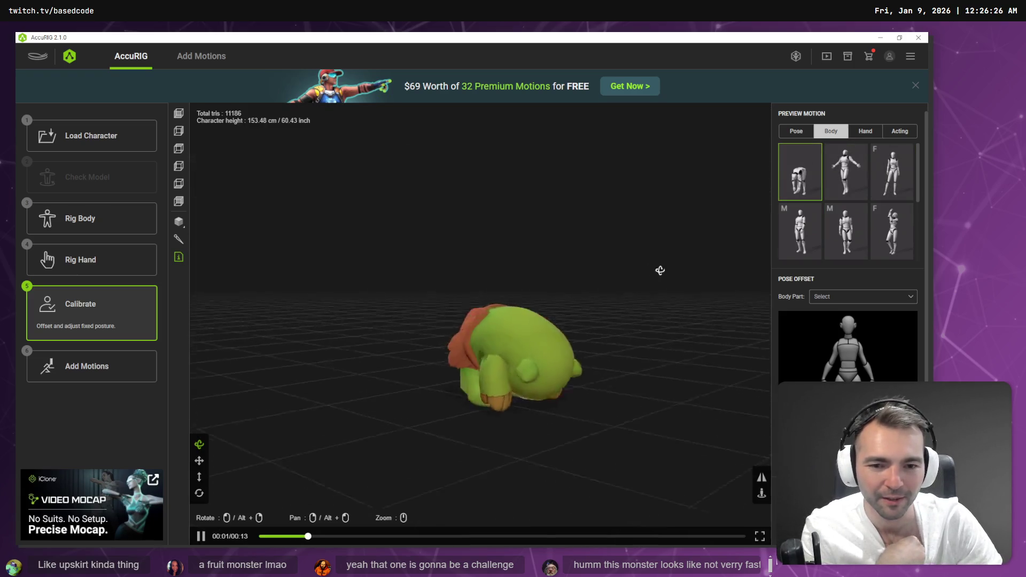
mouse_move(666, 268)
left_mouse_down()
mouse_move(562, 317)
mouse_move(661, 314)
mouse_move(657, 297)
left_mouse_up()
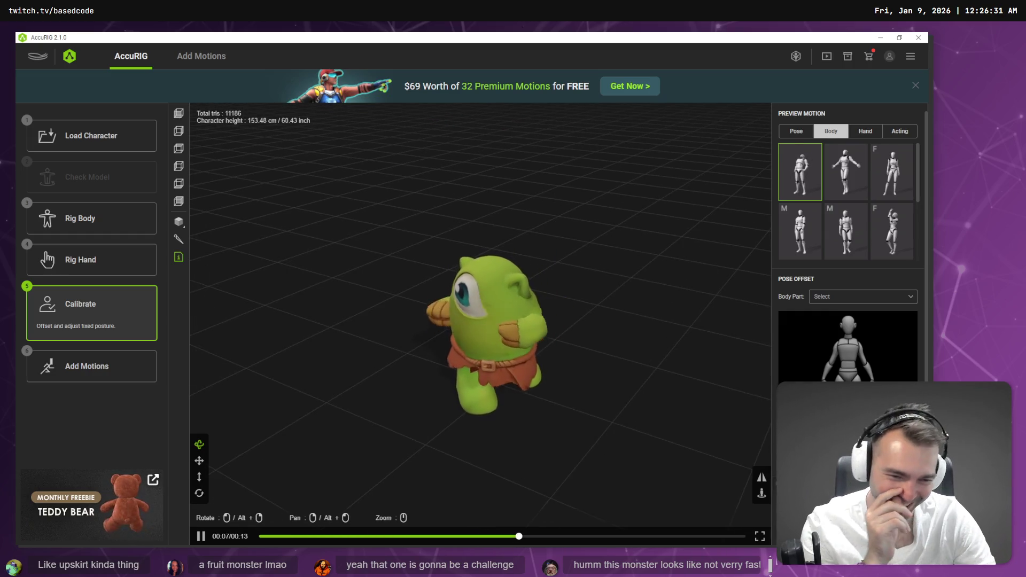
left_click(91, 367)
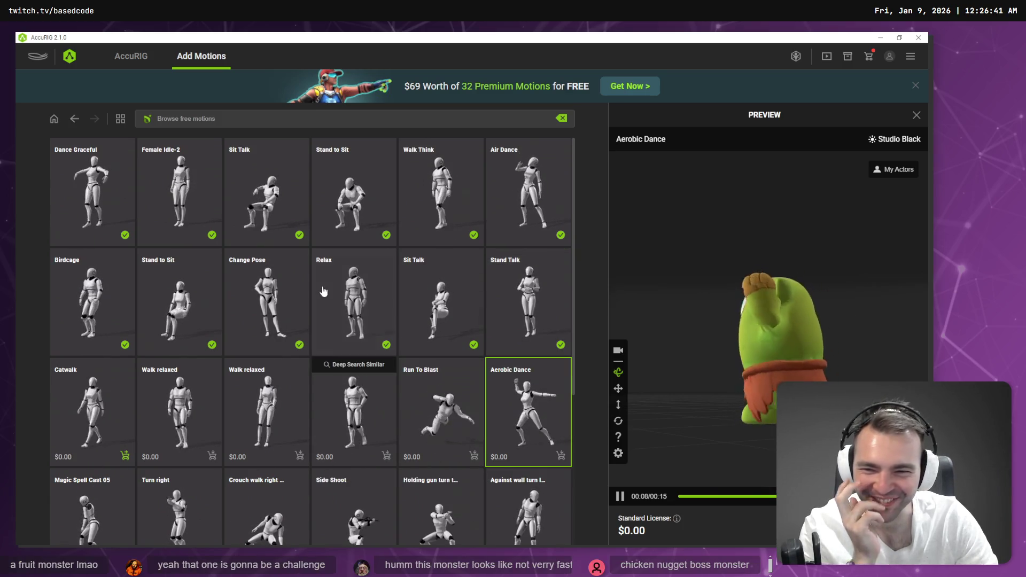
Step: Preview Sit Talk, then Walk relaxed on the cyclops, and bring up export options
left_click(447, 303)
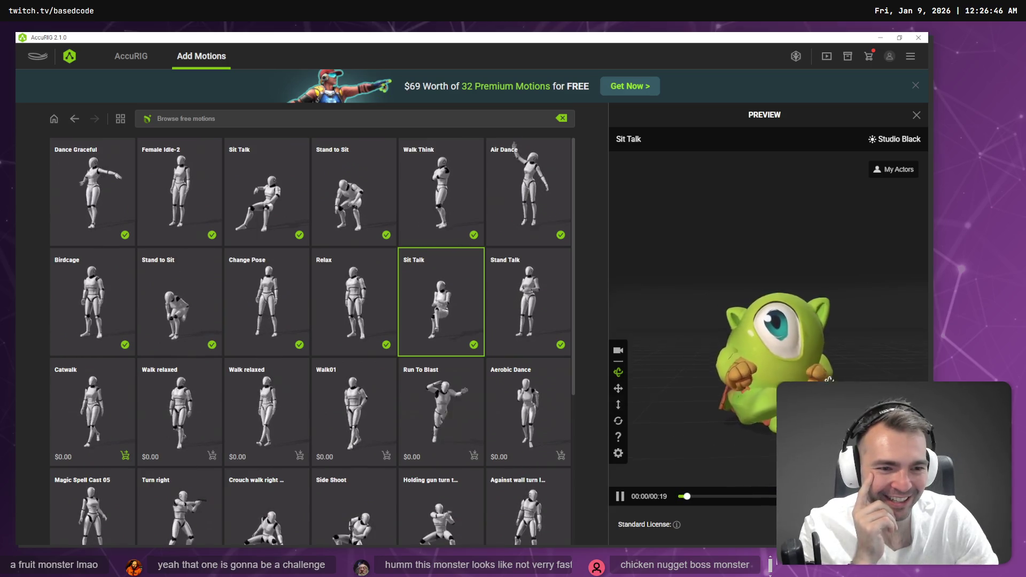
scroll(439, 410, "down", 3)
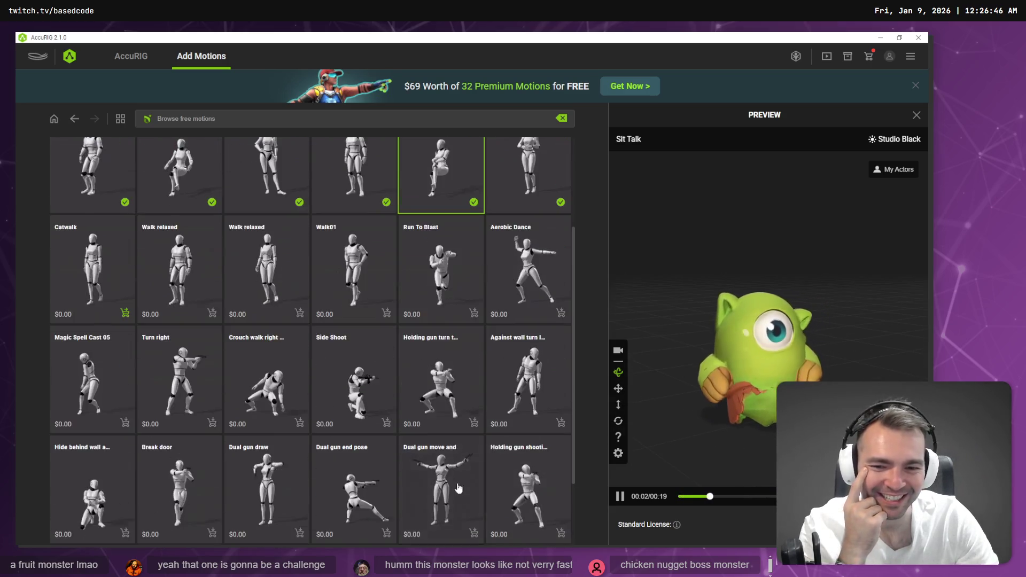
left_click(179, 268)
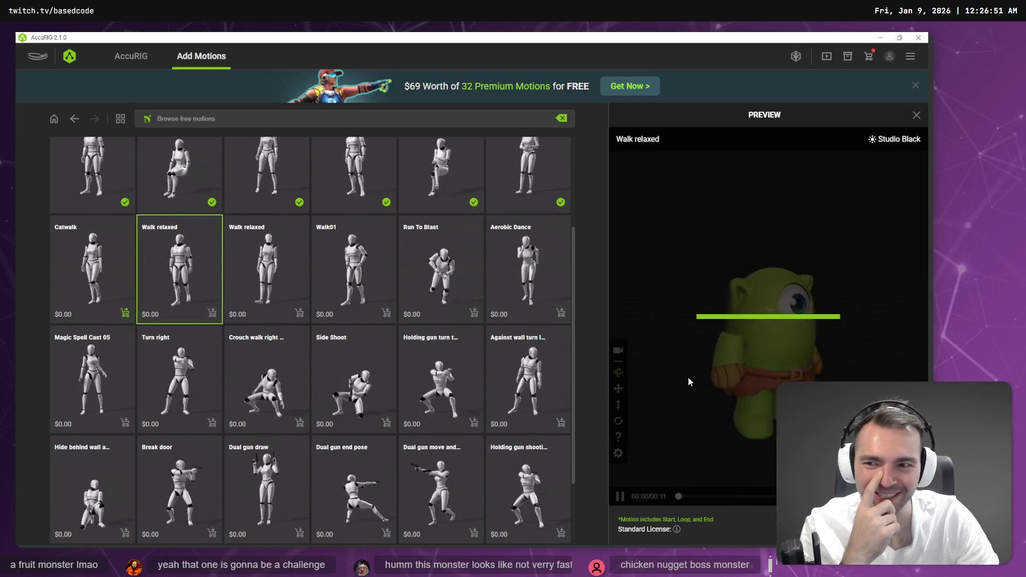
left_click_drag(696, 385, 754, 395)
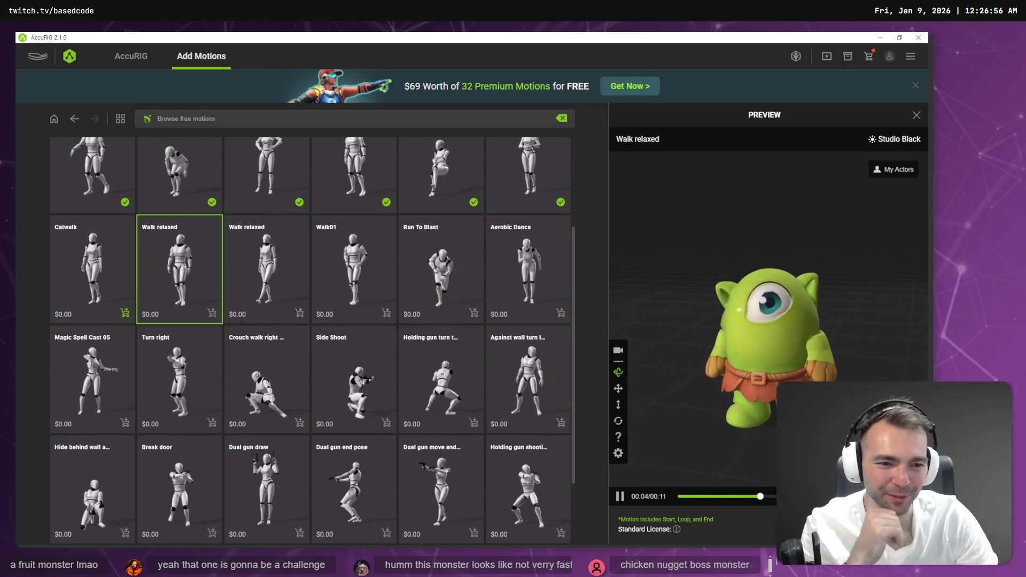
left_click(474, 312)
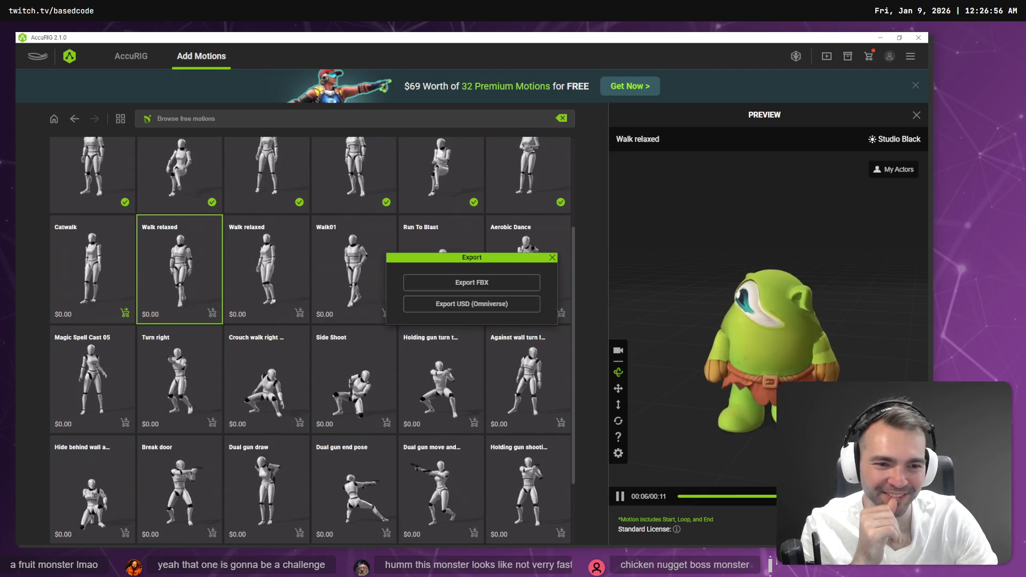
Step: Export the Walk relaxed cyclops as FBX for Unity, overwriting Cyclops.fbx, then switch to the whiteboard
left_click(481, 283)
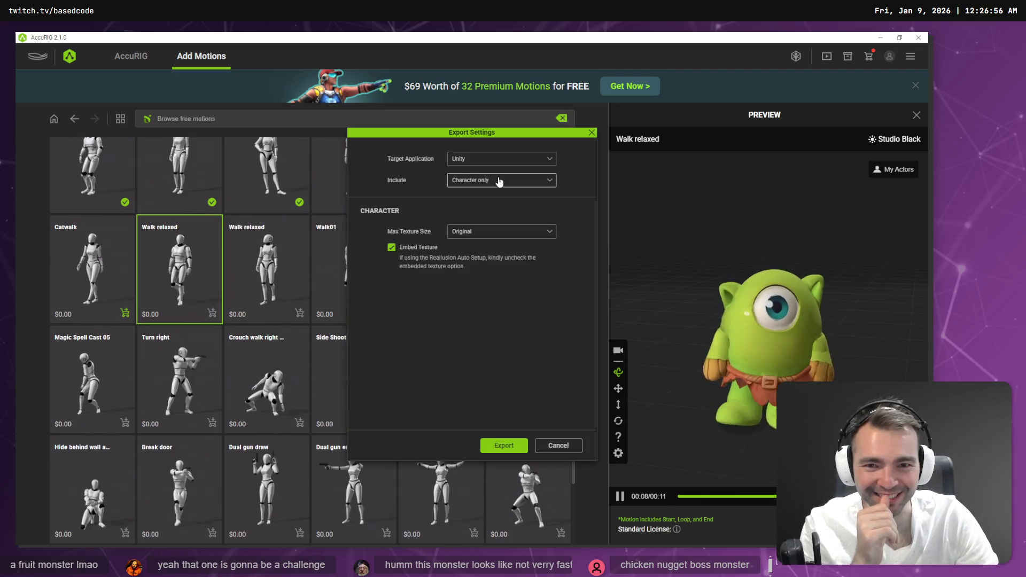
left_click(503, 446)
double_click(245, 197)
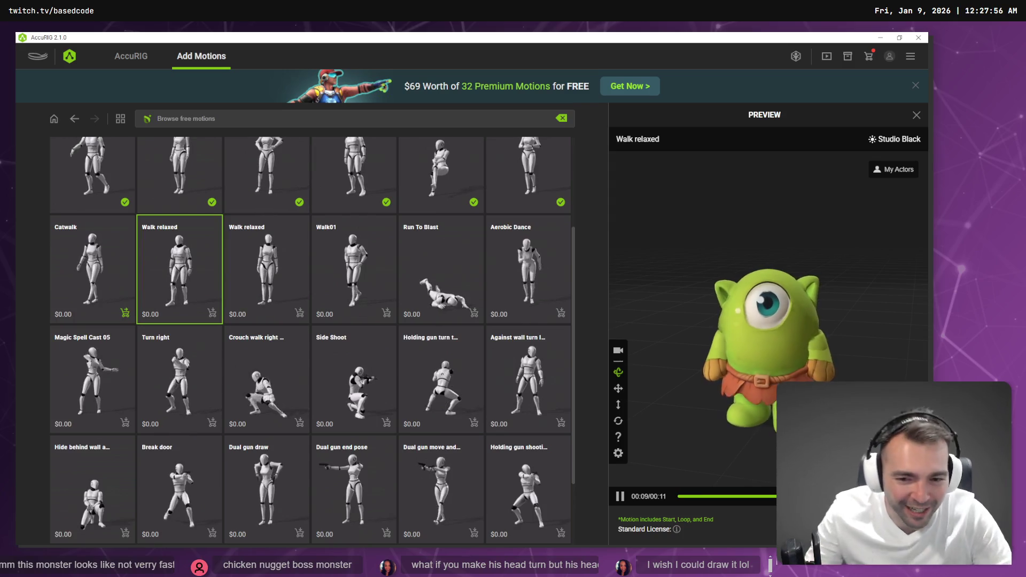
key("alt+Tab")
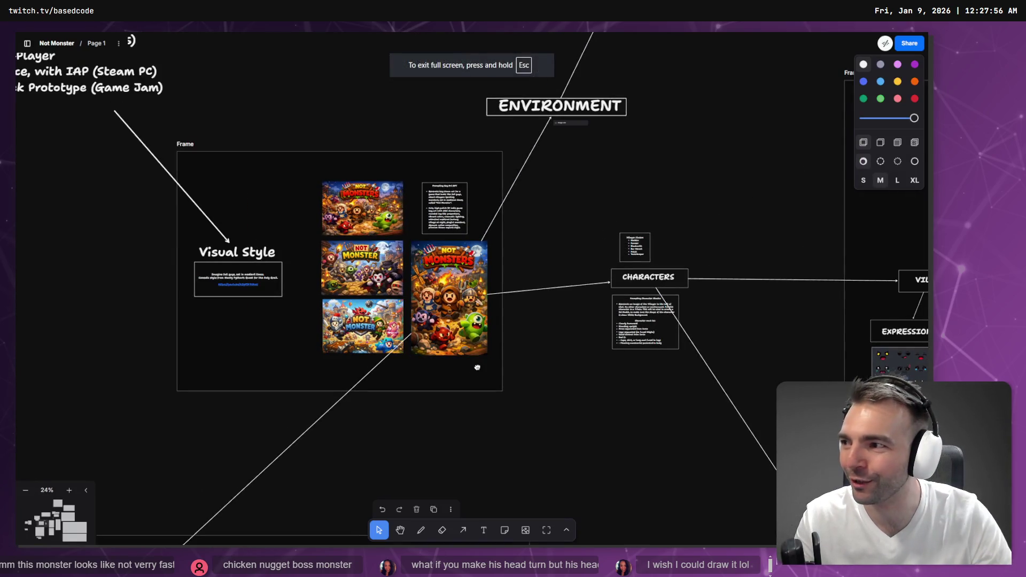
Step: Write a 'Prop Hunt Camelion' note beside the Cyclops images on the tldraw board
scroll(478, 367, "right", 8)
scroll(477, 367, "down", 3)
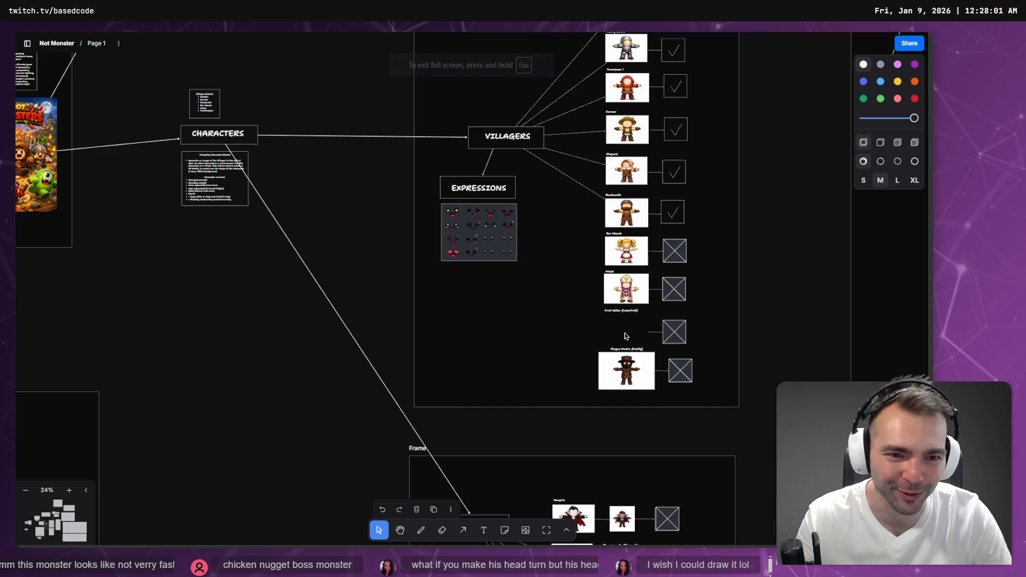
scroll(634, 170, "down", 10)
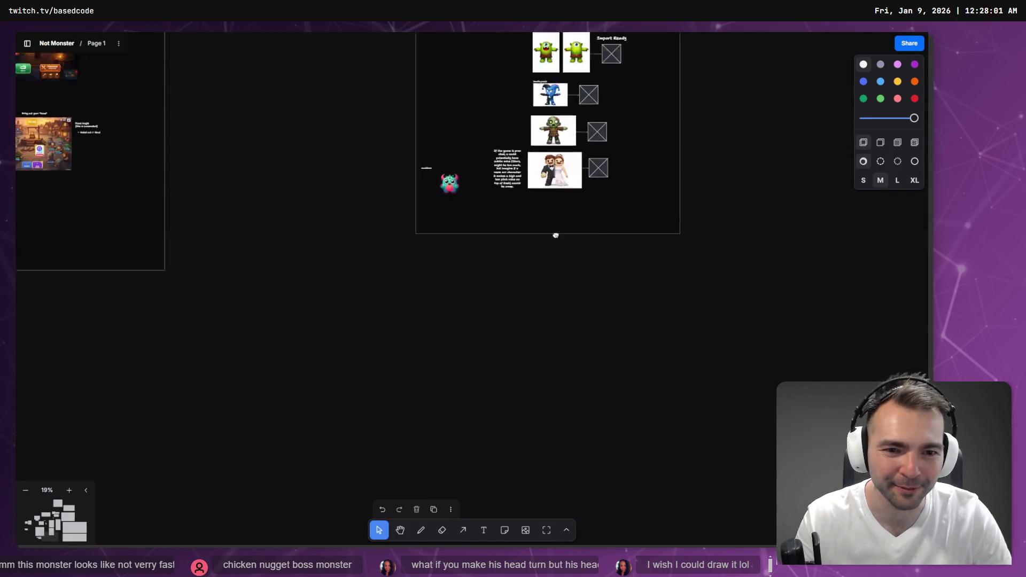
scroll(465, 202, "up", 10)
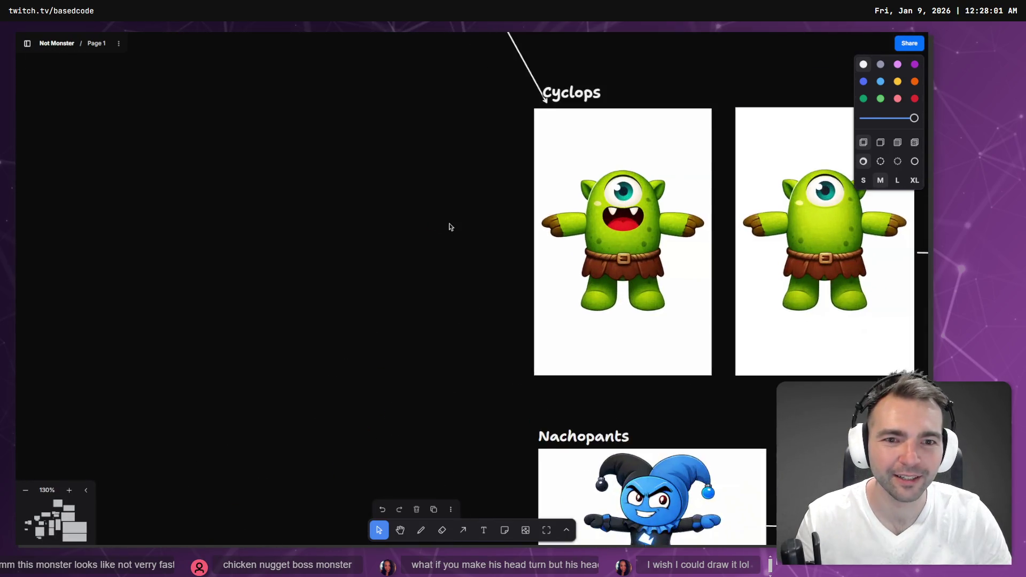
type("t")
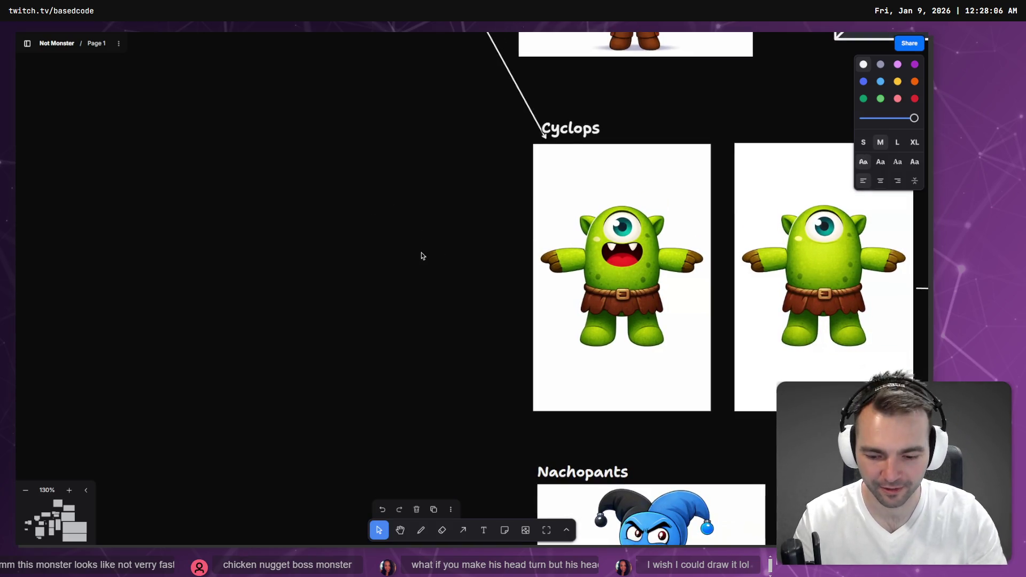
type("Prop Hunt ")
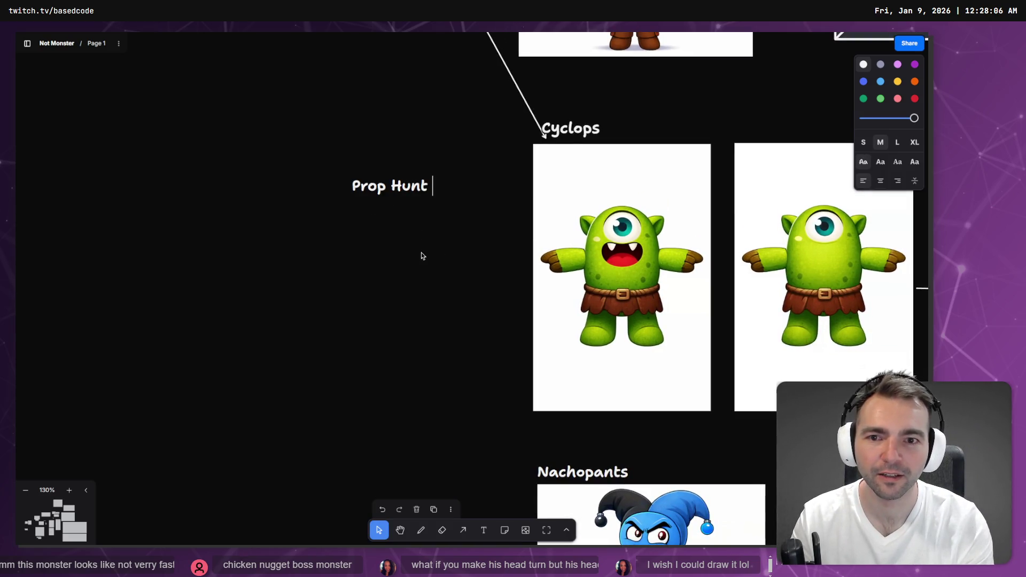
type("Camelion")
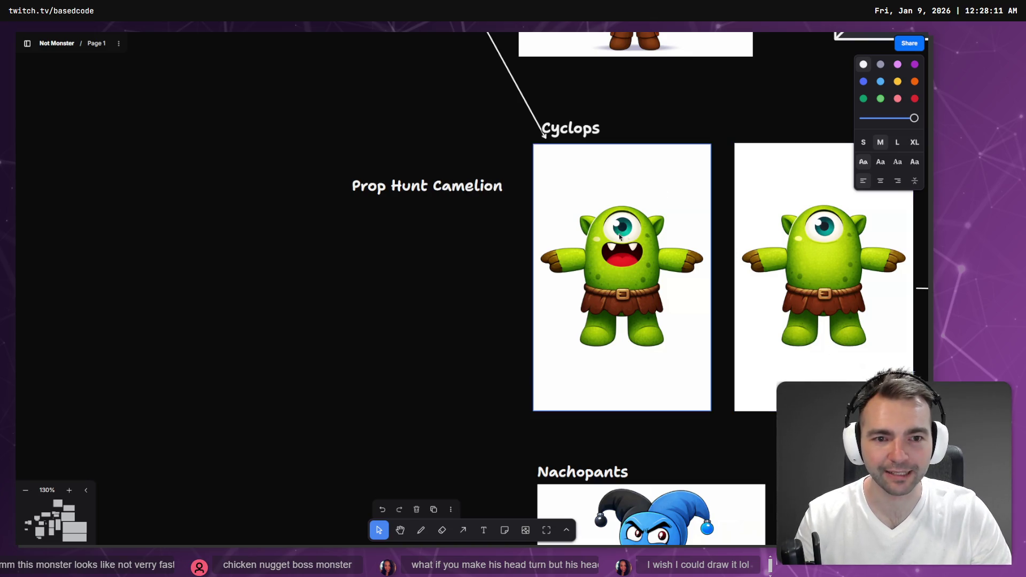
left_click_drag(429, 194, 432, 207)
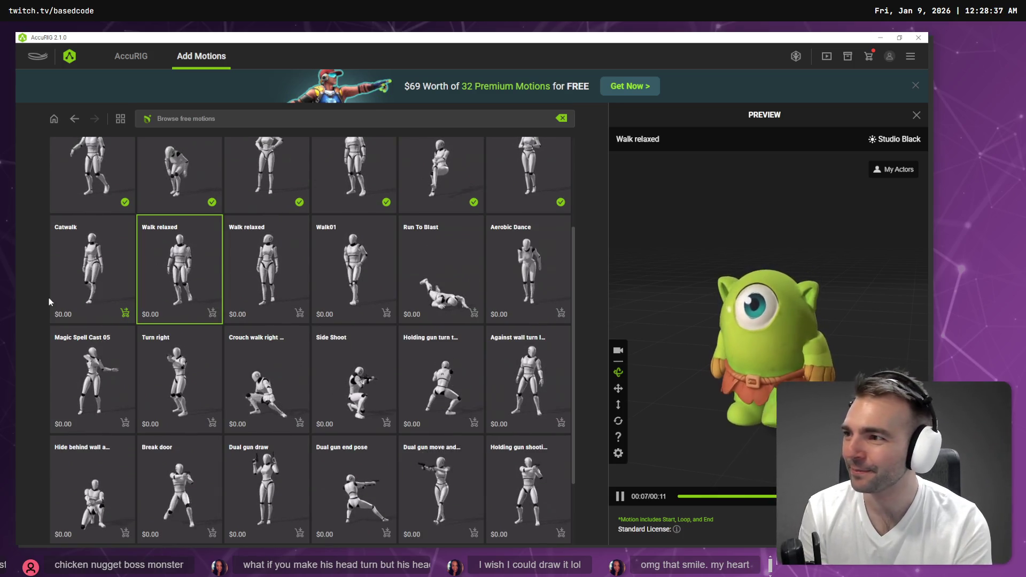
Step: Draw an arrow from the note to the Cyclops image, then return to AccuRIG
key("alt+Tab")
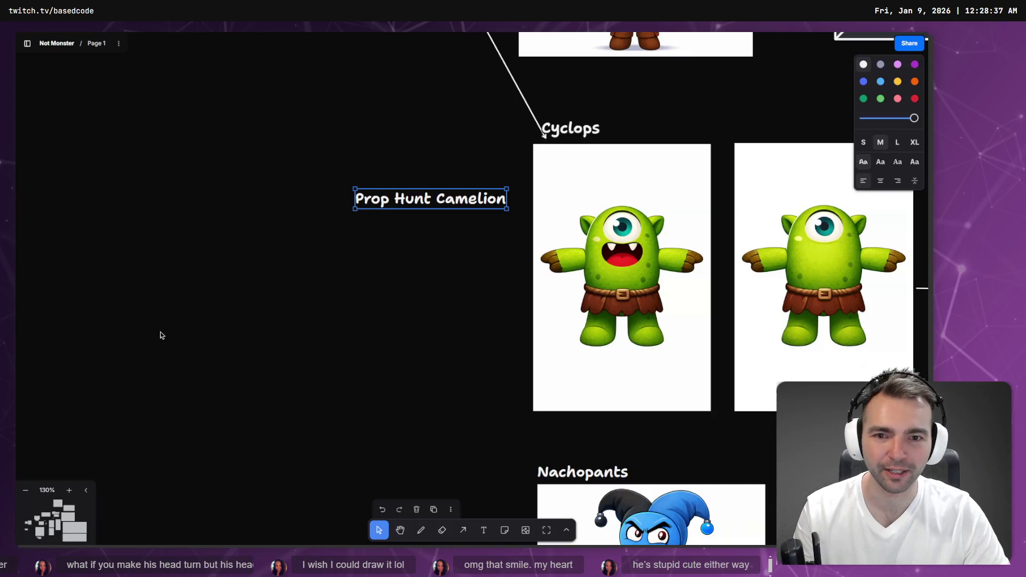
double_click(469, 204)
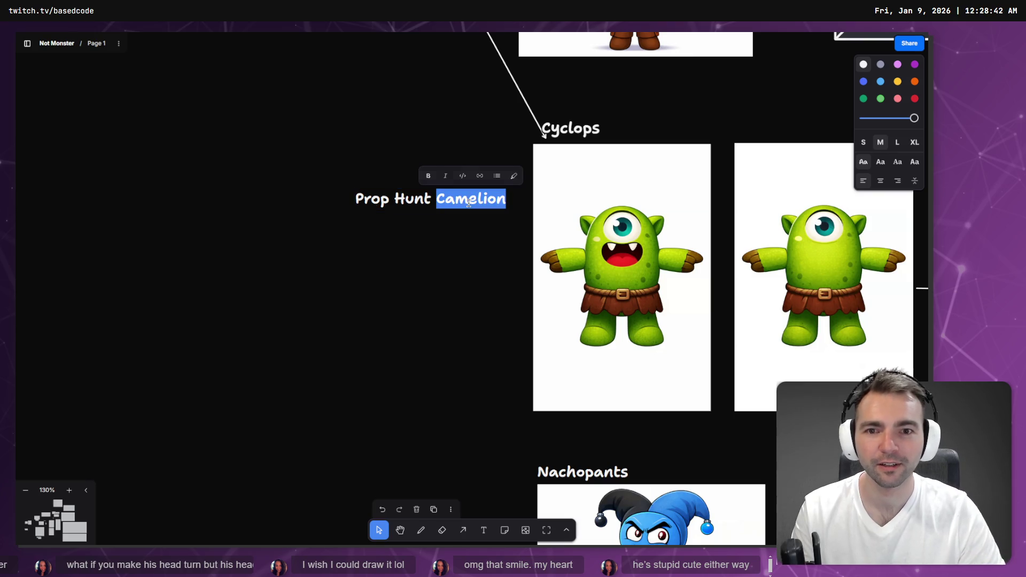
key("End")
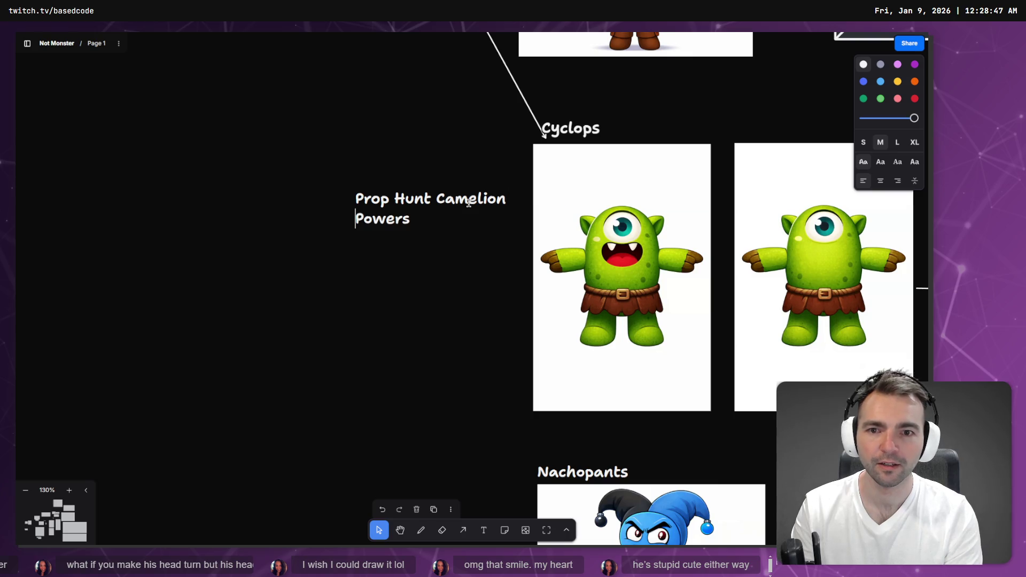
key("Escape")
key("a")
left_click_drag(442, 211, 545, 263)
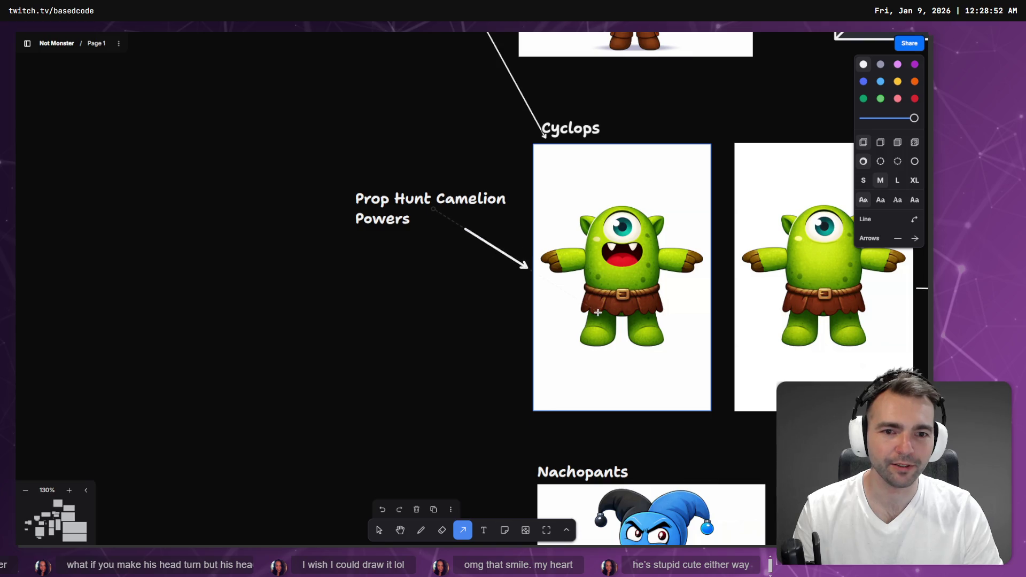
left_click(369, 326)
key("alt+Tab")
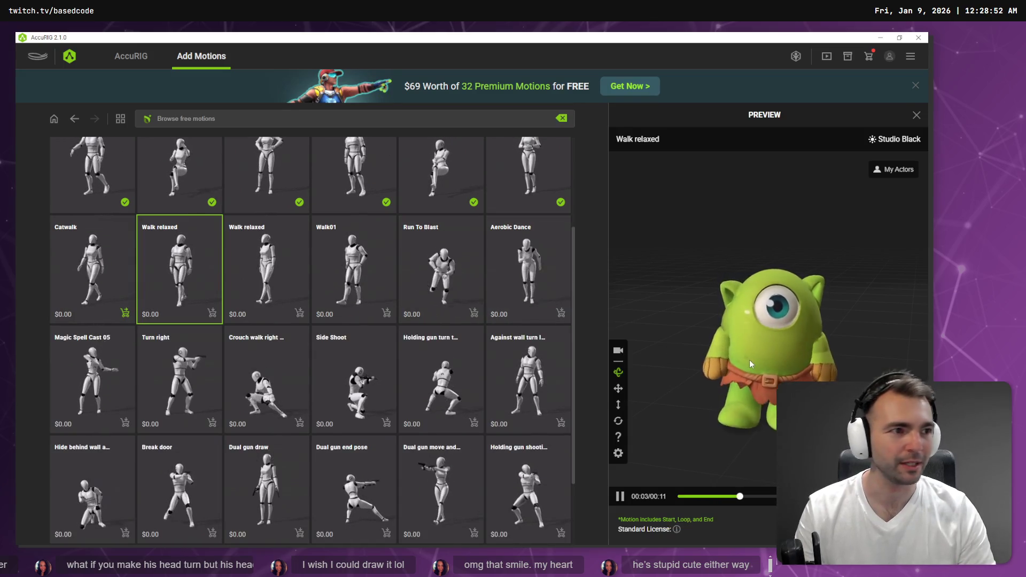
Step: Switch from AccuRIG to the Godot editor to let it reimport the Cyclops files
key("alt+Tab")
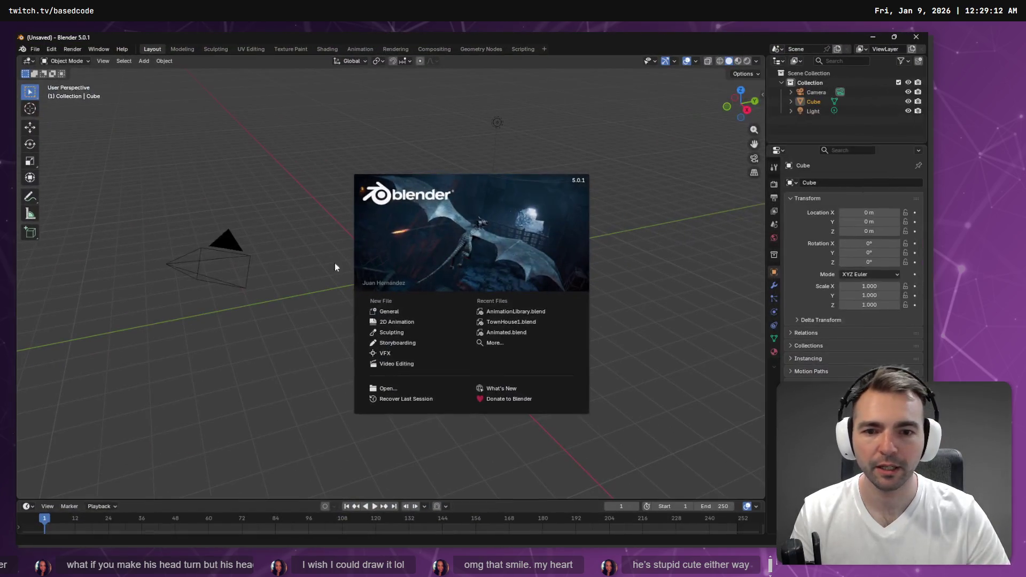
Step: Import Cyclops.fbx from the Monsters\Cyclops folder into Blender
left_click(620, 255)
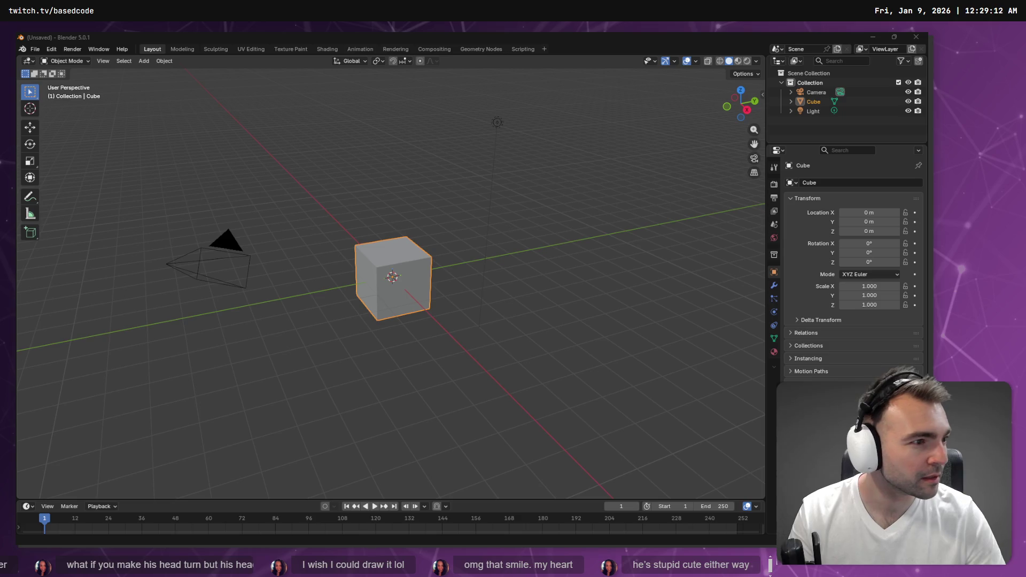
key("alt+Tab")
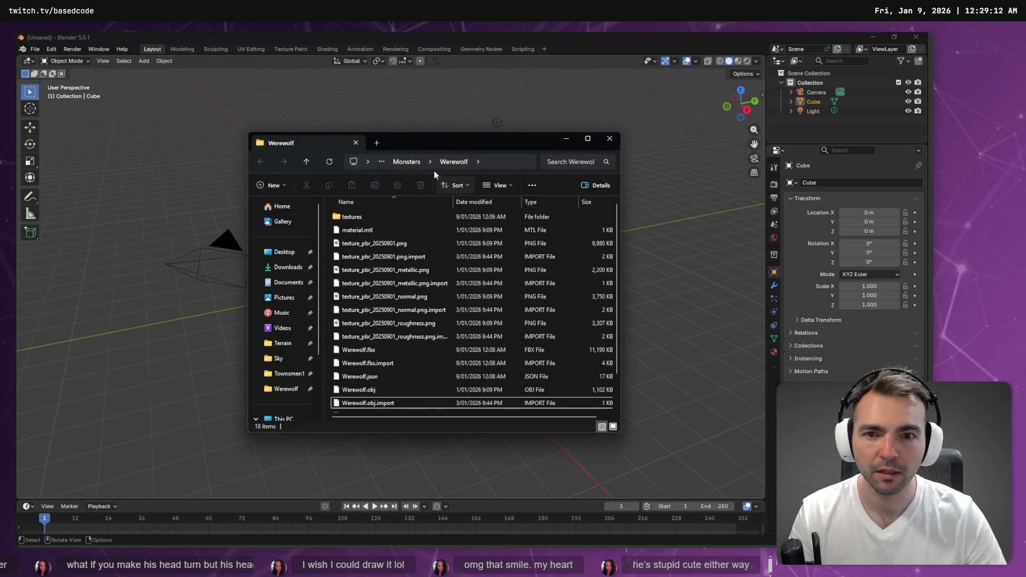
left_click(402, 161)
double_click(368, 214)
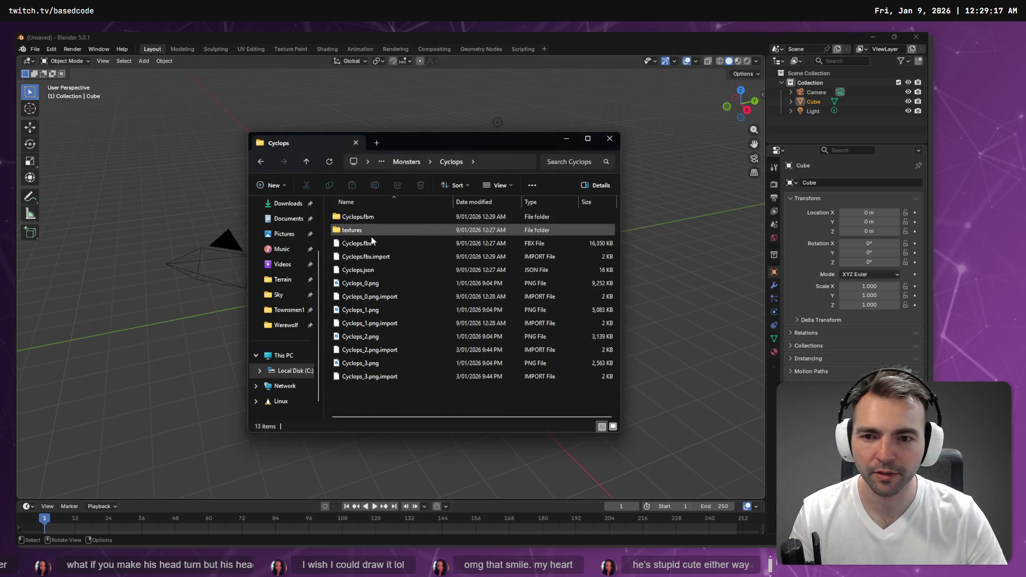
left_click_drag(364, 242, 670, 217)
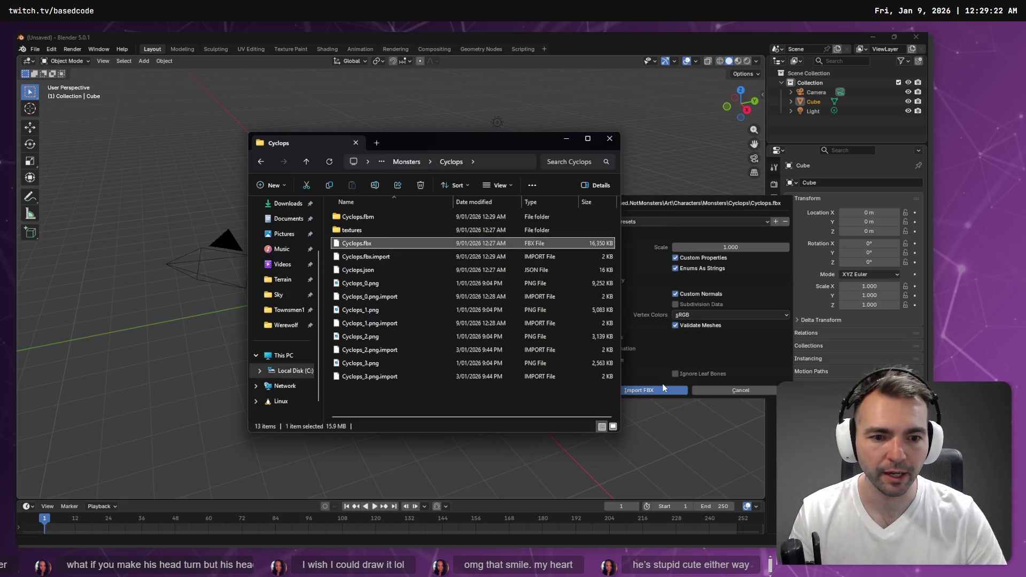
left_click(664, 388)
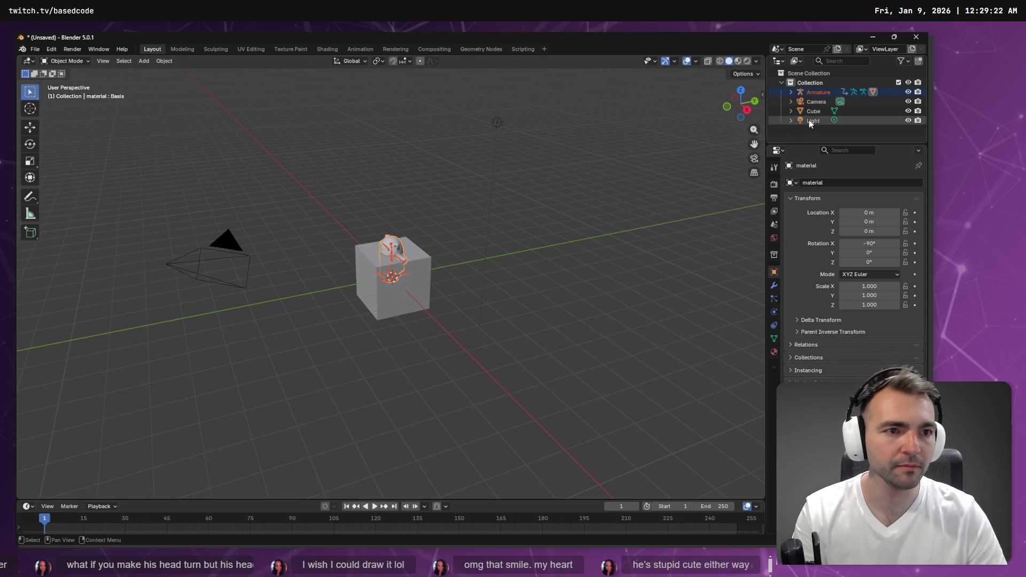
Step: Delete the default camera, cube and light, then select the cyclops mesh from the front
left_click(816, 102)
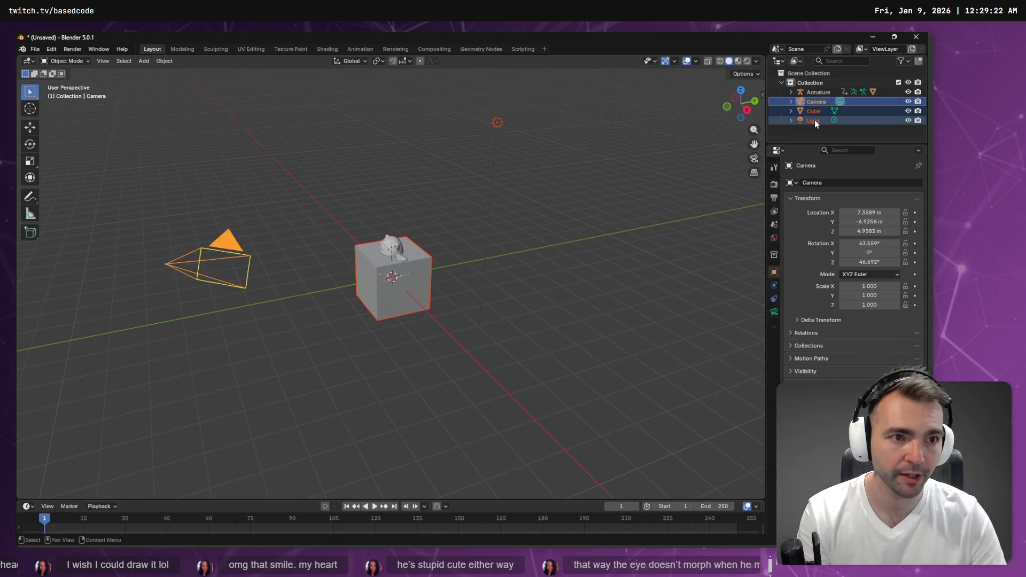
key("Delete")
scroll(369, 211, "up", 5)
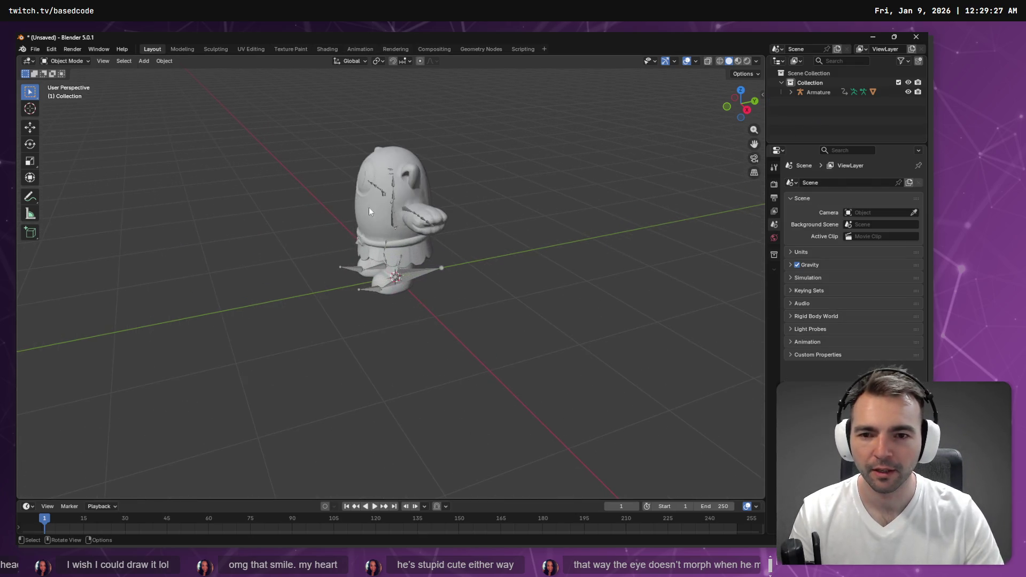
mouse_move(453, 218)
left_mouse_down()
mouse_move(530, 225)
mouse_move(511, 181)
mouse_move(516, 195)
left_mouse_up()
scroll(521, 214, "up", 5)
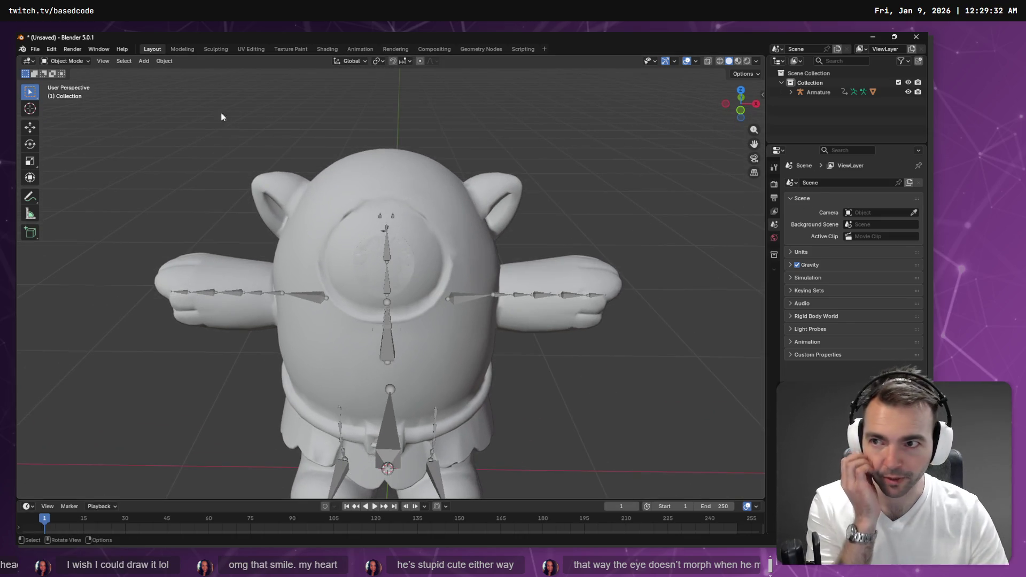
left_click(347, 177)
key("Tab")
key("Tab")
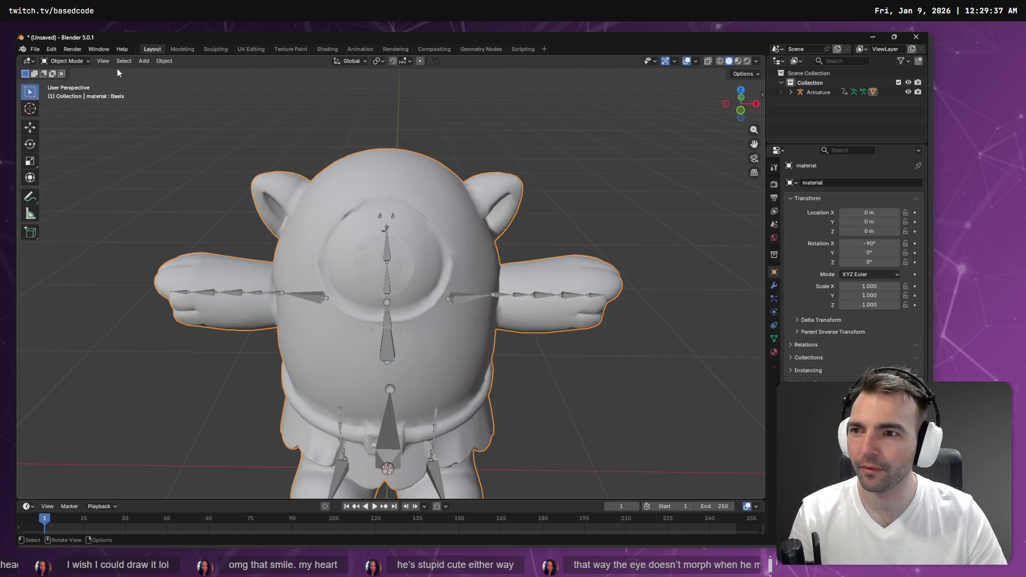
Step: Put the cyclops mesh in Weight Paint mode showing the CC_Base_Head vertex group
left_click(85, 61)
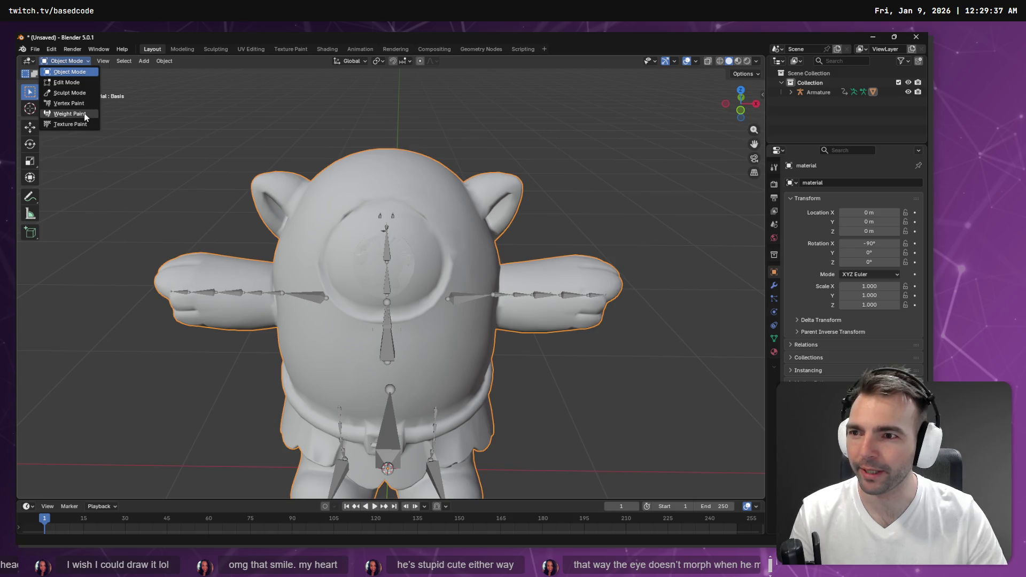
left_click(88, 113)
left_click(381, 62)
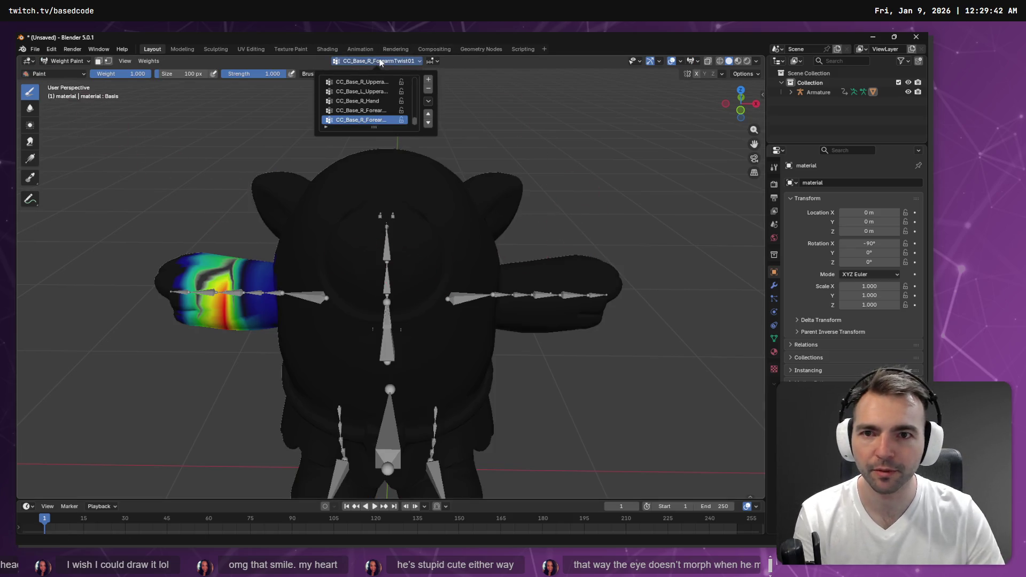
left_click(367, 110)
key("Down")
key("Up")
key("Up")
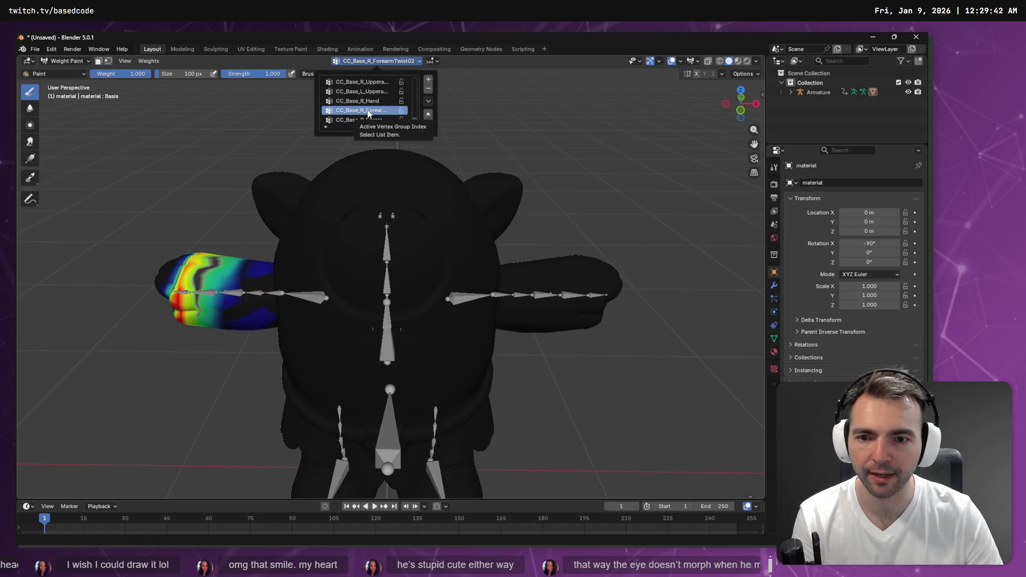
key("Down")
key("Down")
key("Down")
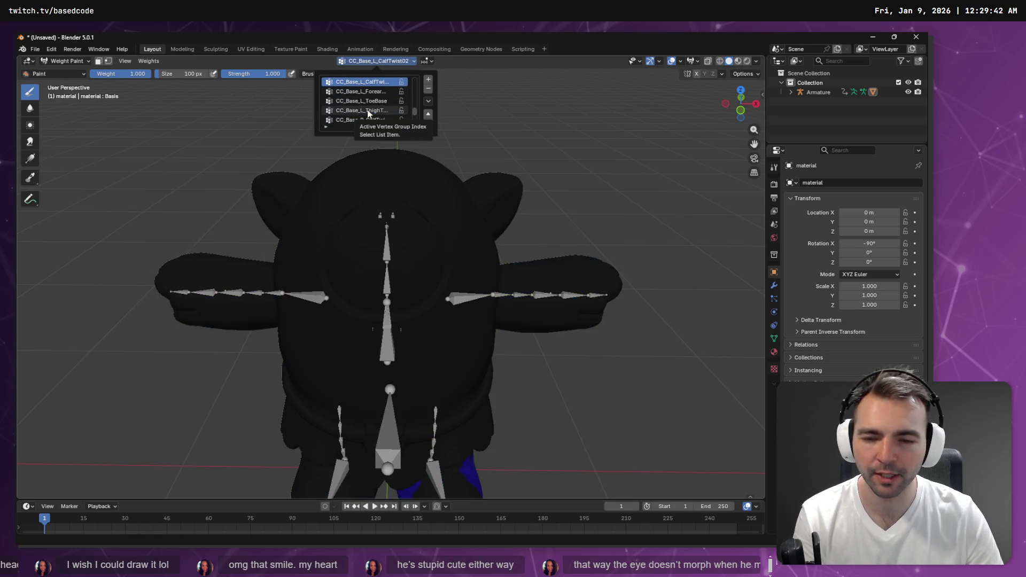
key("Up")
key("Up")
key("Up")
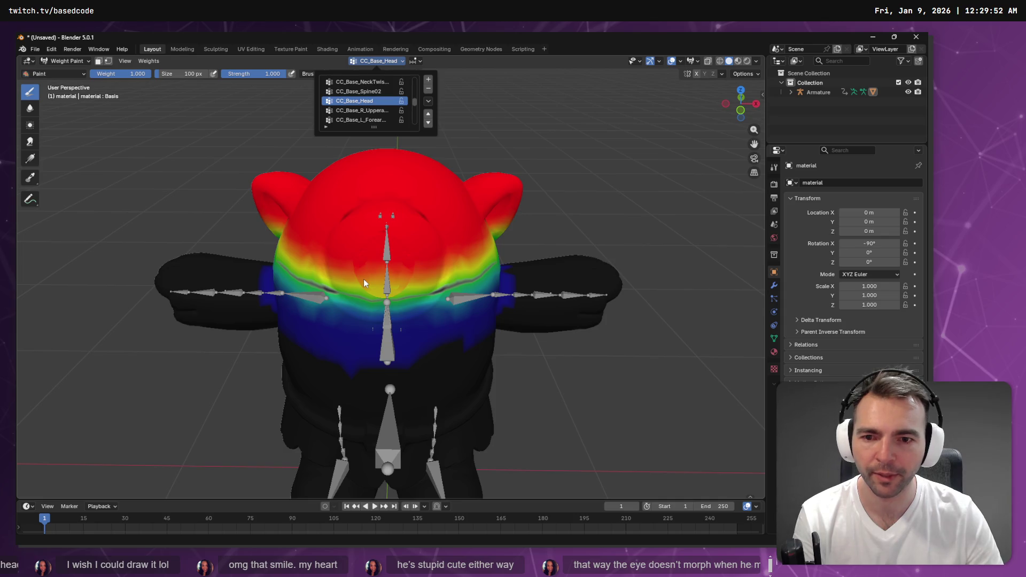
key("Up")
key("Up")
key("Down")
key("Down")
key("Down")
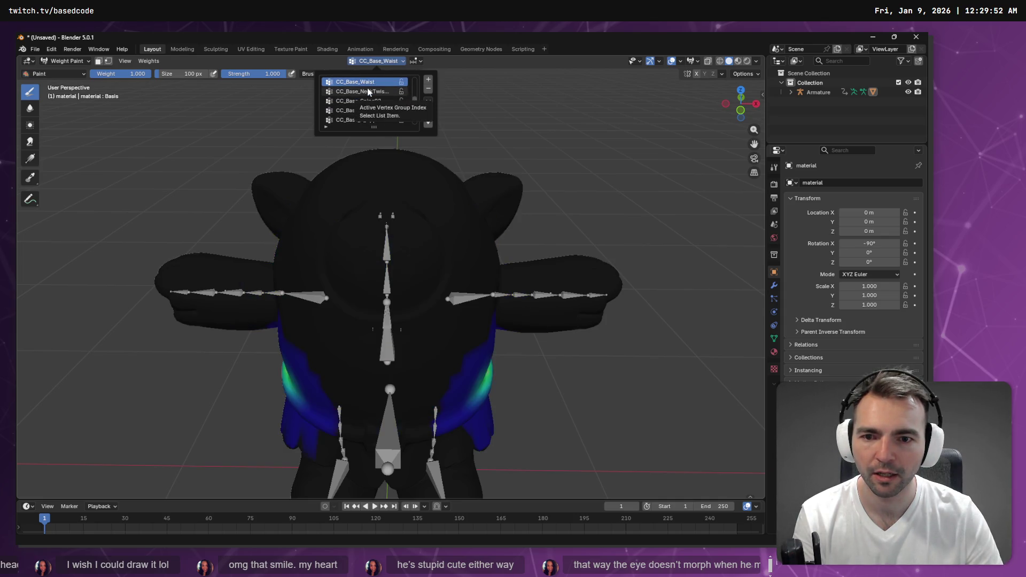
key("Up")
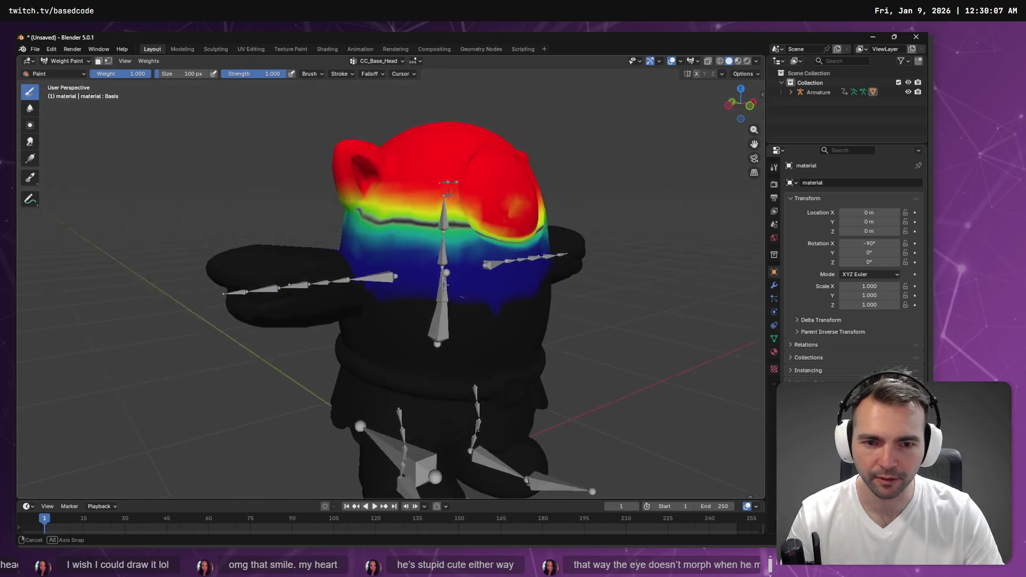
Step: Paint more CC_Base_Head weight along the head's colour boundary
scroll(545, 219, "up", 3)
scroll(545, 219, "down", 3)
scroll(541, 222, "up", 3)
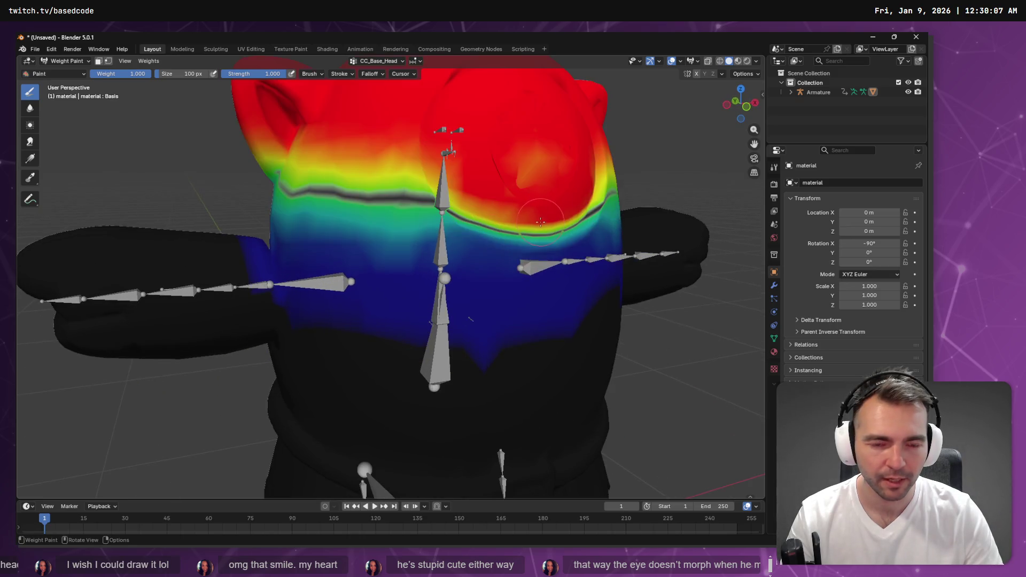
scroll(537, 225, "down", 1)
left_click_drag(497, 266, 399, 243)
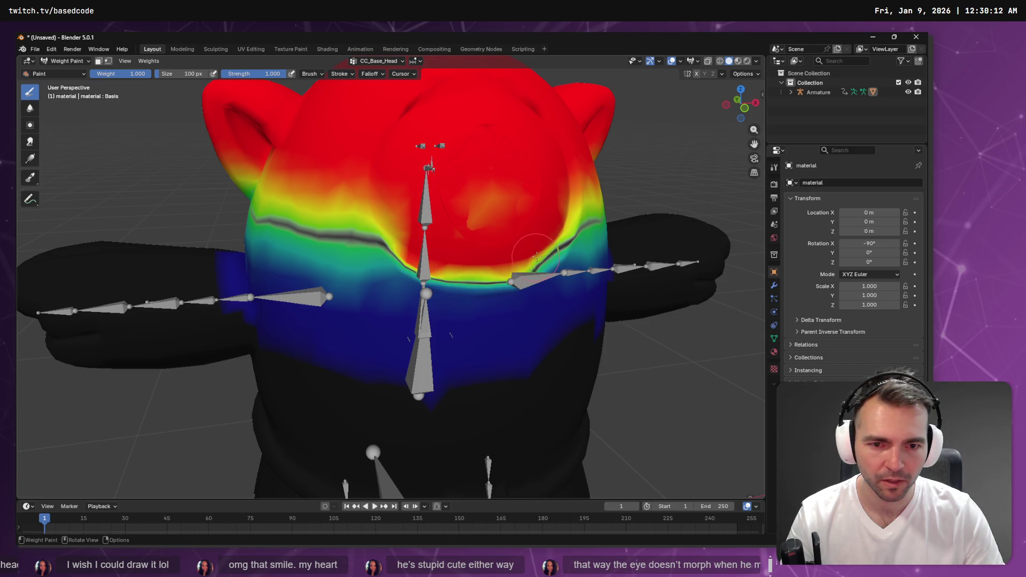
mouse_move(561, 225)
left_mouse_down()
mouse_move(486, 243)
mouse_move(558, 260)
left_mouse_up()
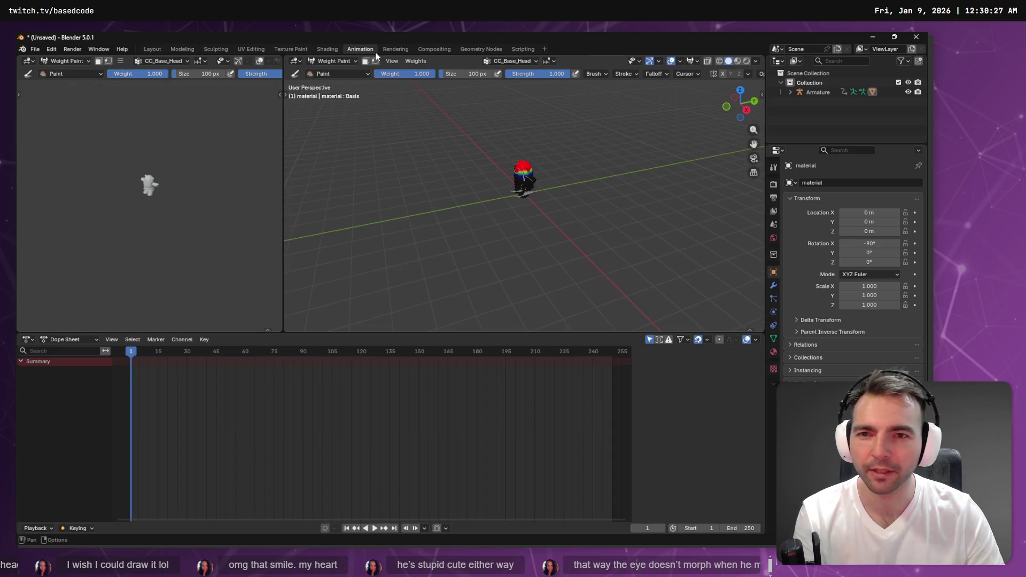
Step: Return to the Layout workspace and put the mesh back into Weight Paint mode
left_click(360, 49)
left_click(154, 47)
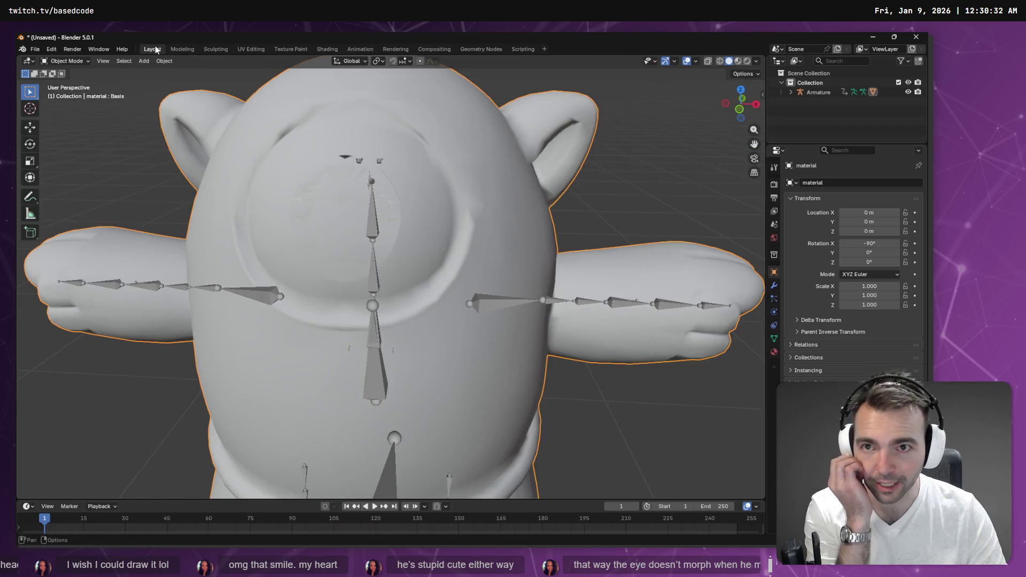
key("Tab")
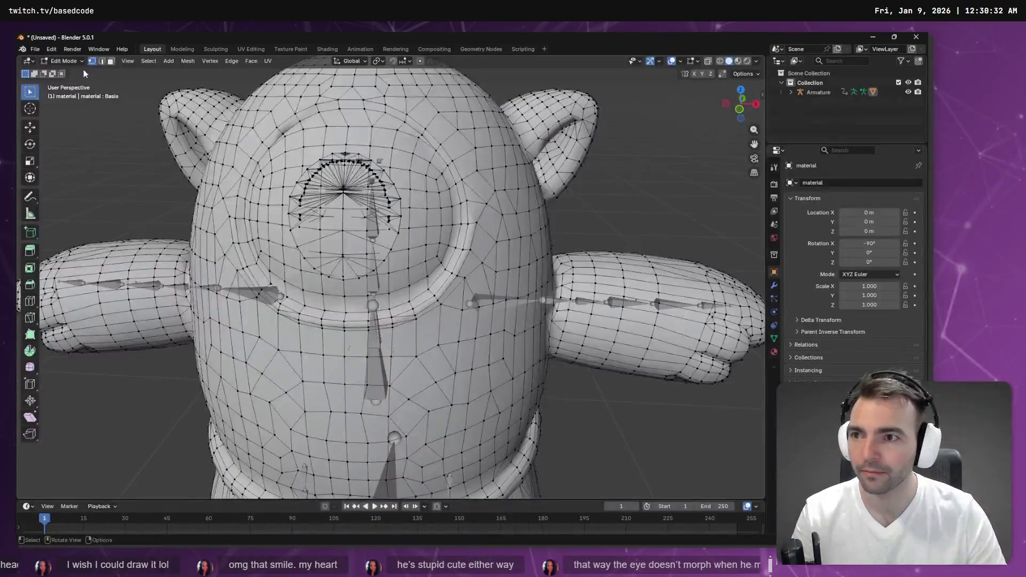
key("Tab")
left_click(69, 61)
left_click(76, 114)
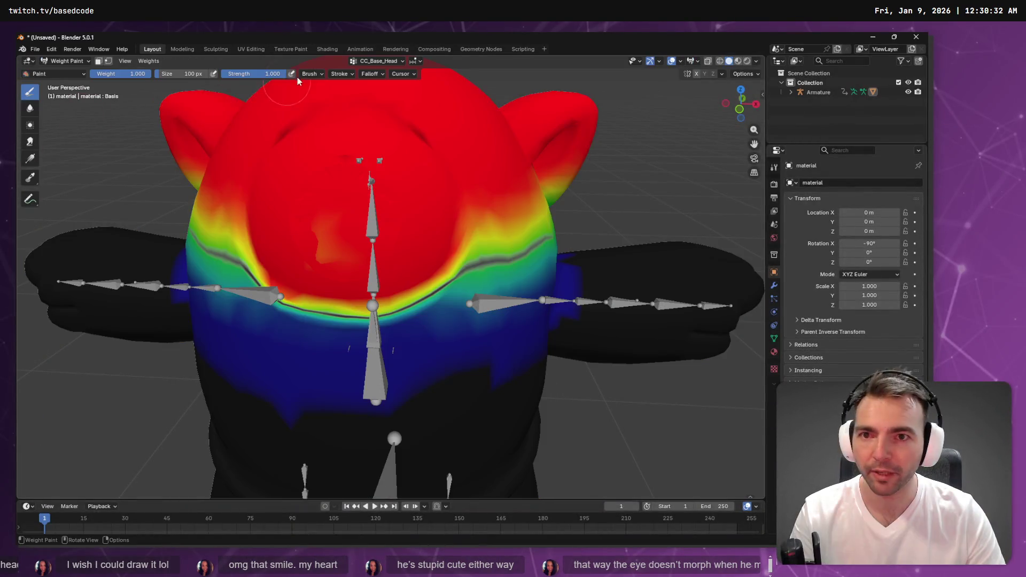
left_click(380, 62)
Step: Select CC_Base_Spine02 and erase its weights from the cyclops's eye and head
left_click(363, 111)
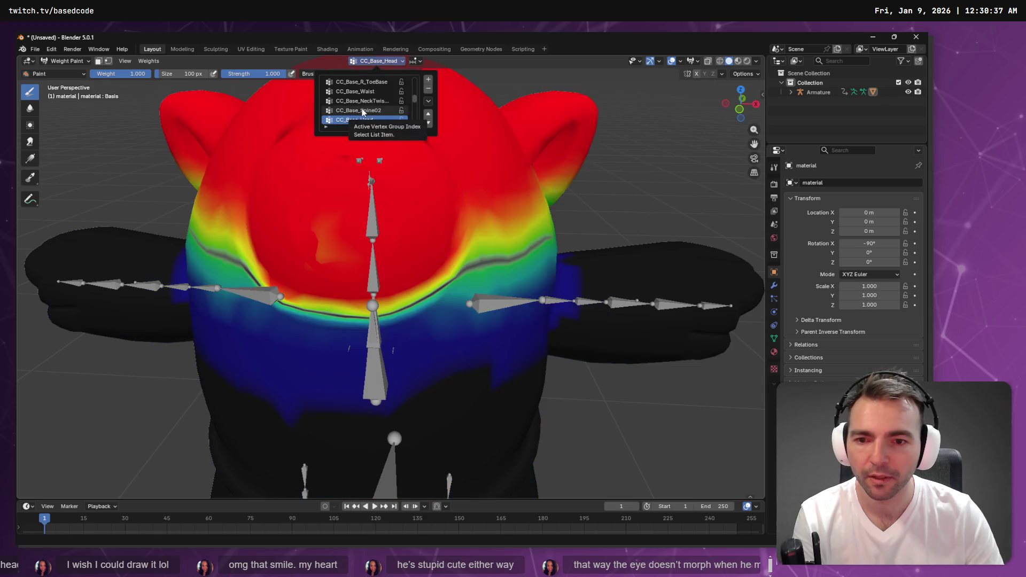
scroll(362, 111, "down", 1)
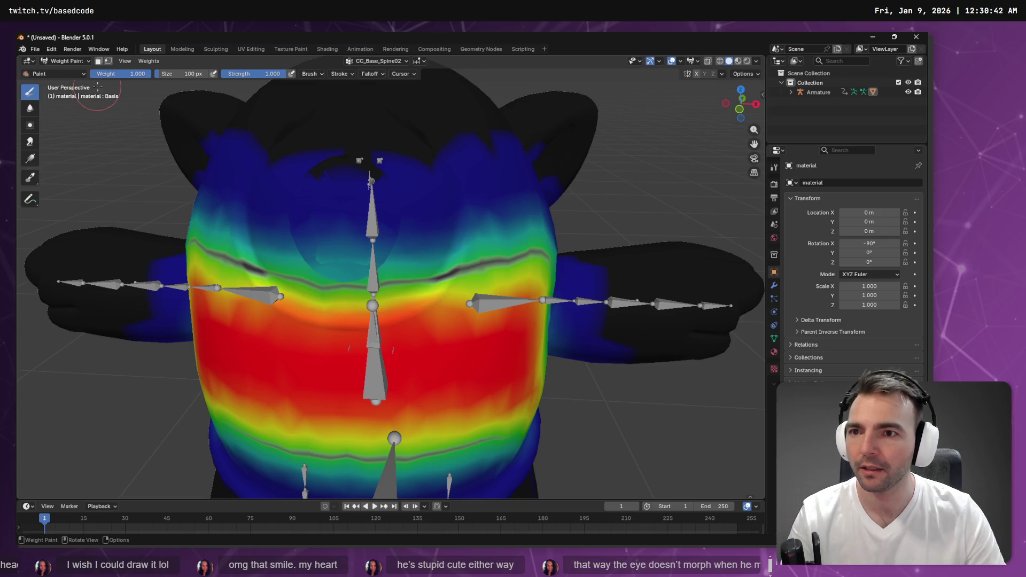
mouse_move(423, 278)
left_mouse_down()
mouse_move(419, 267)
mouse_move(408, 283)
mouse_move(403, 273)
mouse_move(416, 203)
left_mouse_up()
mouse_move(399, 162)
left_mouse_down()
mouse_move(348, 231)
mouse_move(310, 206)
mouse_move(282, 160)
mouse_move(265, 159)
left_mouse_up()
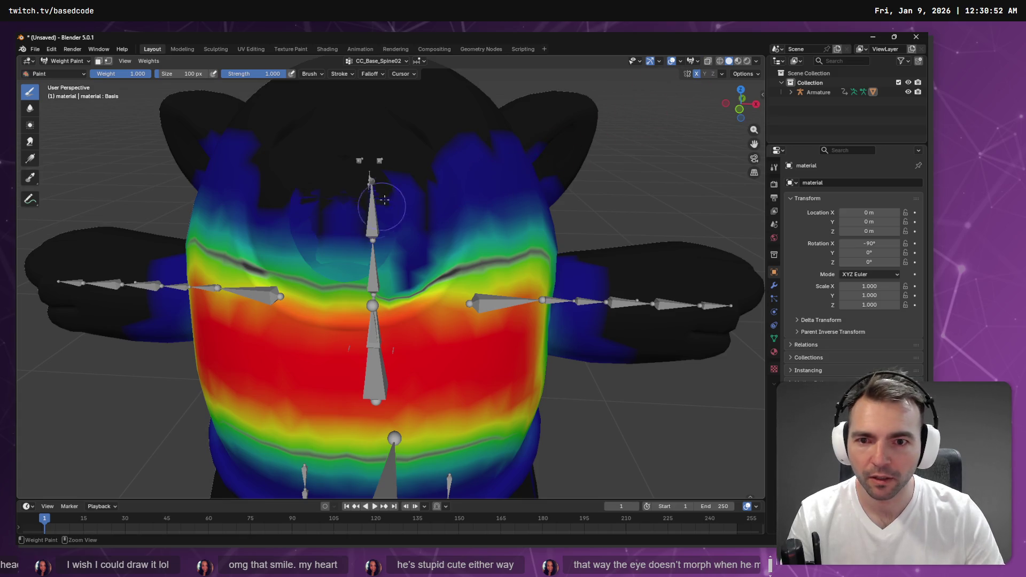
mouse_move(408, 220)
left_mouse_down()
mouse_move(320, 251)
mouse_move(309, 228)
mouse_move(369, 224)
mouse_move(342, 203)
mouse_move(275, 237)
mouse_move(294, 265)
mouse_move(342, 291)
mouse_move(337, 276)
mouse_move(401, 218)
mouse_move(408, 247)
mouse_move(433, 171)
mouse_move(432, 247)
mouse_move(451, 185)
mouse_move(452, 246)
mouse_move(406, 283)
mouse_move(364, 288)
left_mouse_up()
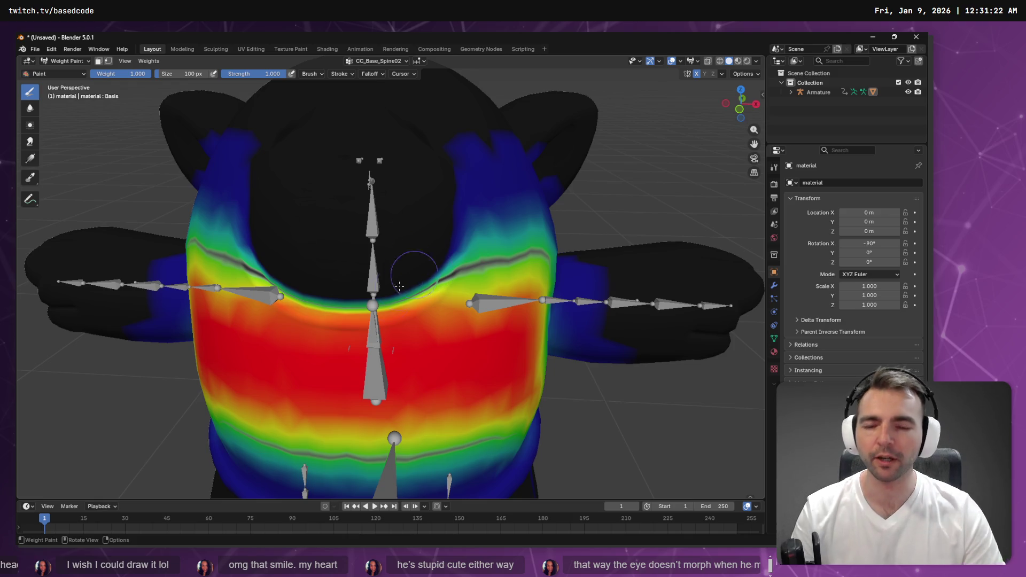
left_click(377, 61)
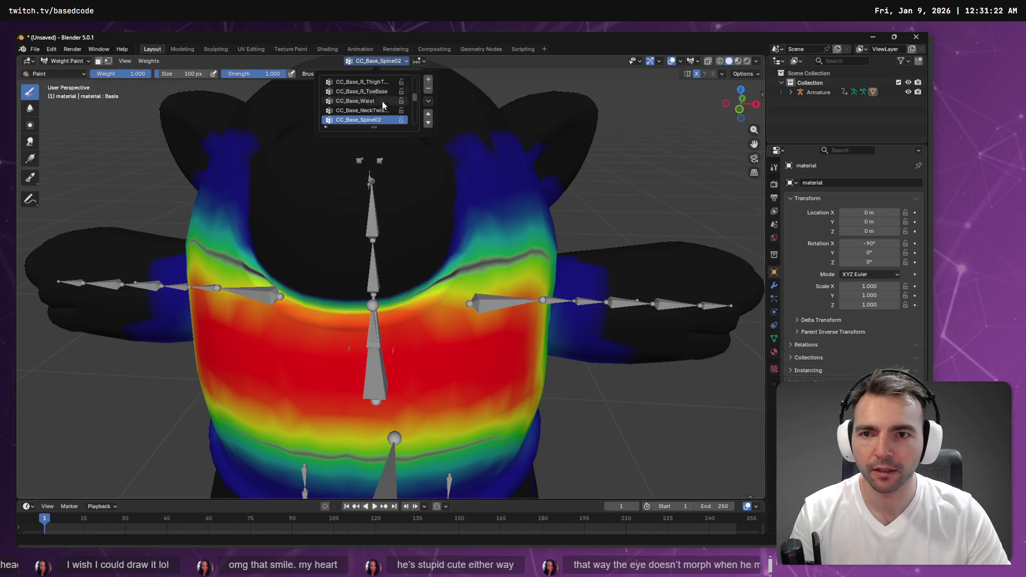
Step: Inspect the neck twist, CC_Base_Waist and right thigh twist vertex group weights
left_click(380, 110)
left_click(380, 101)
left_click(380, 91)
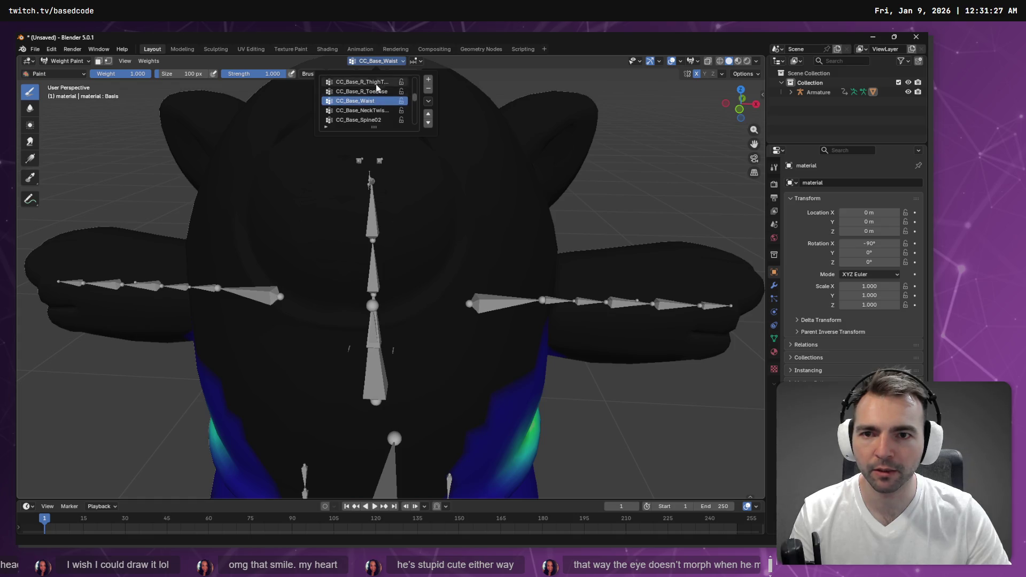
left_click(378, 82)
scroll(377, 94, "up", 3, "ctrl")
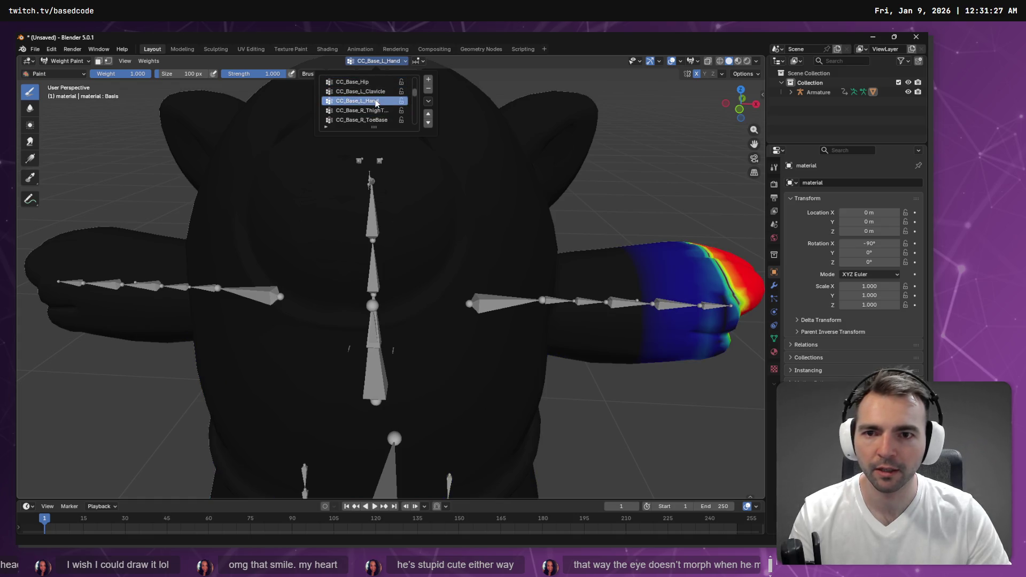
scroll(376, 102, "down", 4, "ctrl")
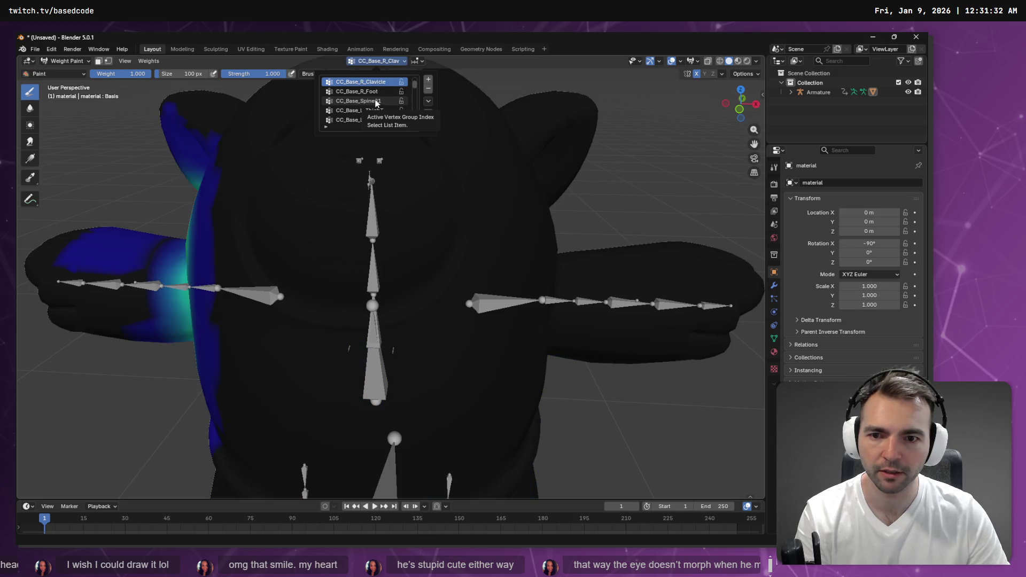
scroll(376, 102, "up", 5, "ctrl")
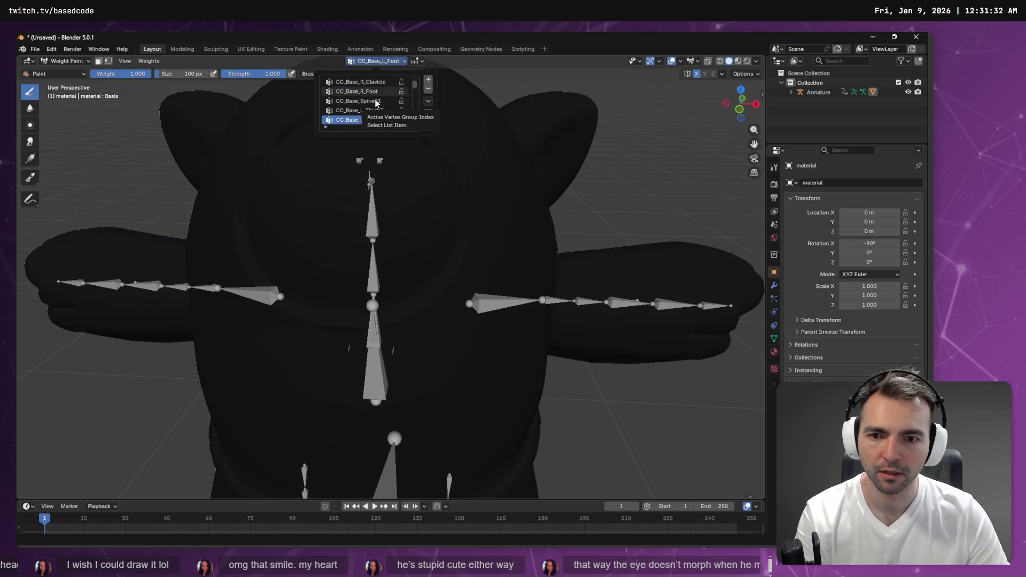
scroll(376, 103, "down", 4, "ctrl")
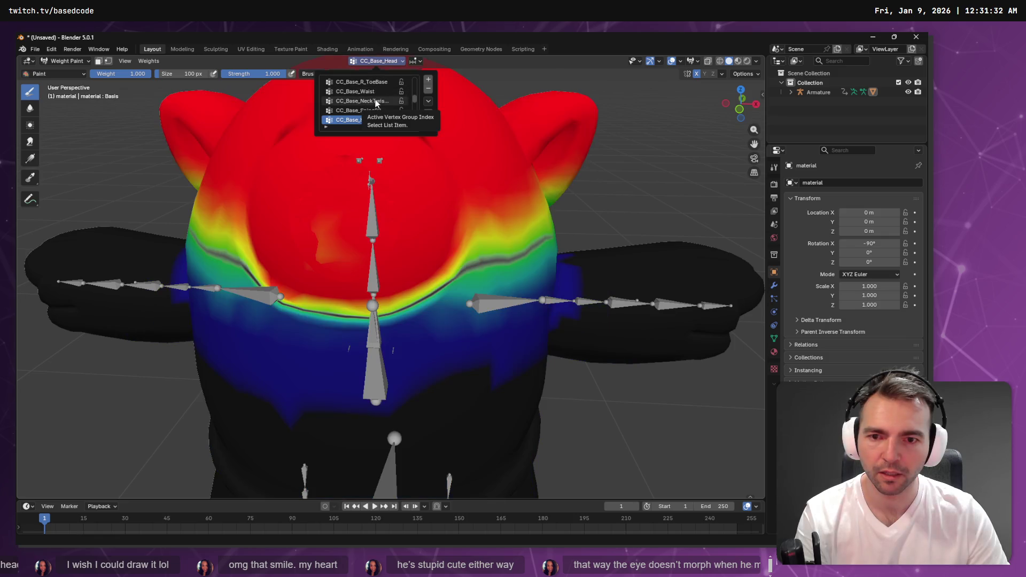
scroll(375, 103, "down", 5, "ctrl")
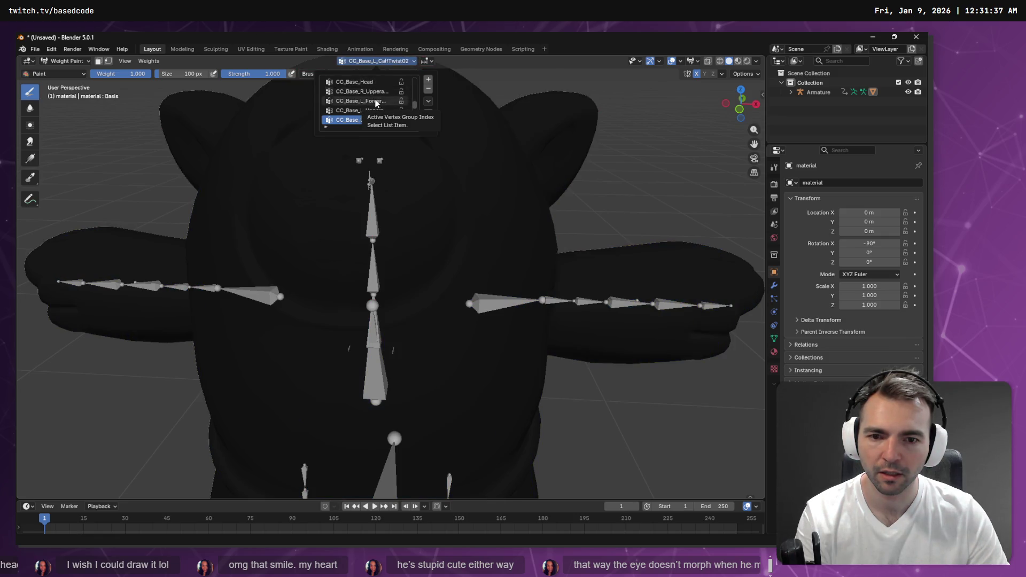
scroll(376, 102, "down", 5, "ctrl")
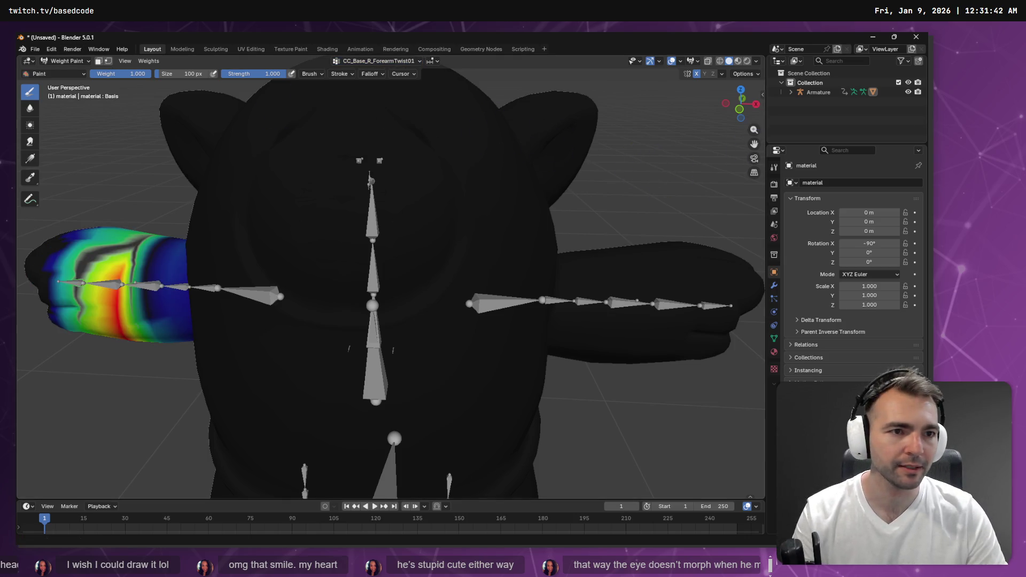
Step: Select the Armature with its children and delete the Collection, leaving them in Scene Collection
left_click(820, 92)
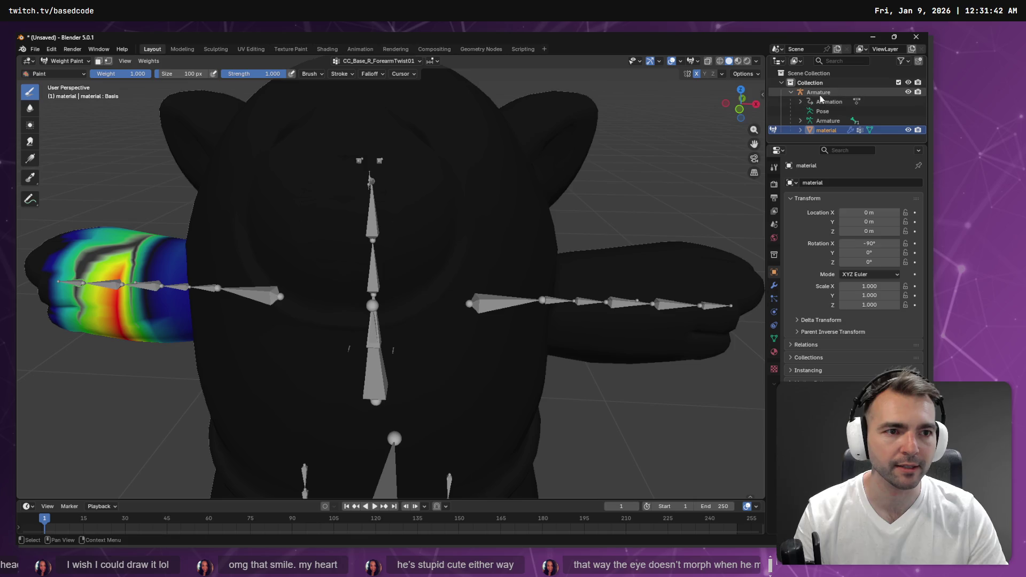
left_click(826, 131, "shift")
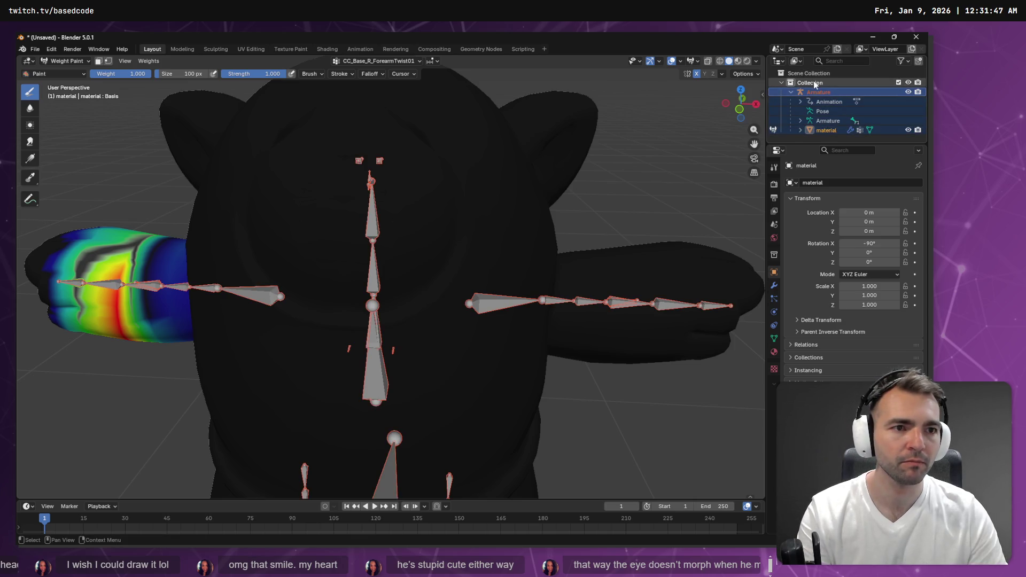
left_click(816, 84)
key("x")
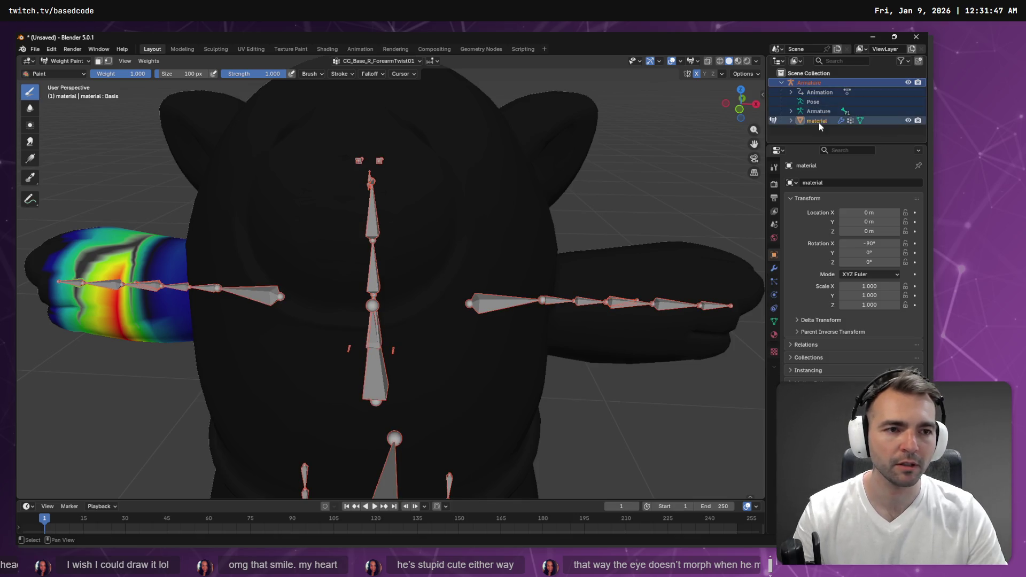
left_click(35, 49)
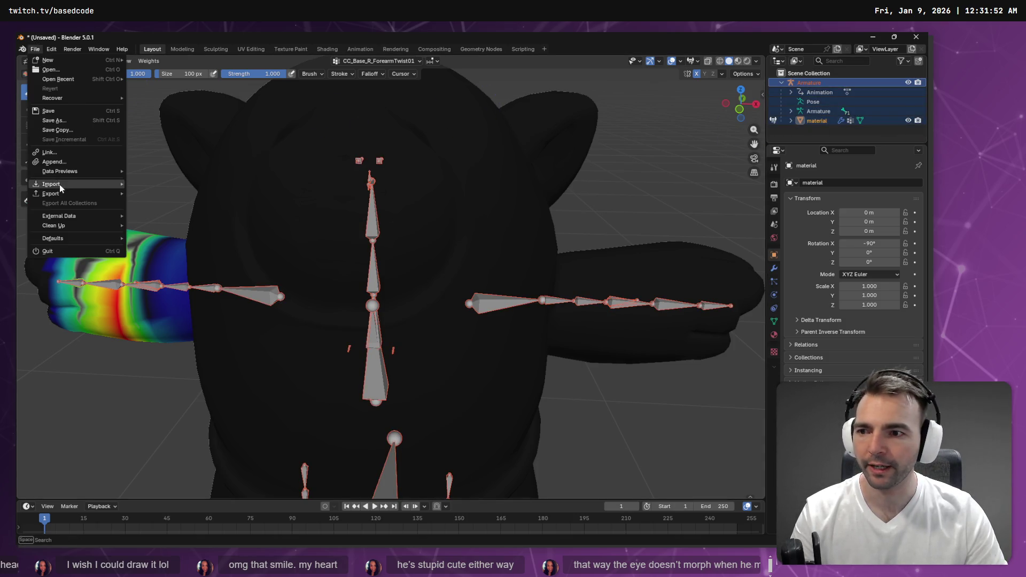
Step: Start an FBX export with Path Mode Copy and object types Armature, Mesh and Other
key("Escape")
left_click(35, 49)
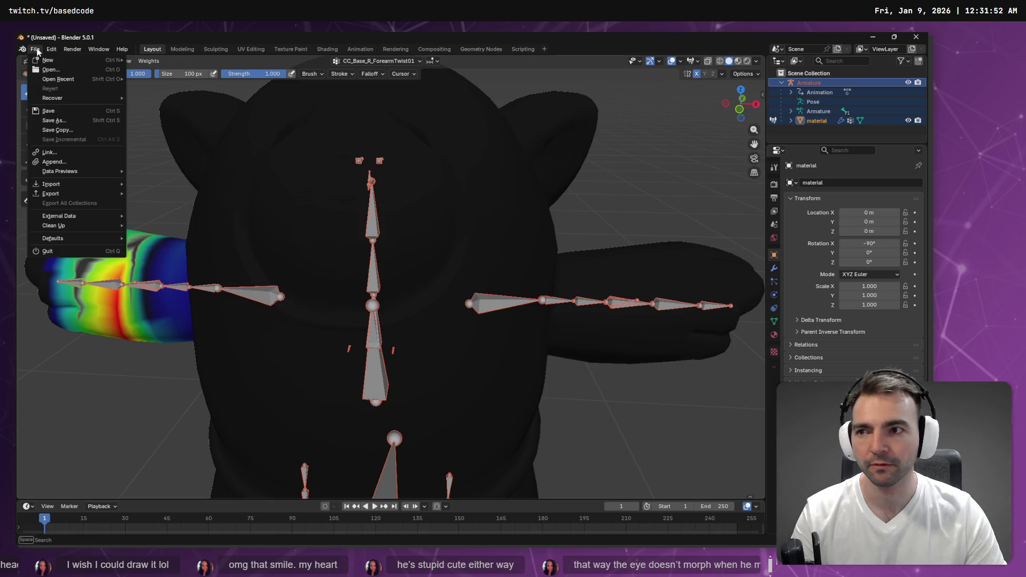
mouse_move(77, 198)
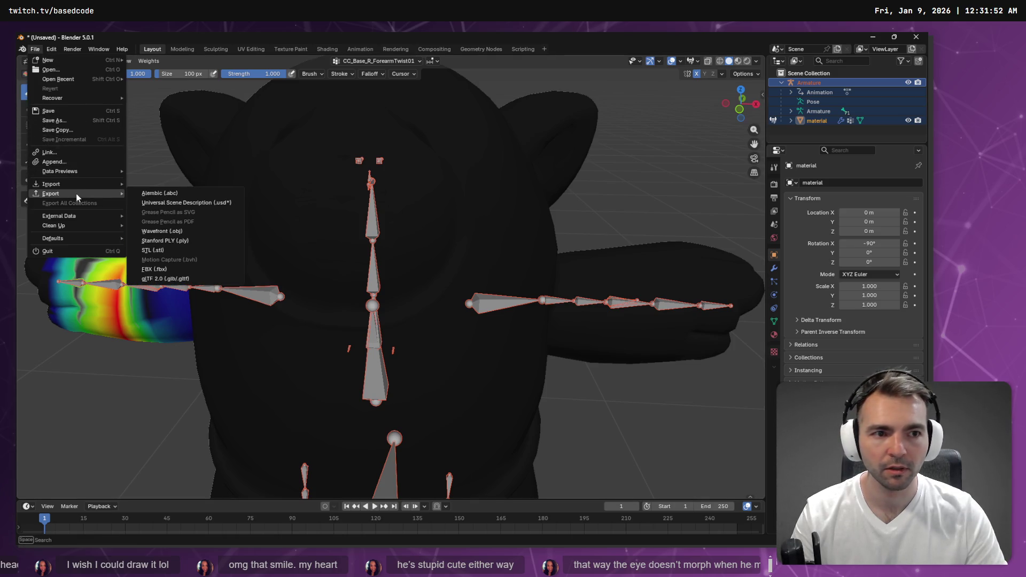
left_click(171, 268)
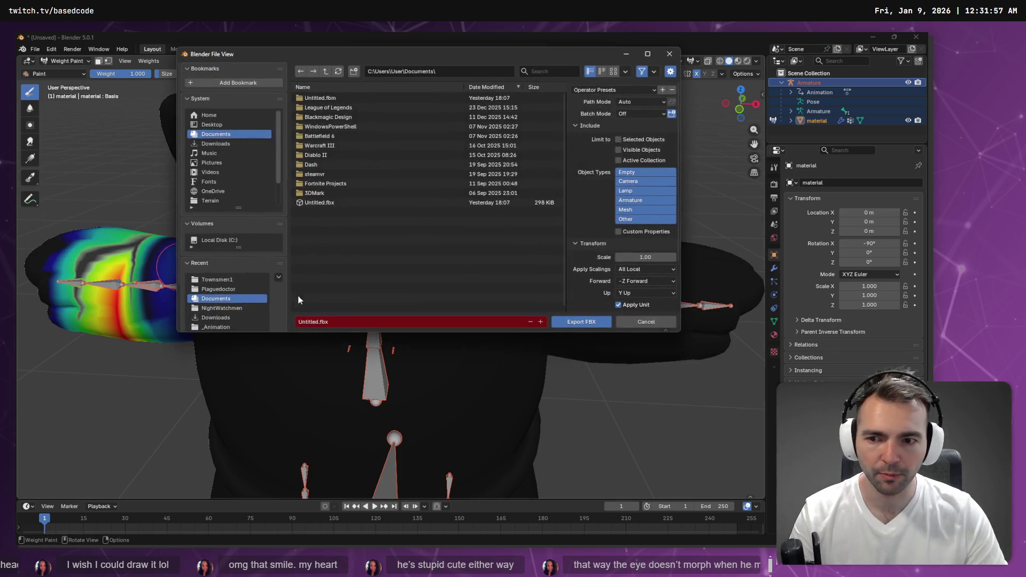
left_click(664, 102)
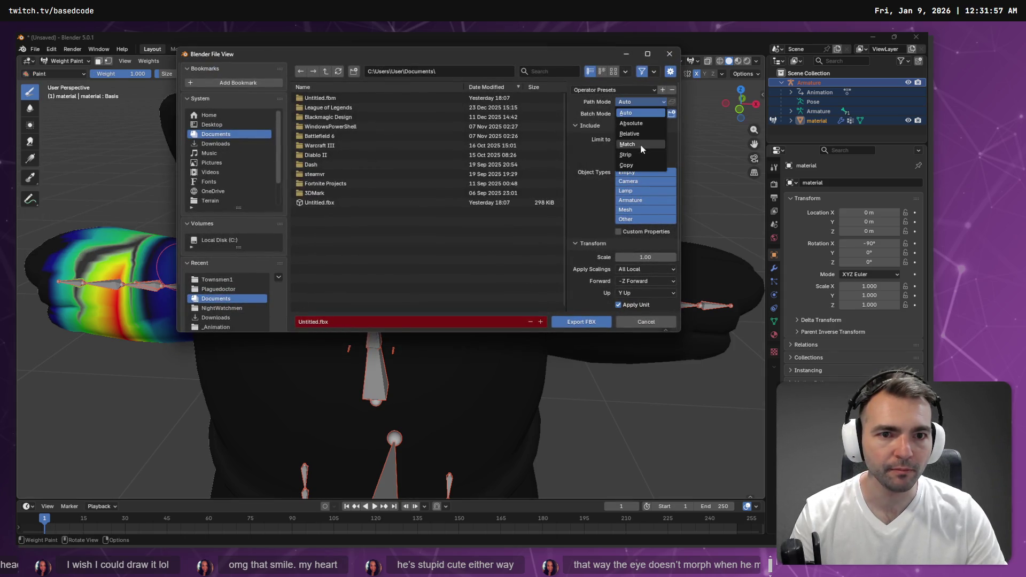
left_click(642, 167)
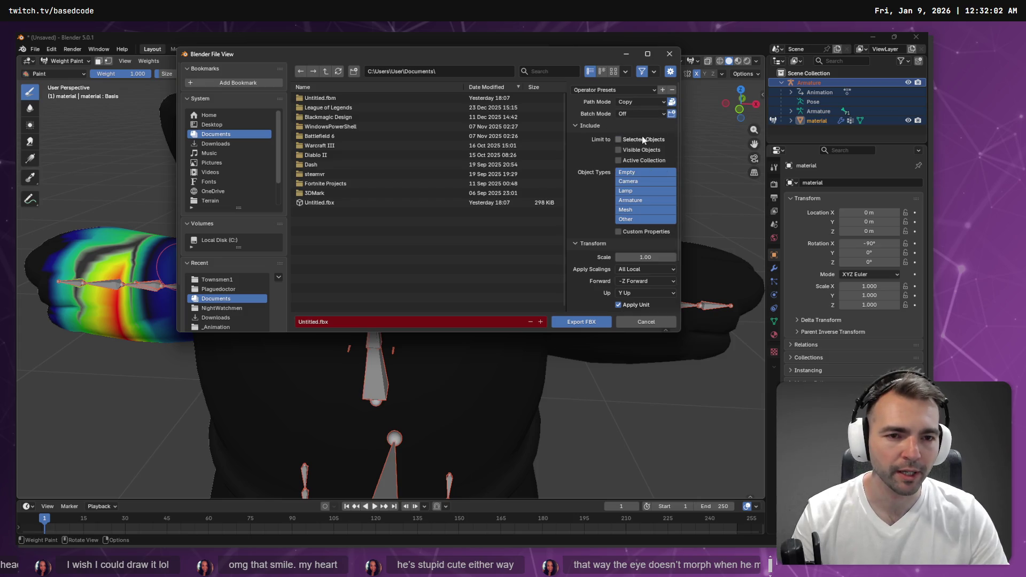
left_click(641, 201)
left_click(633, 219)
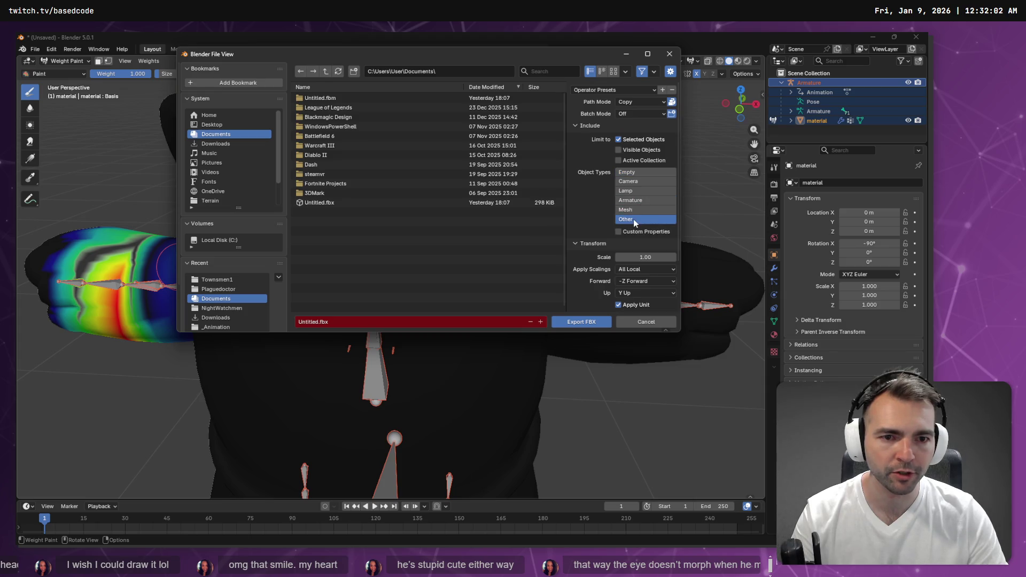
left_click(637, 211, "shift")
Step: Paste the Cyclops folder path as destination and export over Cyclops.fbx
scroll(646, 214, "down", 3)
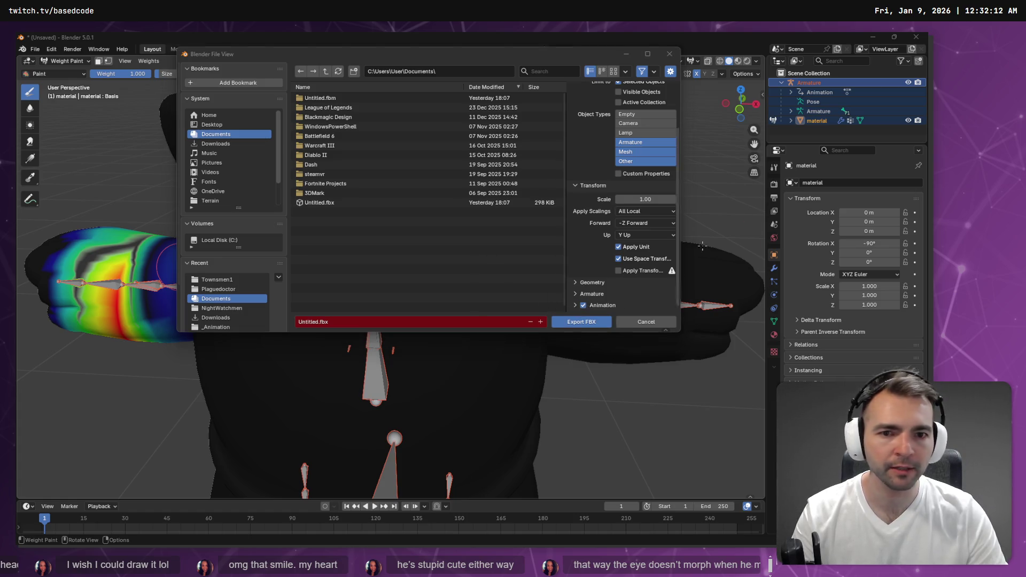
key("alt+Tab")
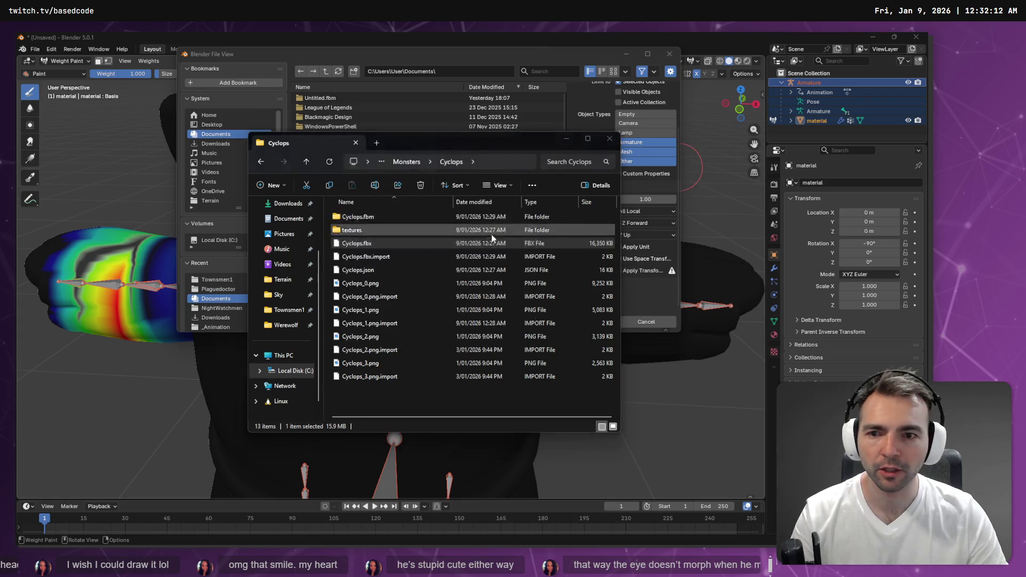
key("alt+Tab")
left_click(460, 71)
key("ctrl+v")
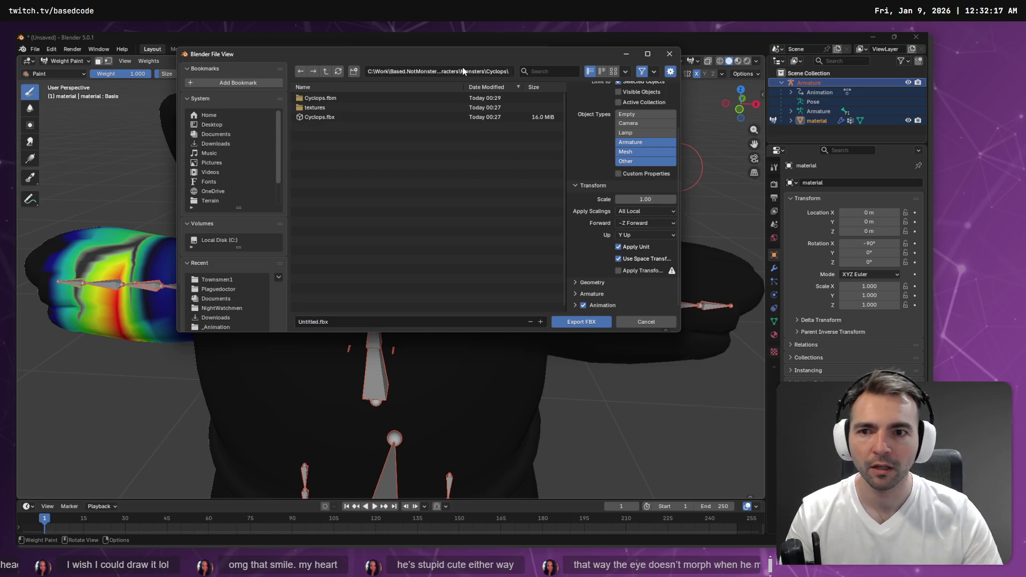
key("Return")
double_click(331, 118)
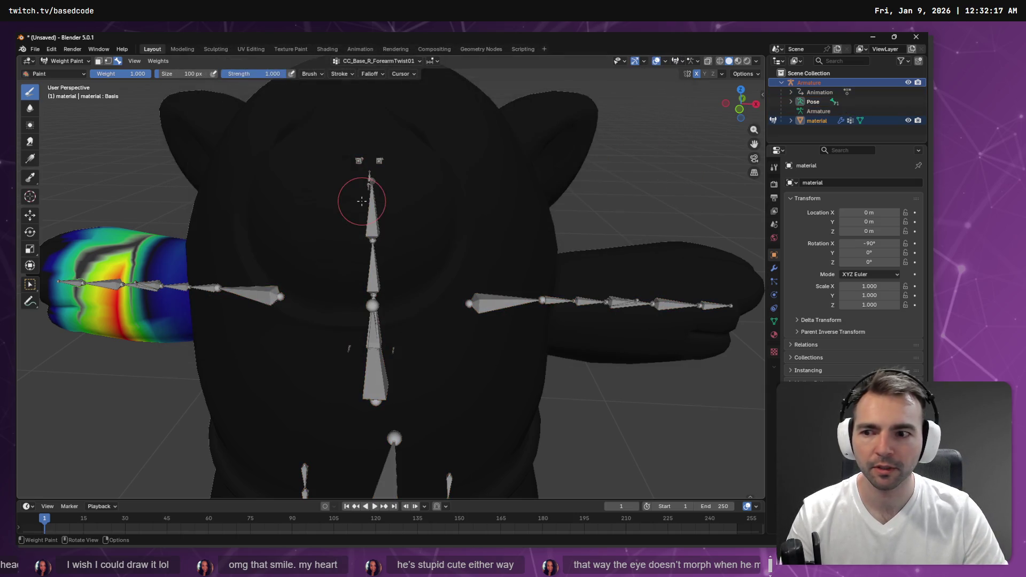
Step: Check the new Cyclops.fbx in the Explorer Cyclops folder, then go to Godot
key("alt+Tab")
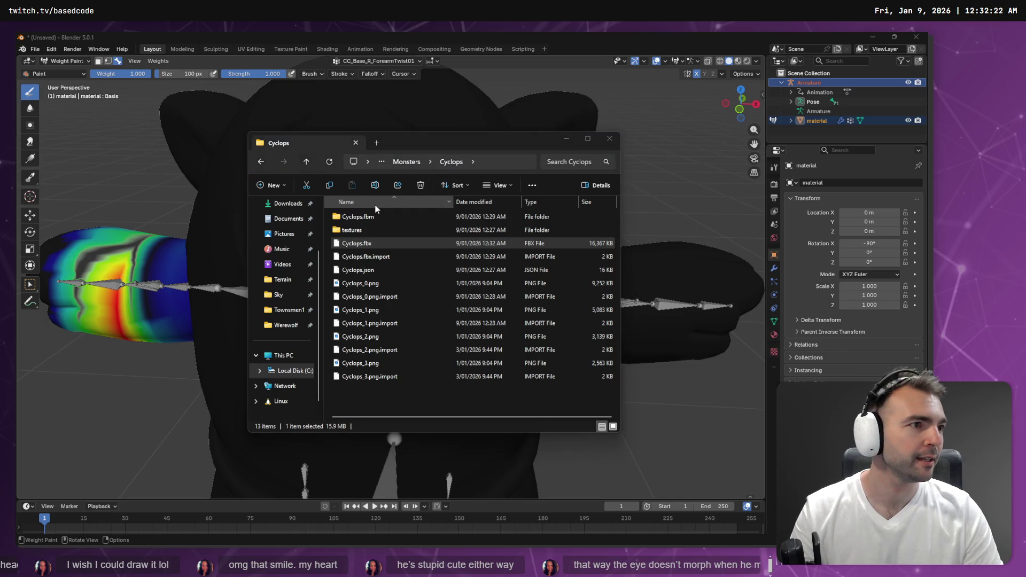
key("alt+Tab")
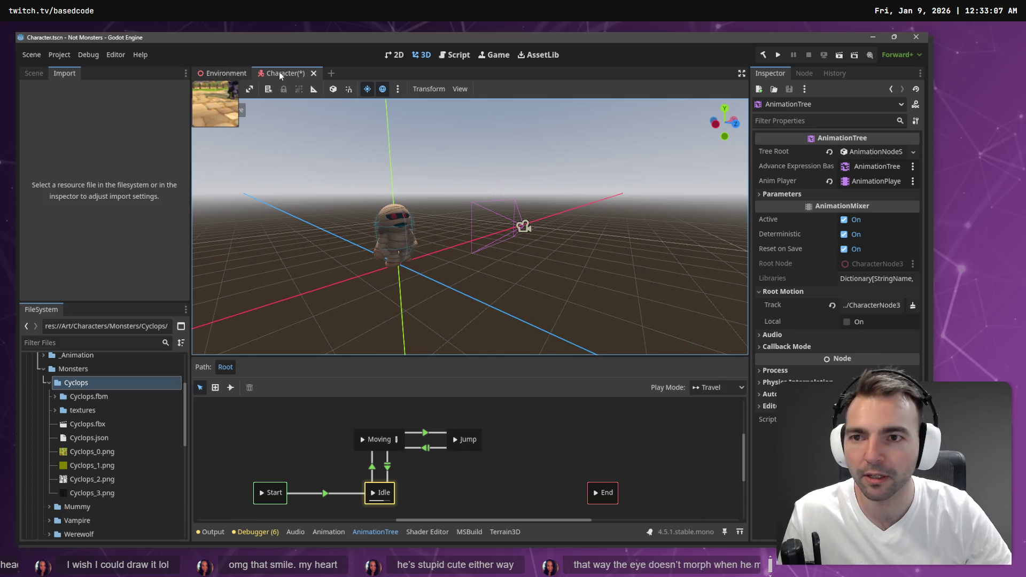
Step: Open the Advanced Import settings for Cyclops.fbx and select its Skeleton3D
left_click(98, 424)
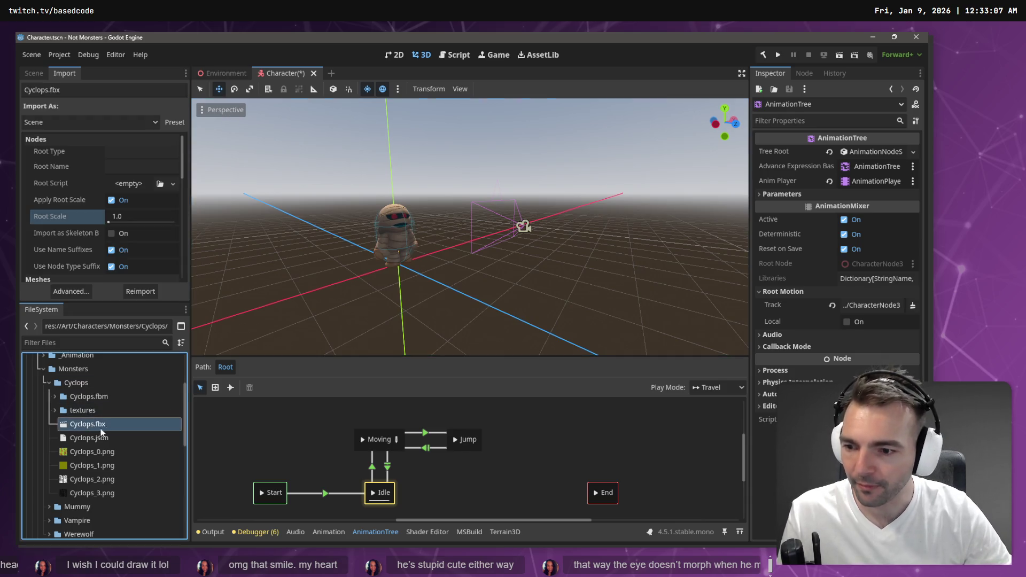
left_click(71, 293)
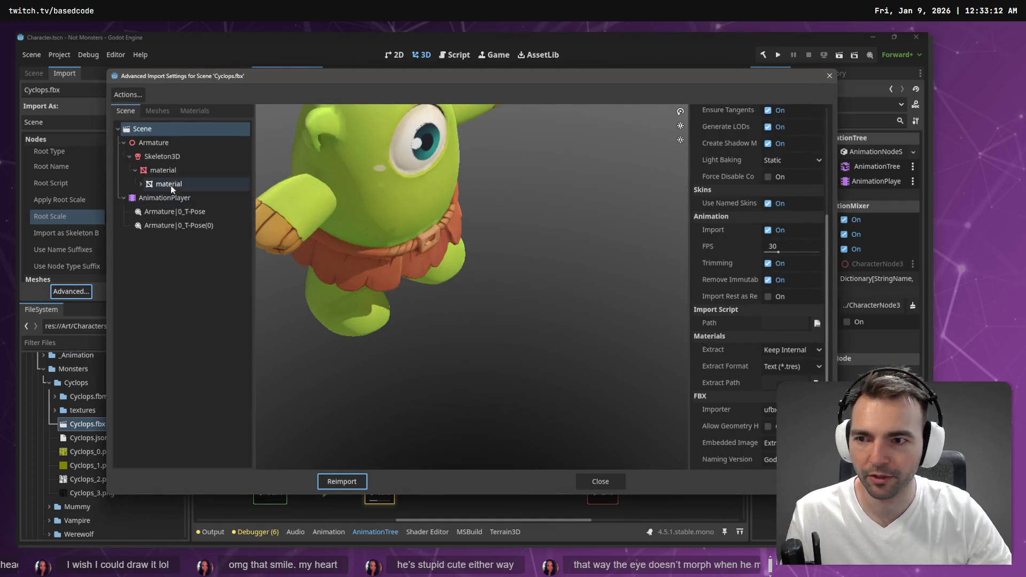
left_click(172, 158)
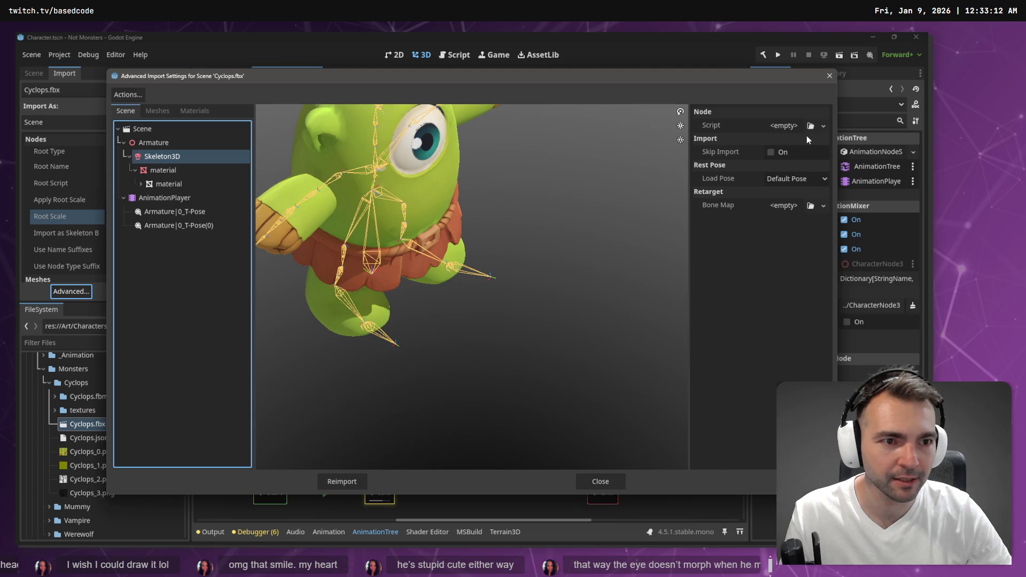
left_click(823, 126)
left_click(746, 296)
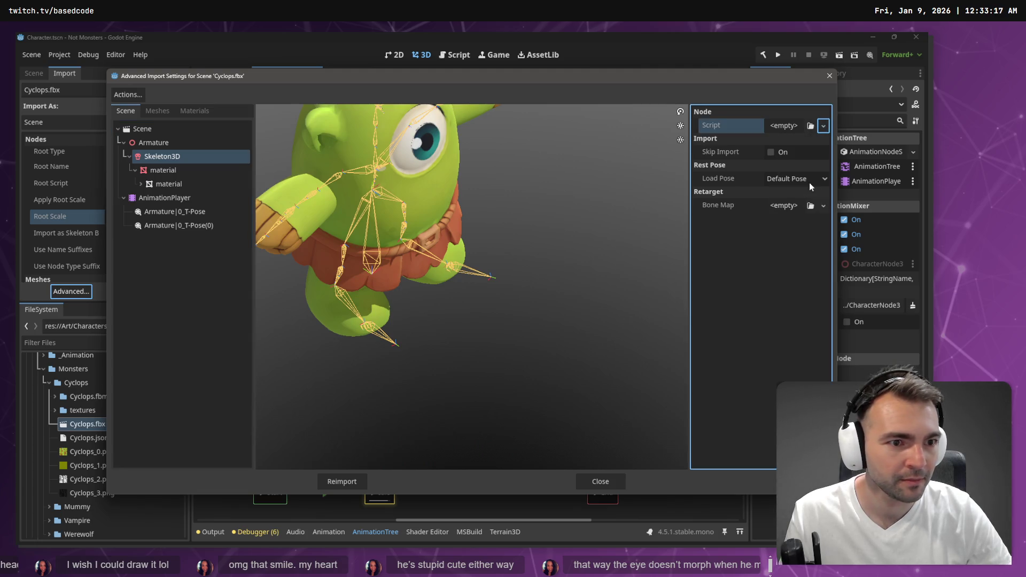
Step: Give the skeleton a new BoneMap using SkeletonProfileHumanoid and reimport Cyclops.fbx
left_click(823, 206)
left_click(814, 234)
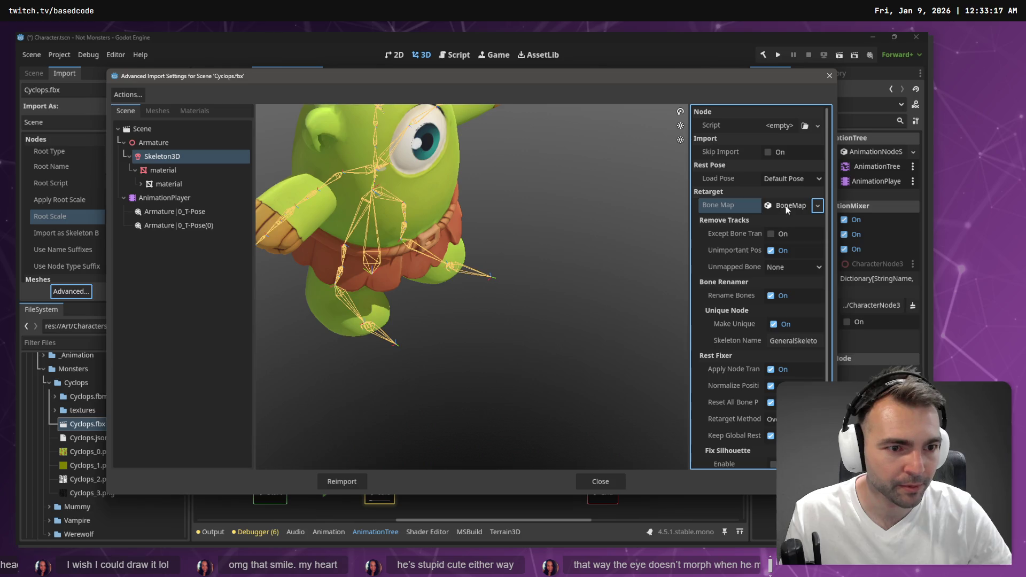
left_click(787, 206)
left_click(817, 223)
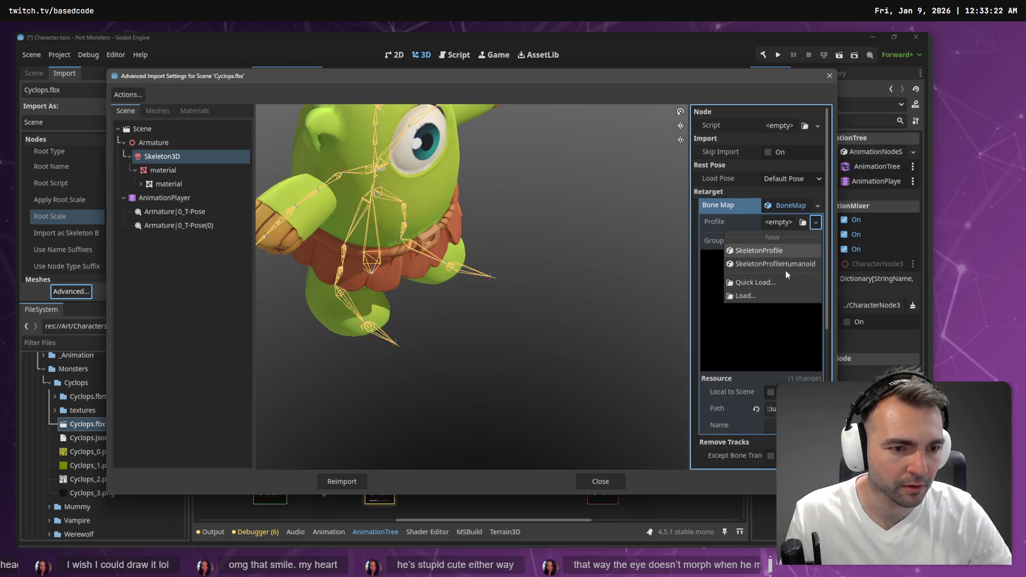
left_click(787, 266)
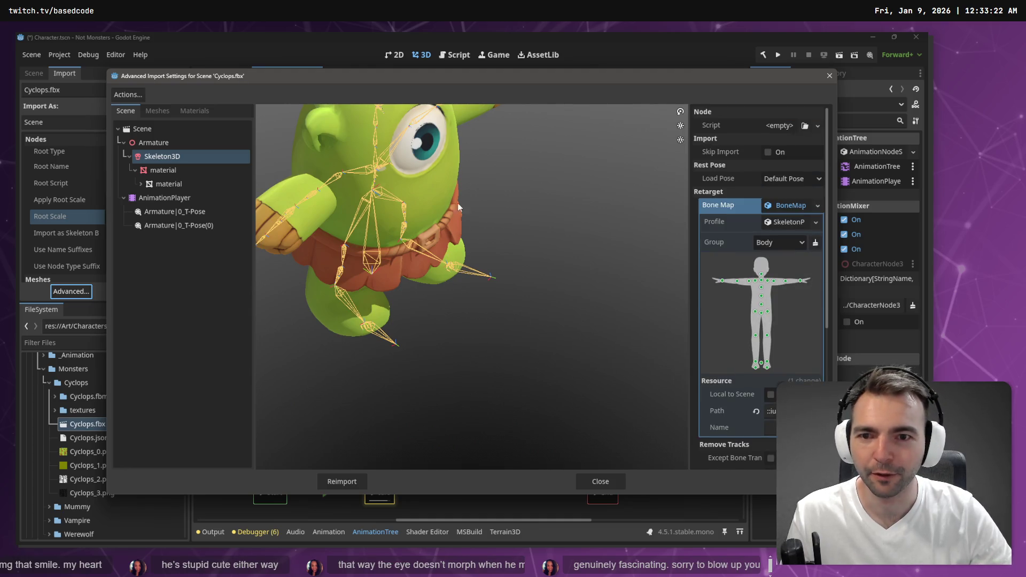
left_click(342, 481)
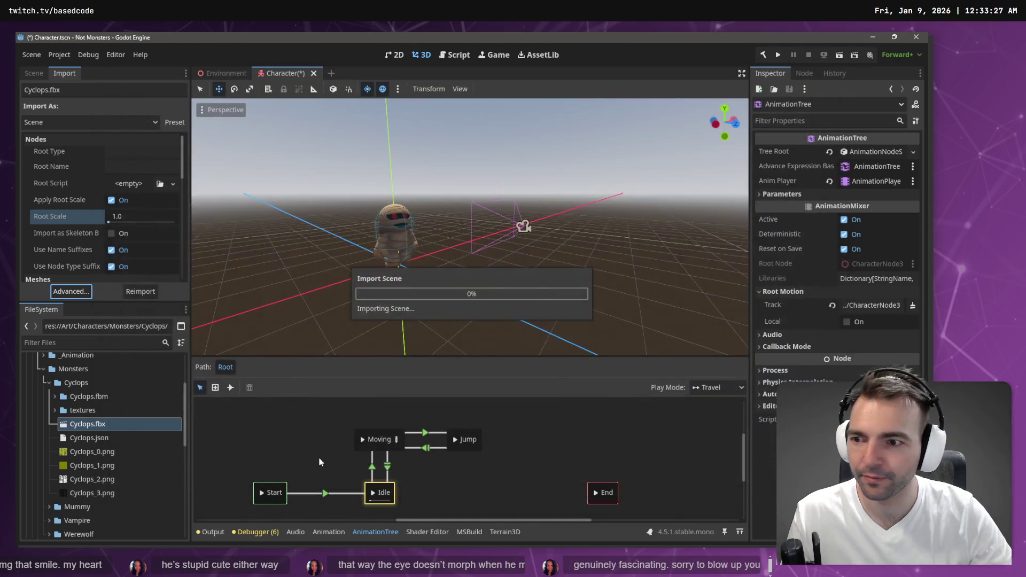
left_click(31, 73)
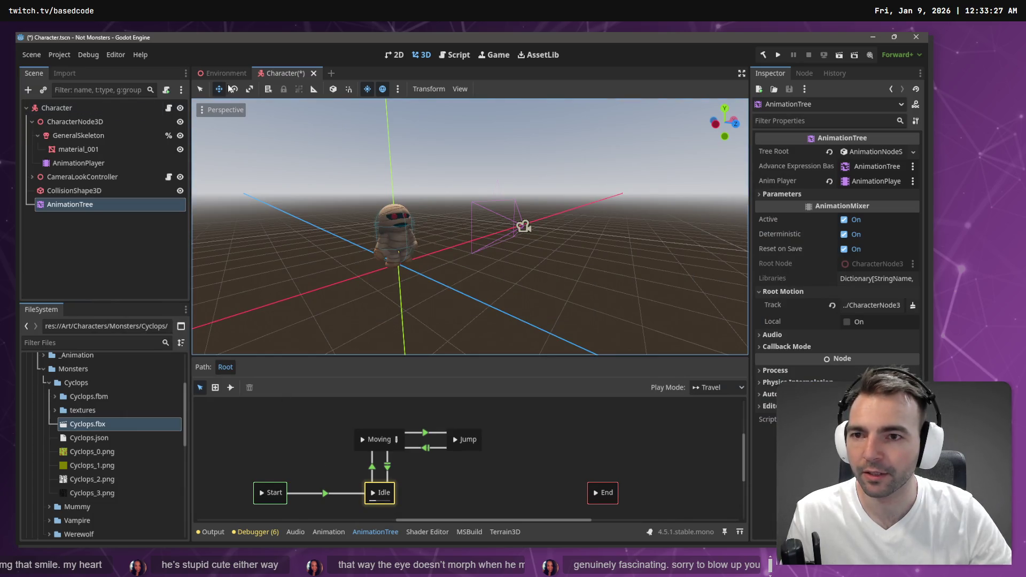
Step: Replace the old CharacterNode3D model with Cyclops.fbx as a child of Character
left_click(84, 123)
left_click(85, 164, "shift")
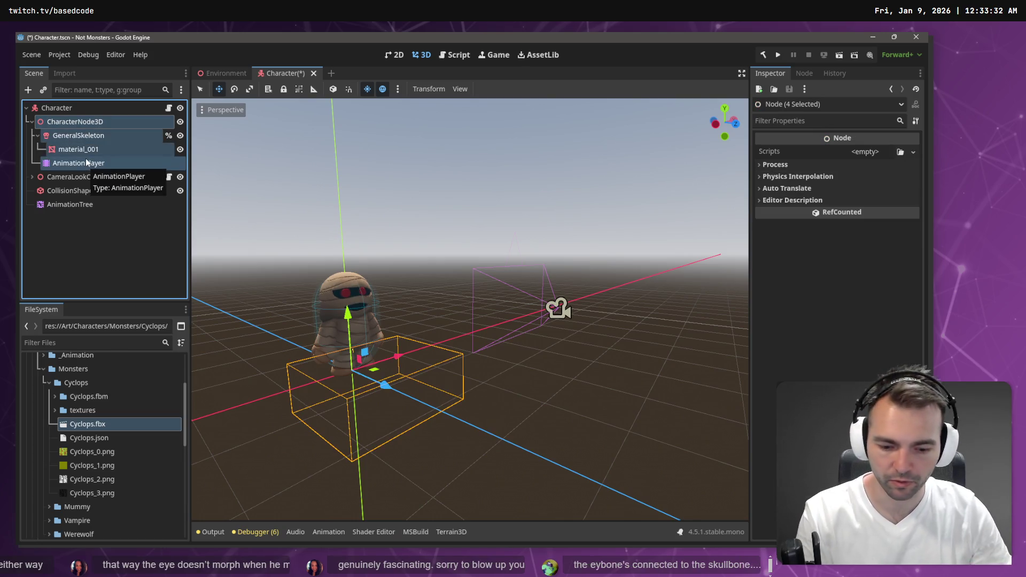
left_click(86, 113)
left_click(84, 122)
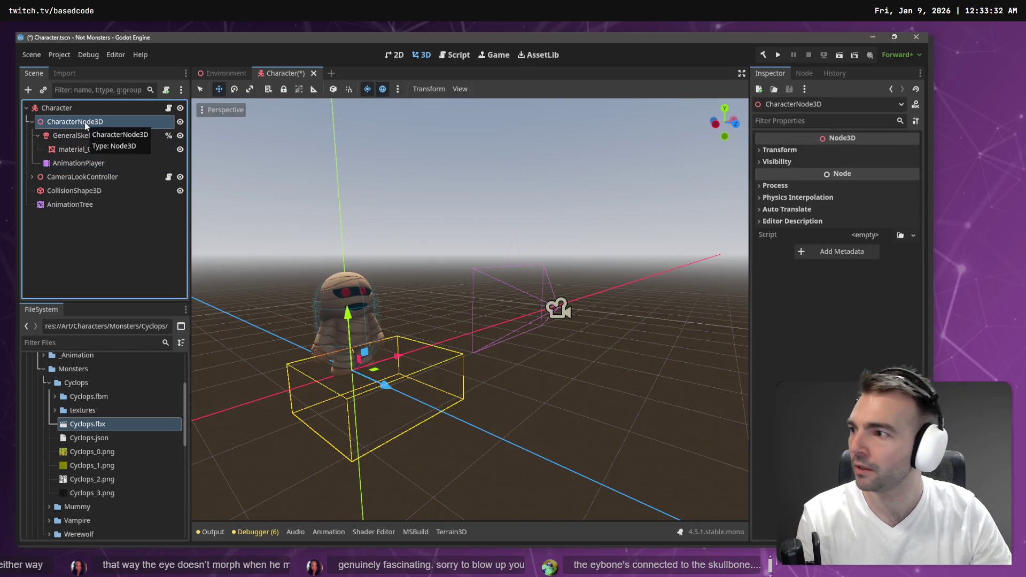
key("Delete")
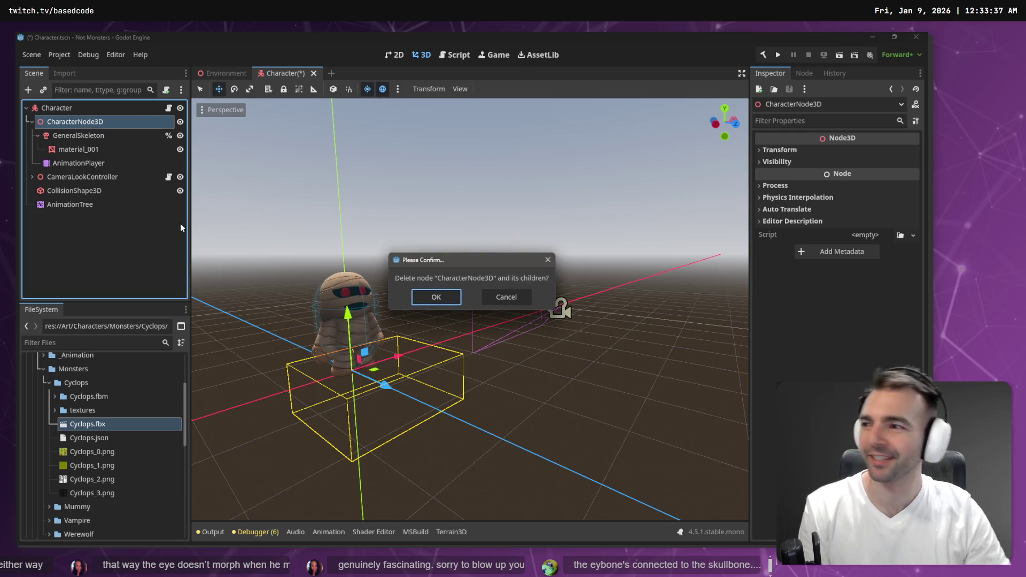
key("Return")
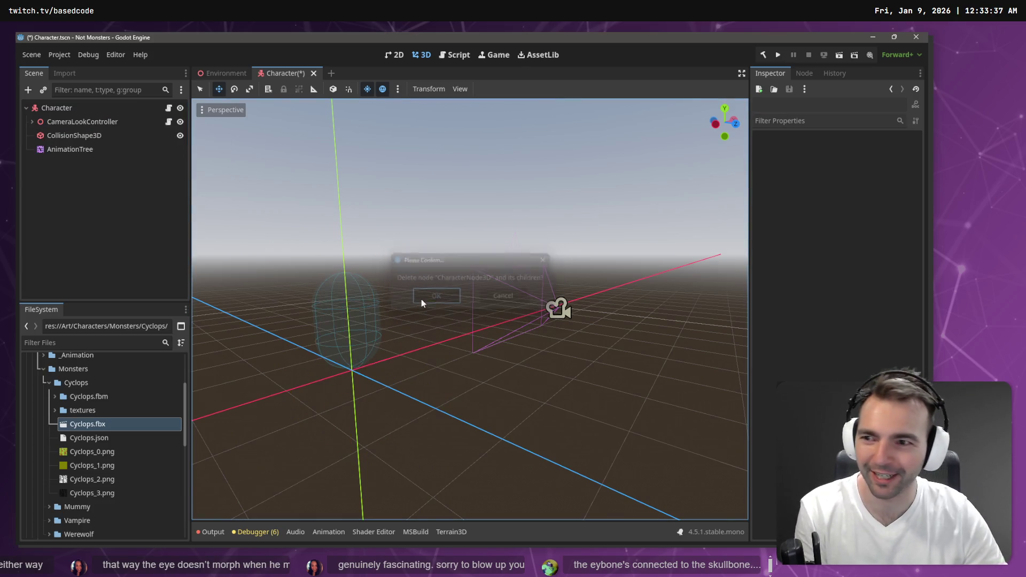
mouse_move(129, 422)
left_mouse_down()
mouse_move(119, 146)
mouse_move(78, 112)
left_mouse_up()
Step: Make the Cyclops instance local and select its AnimationPlayer
right_click(94, 165)
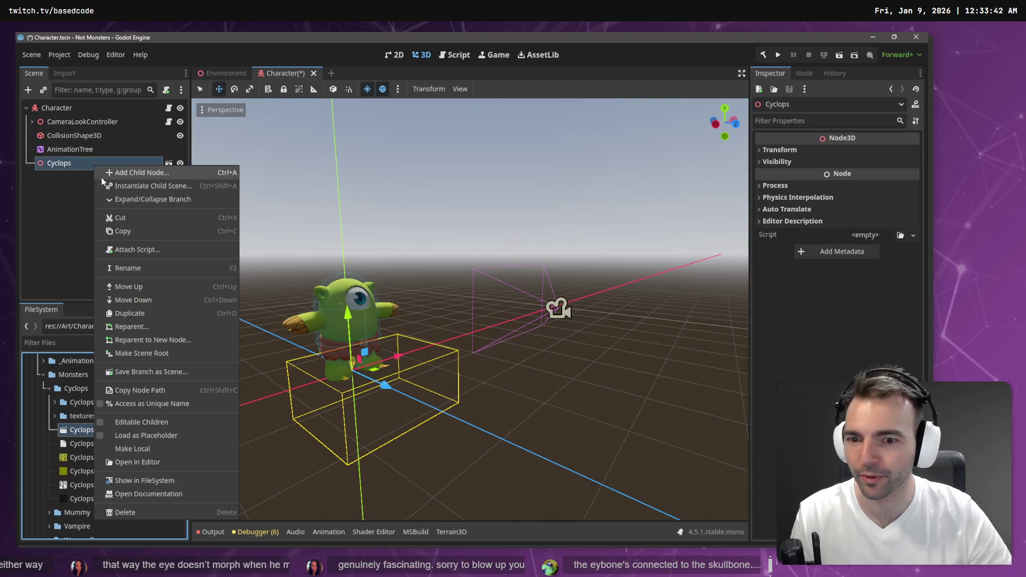
left_click(169, 454)
left_click(78, 218)
left_click(332, 408)
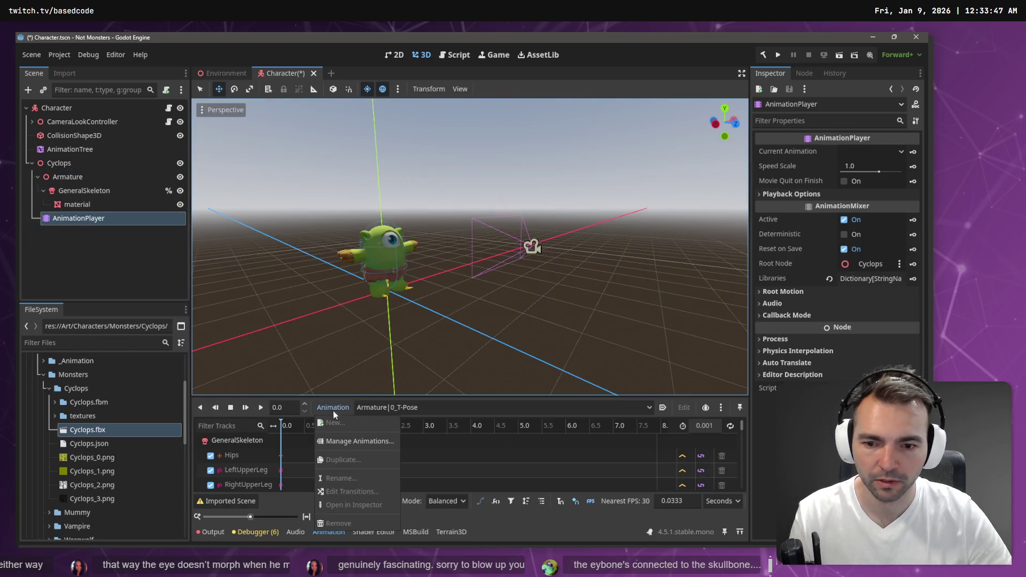
Step: Load the Cyclops animation library into the AnimationPlayer, then reparent AnimationPlayer and AnimationTree into the armature
left_click(356, 440)
left_click(668, 172)
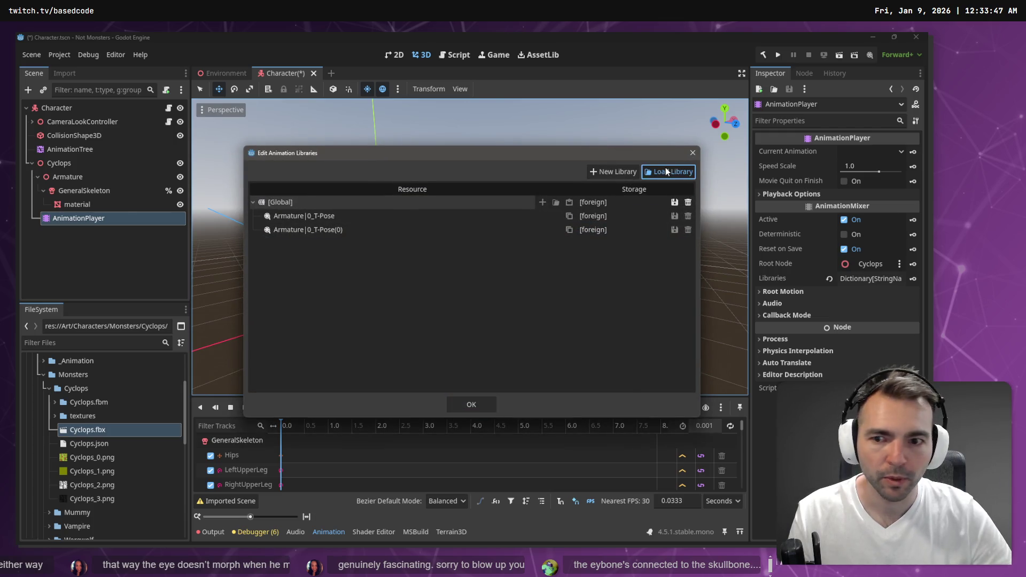
double_click(223, 143)
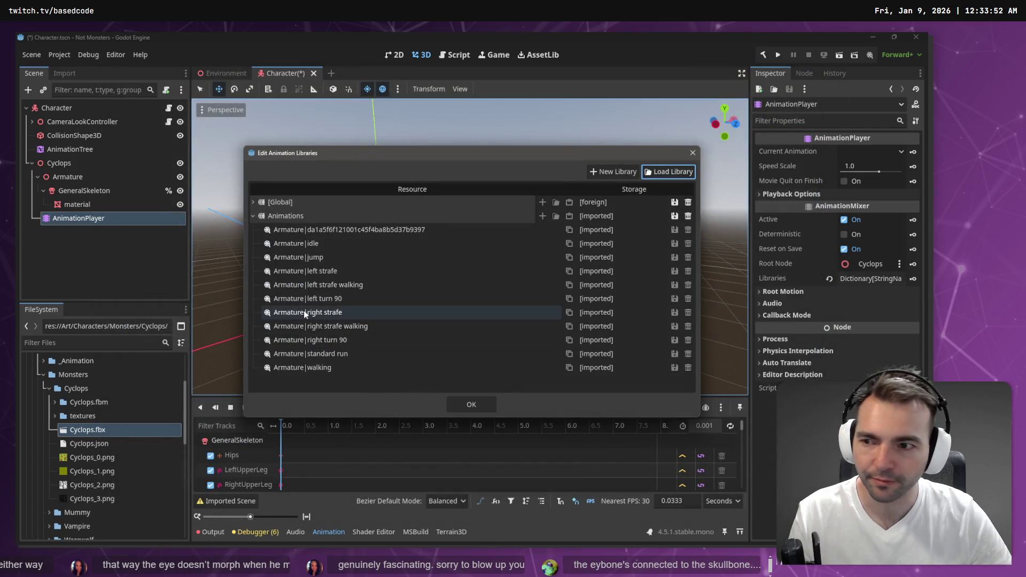
left_click(471, 405)
left_click_drag(56, 226, 85, 178)
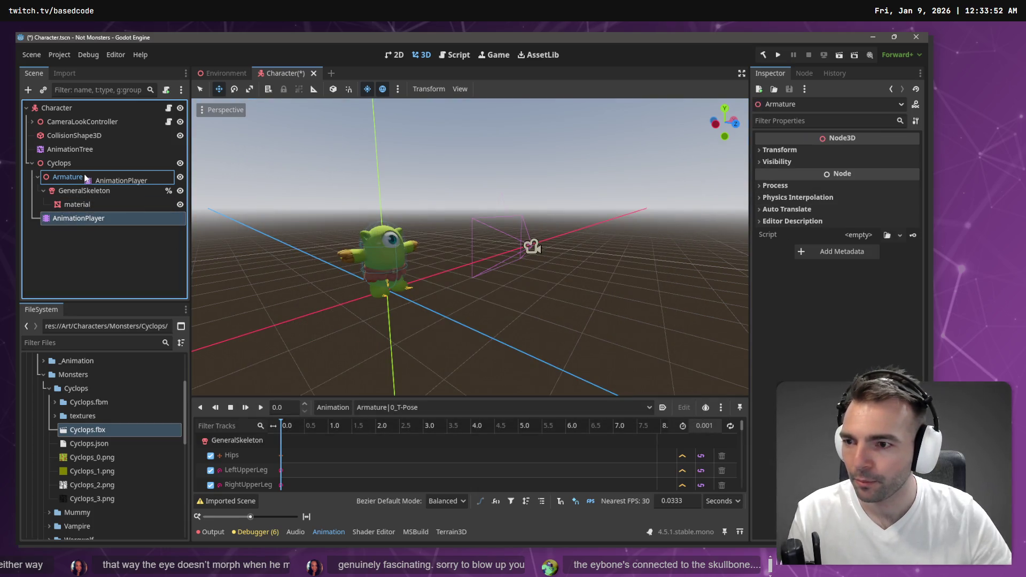
left_click_drag(84, 178, 66, 179)
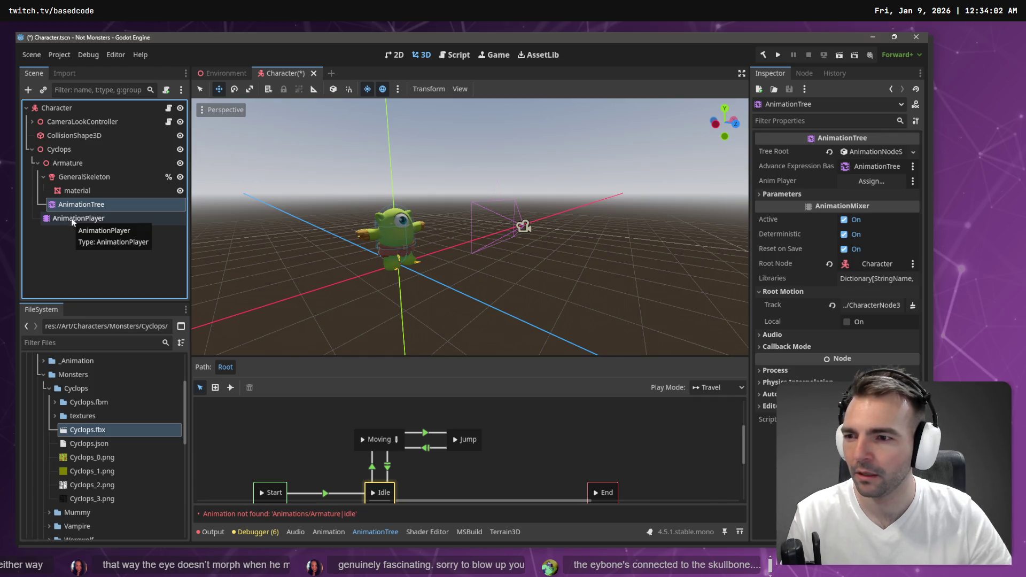
Step: Undo the AnimationTree move, put GeneralSkeleton and AnimationPlayer directly under Cyclops, and delete Armature
key("ctrl+z")
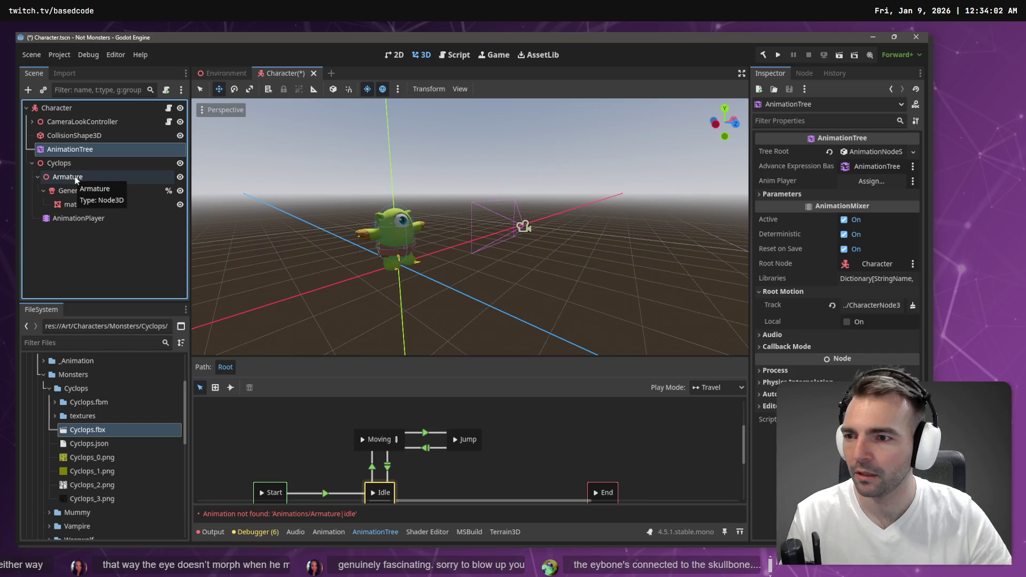
left_click(78, 190)
left_click(75, 218, "shift")
left_click_drag(69, 192, 67, 164)
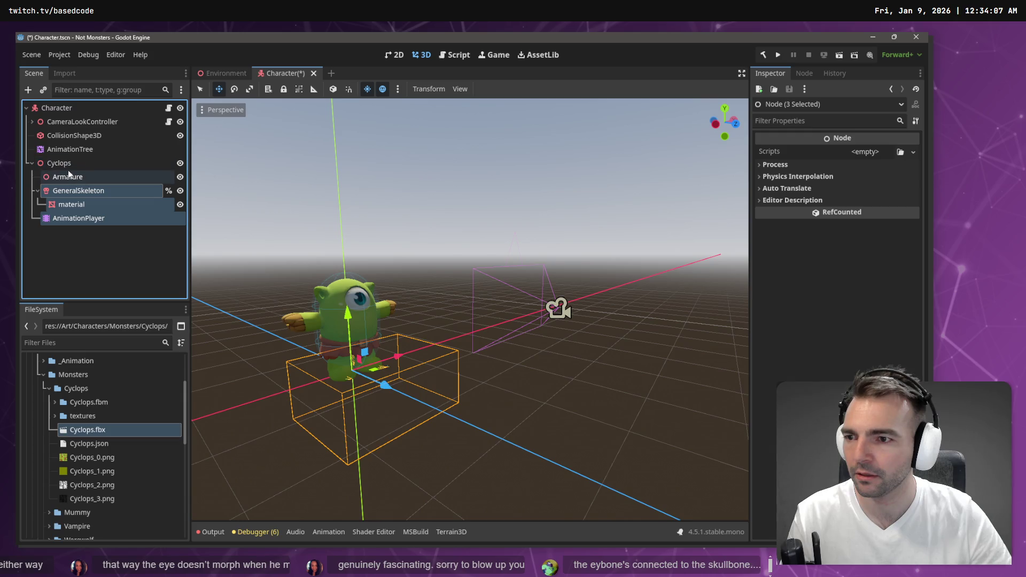
left_click(68, 175)
key("Delete")
key("Return")
Step: Move AnimationTree under Cyclops and set its Root Motion Track to the skeleton Root
mouse_move(69, 150)
left_mouse_down()
mouse_move(68, 168)
mouse_move(428, 160)
mouse_move(871, 181)
left_mouse_up()
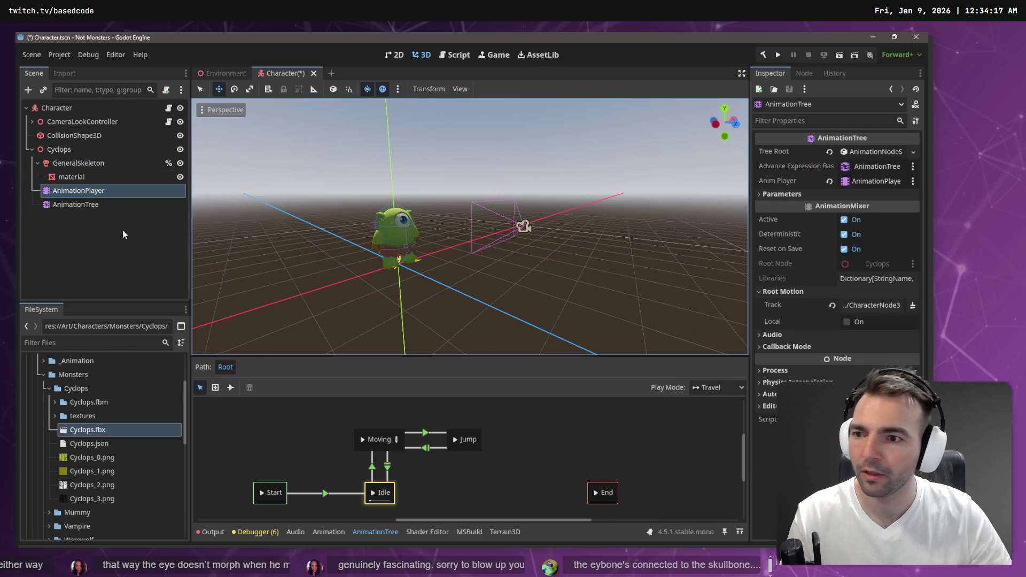
left_click(75, 204)
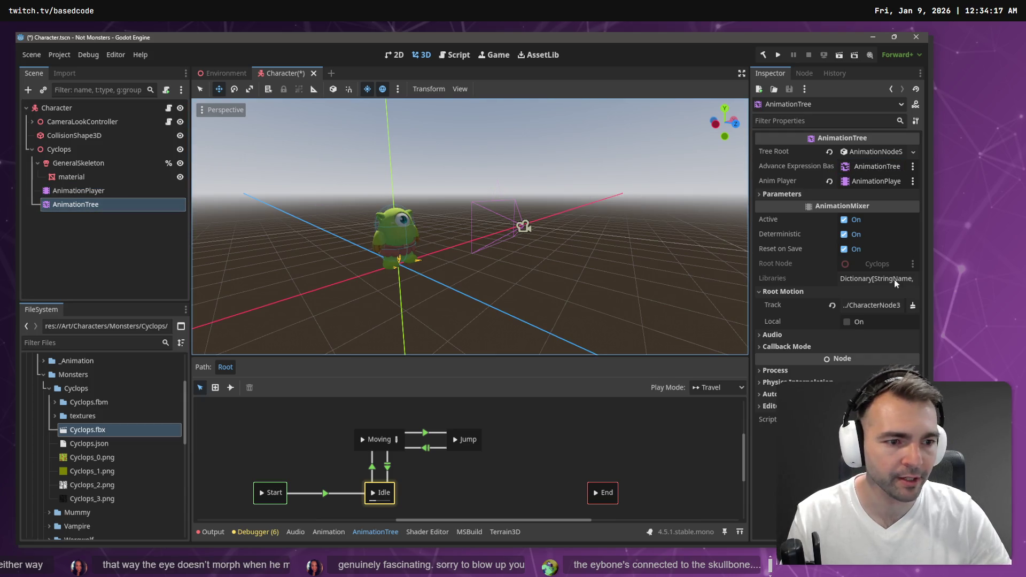
left_click(884, 306)
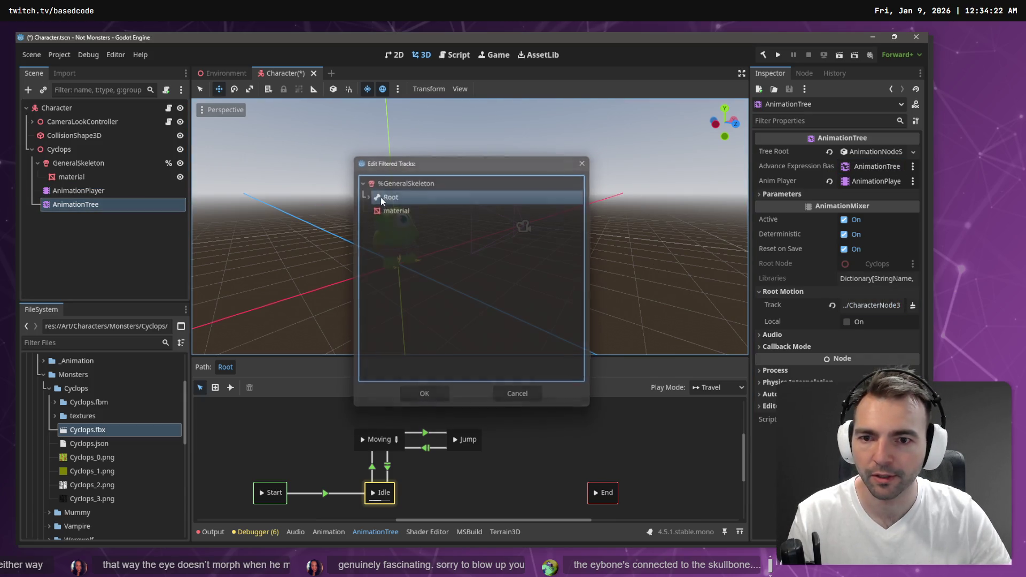
double_click(381, 183)
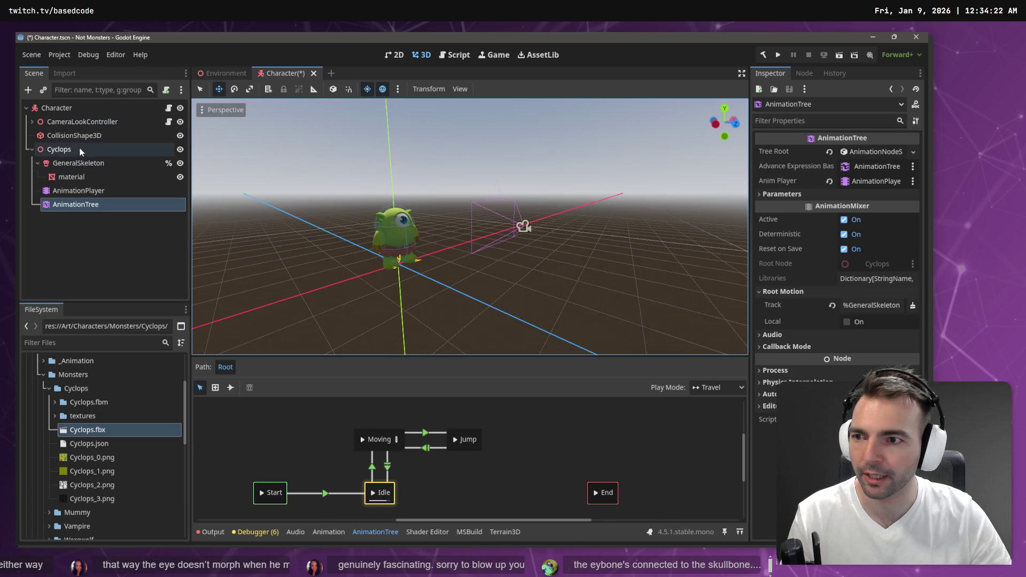
left_click(97, 194)
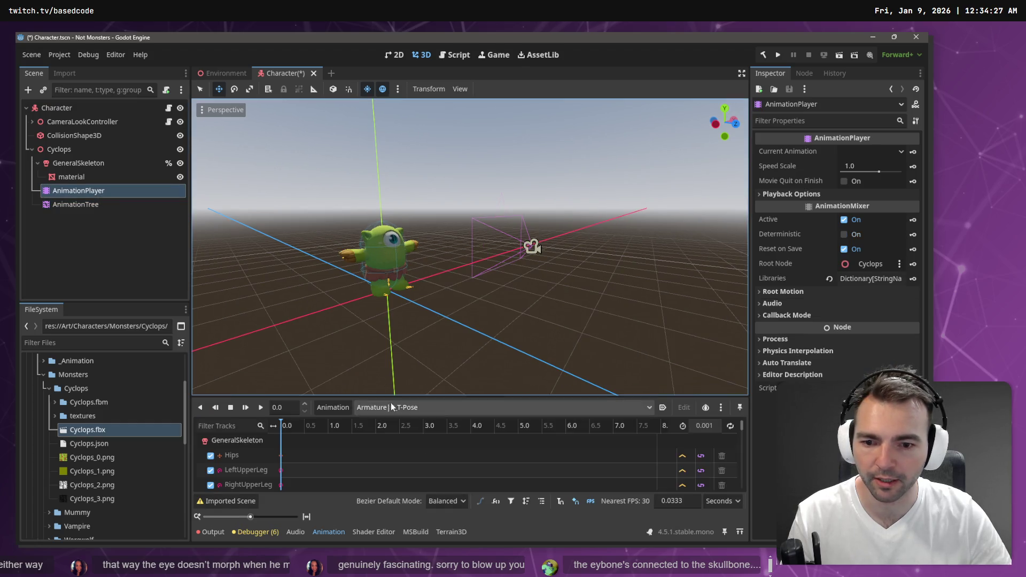
Step: Preview the standard run animation on the cyclops, orbiting around it
left_click(390, 405)
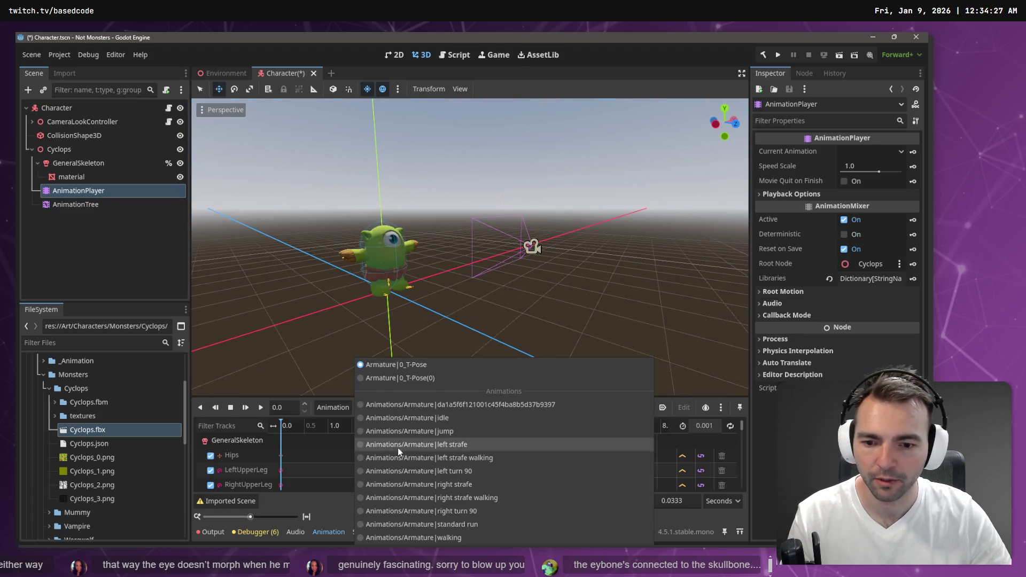
left_click(464, 525)
left_click(267, 408)
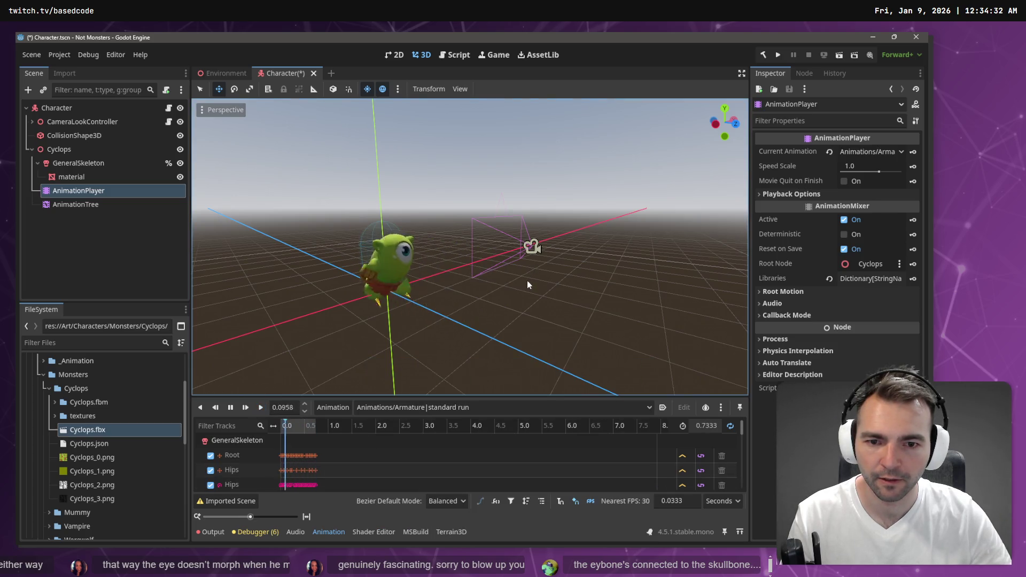
left_click(497, 278)
mouse_move(470, 246)
left_mouse_down()
mouse_move(368, 240)
mouse_move(427, 230)
mouse_move(520, 399)
left_mouse_up()
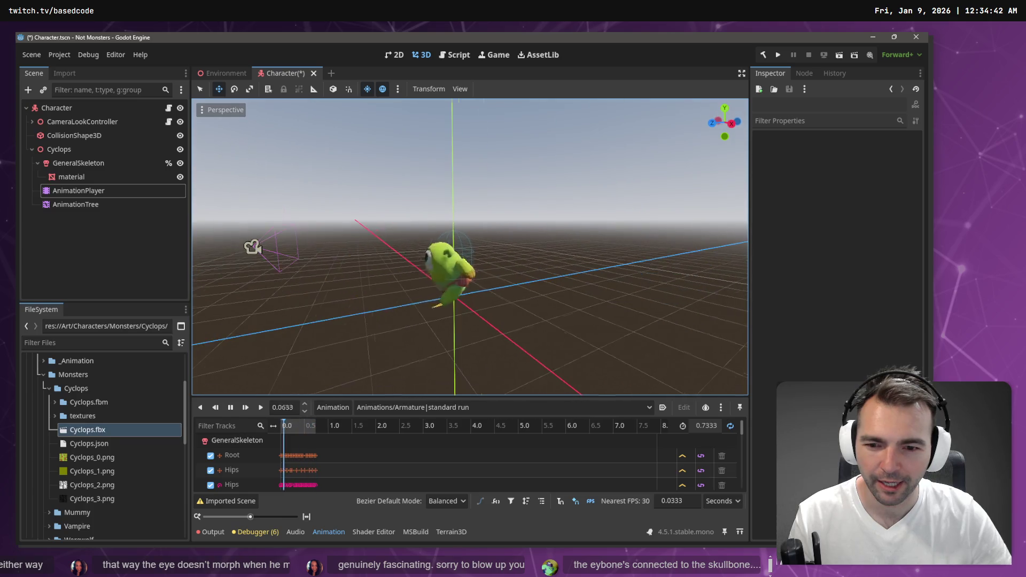
Step: Load the jump animation and replay it several times from different angles
left_click(518, 408)
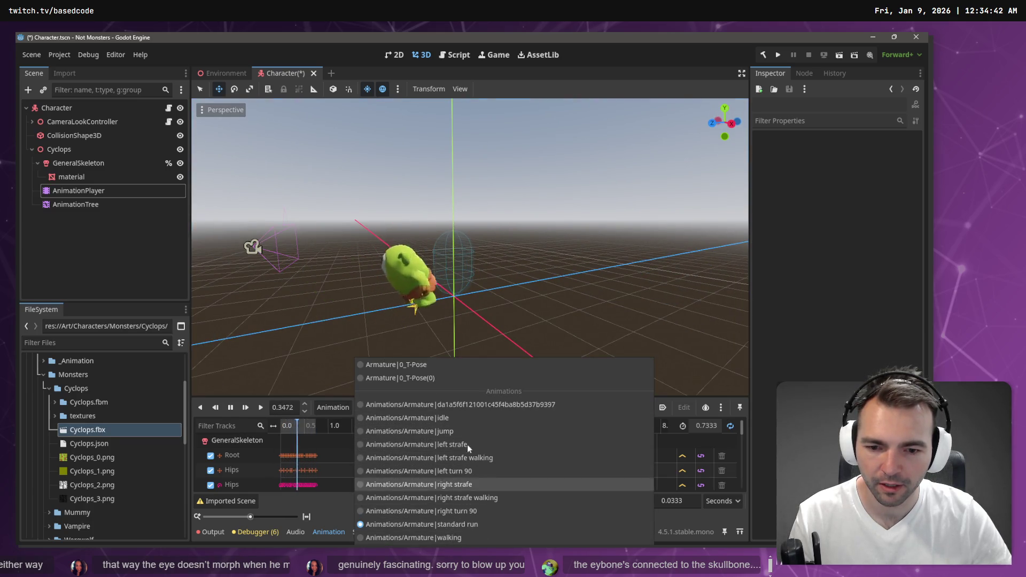
left_click(467, 431)
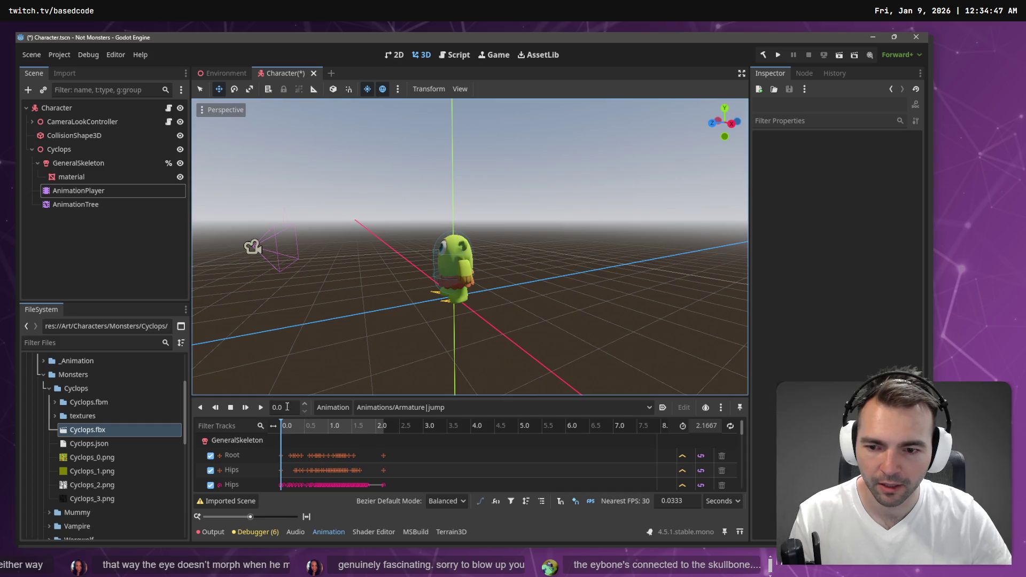
left_click(260, 408)
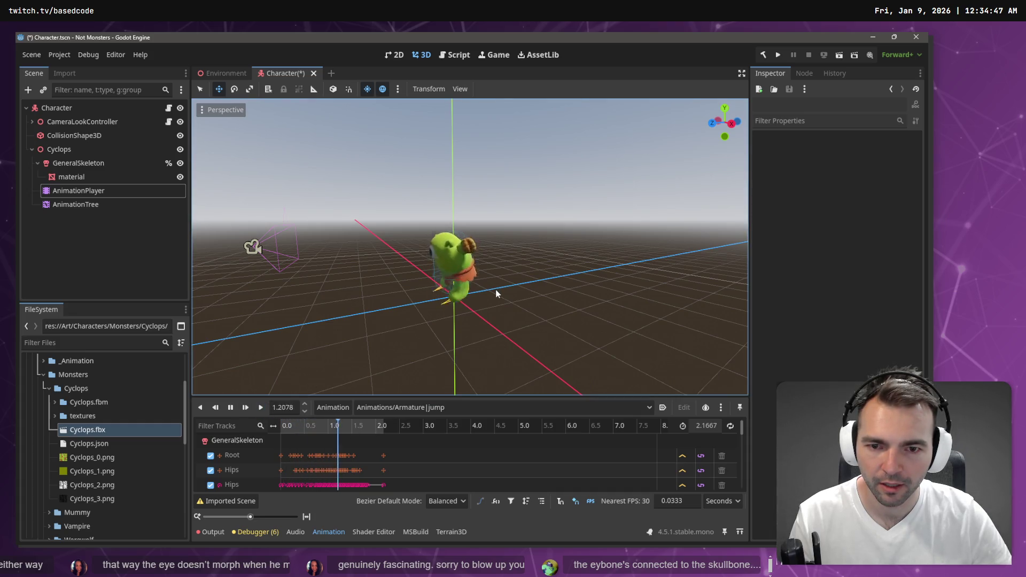
mouse_move(496, 289)
left_mouse_down()
mouse_move(374, 286)
mouse_move(435, 337)
left_mouse_up()
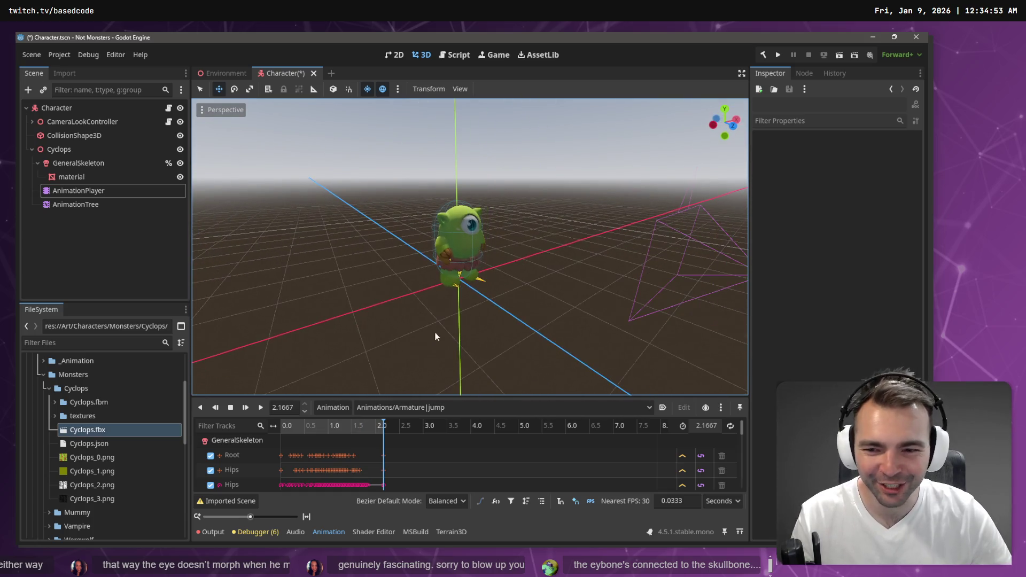
left_click(262, 407)
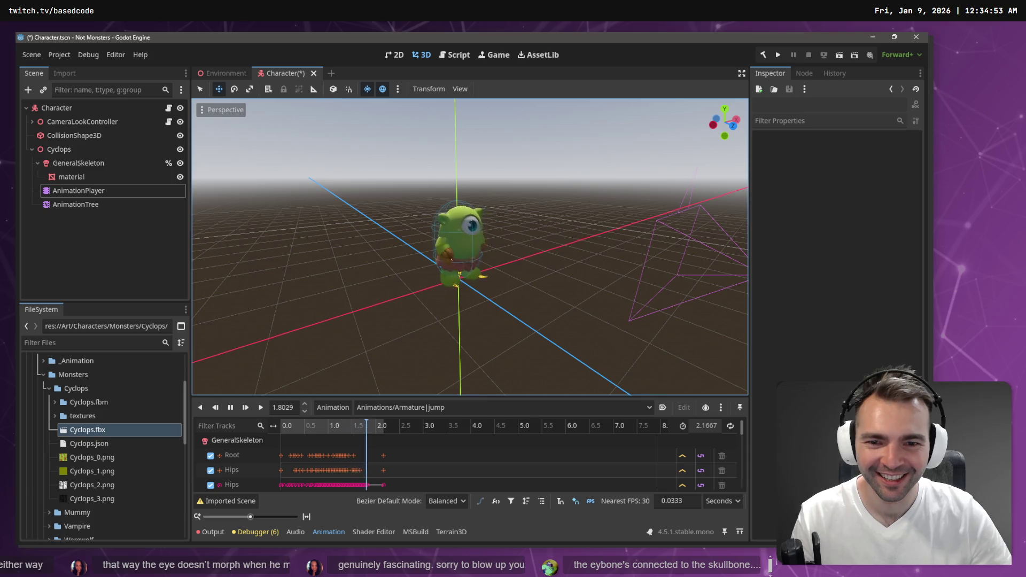
scroll(471, 246, "up", 5)
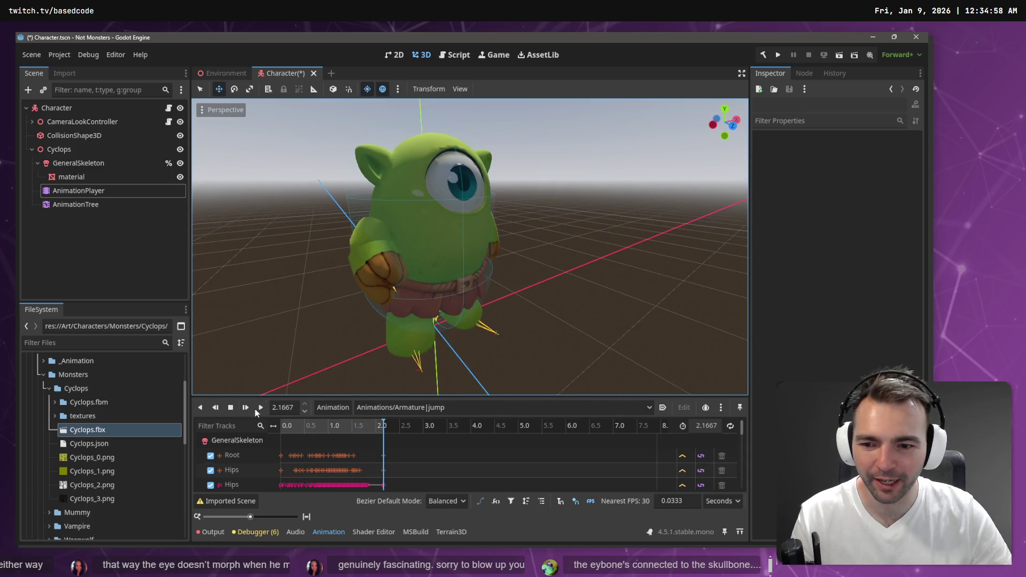
left_click(260, 408)
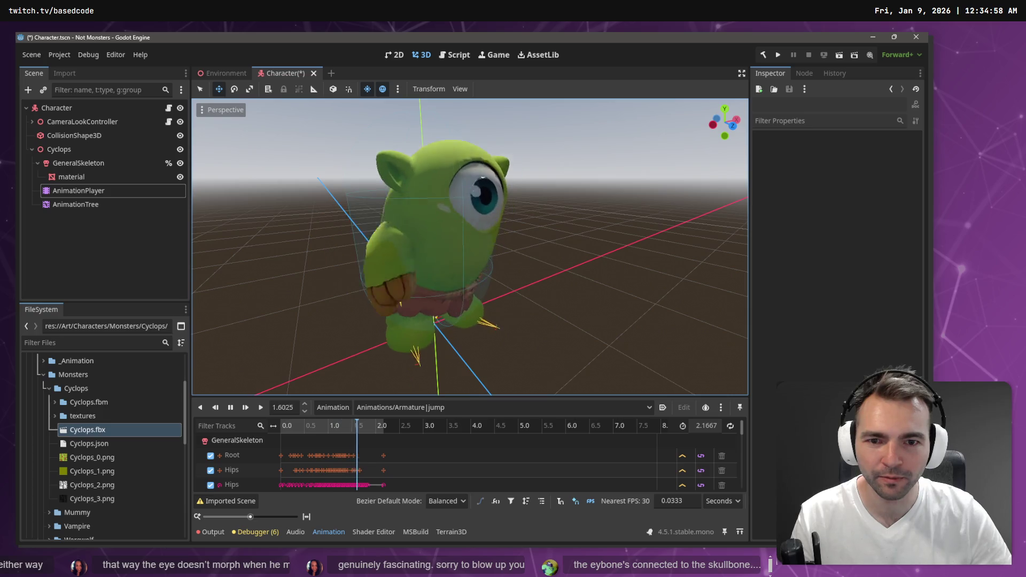
scroll(456, 193, "down", 6)
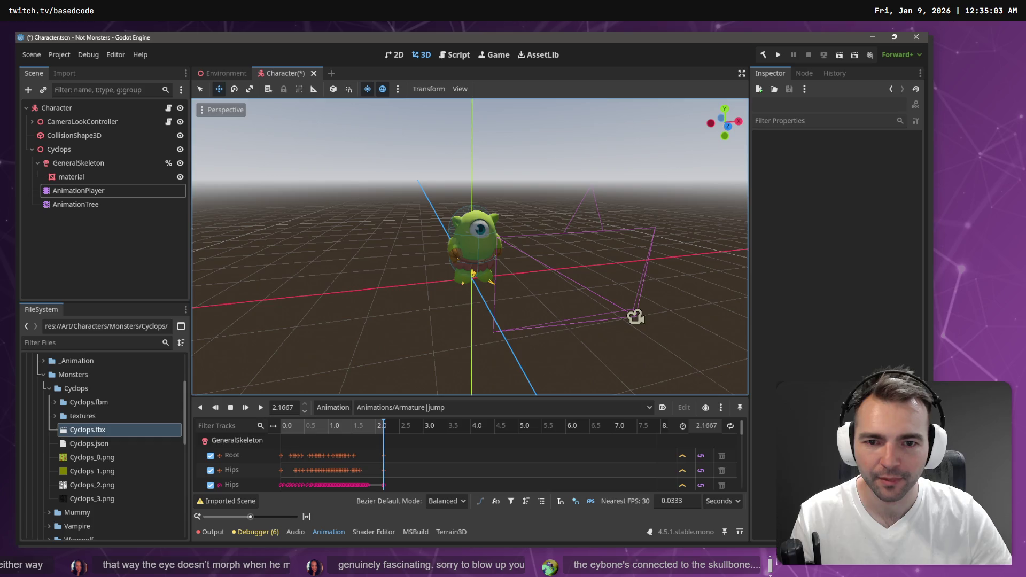
key("alt+Tab")
key("alt+Tab")
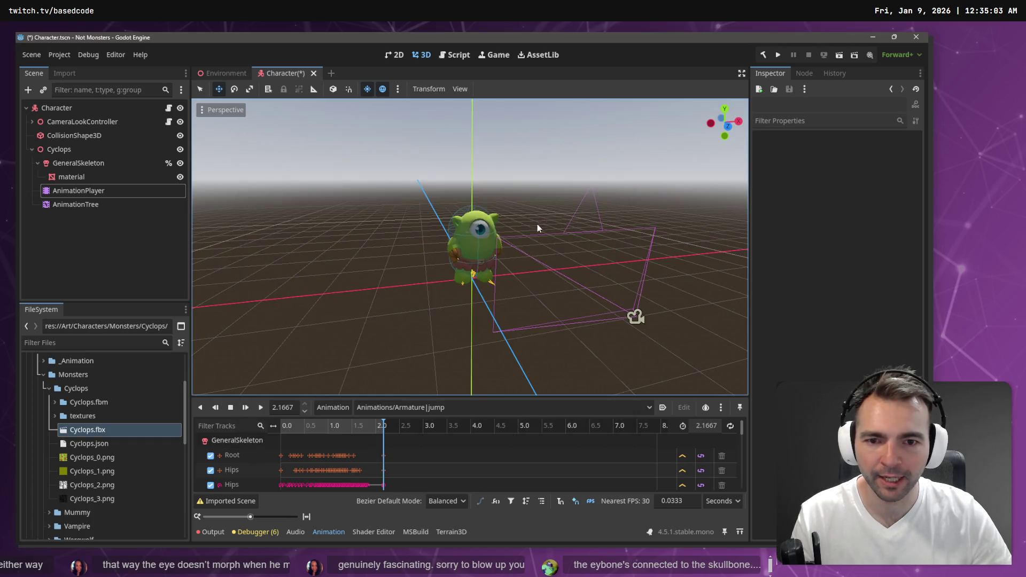
key("alt+Tab")
Step: Make the CC_Base_Head vertex group active for weight painting
right_click(541, 199)
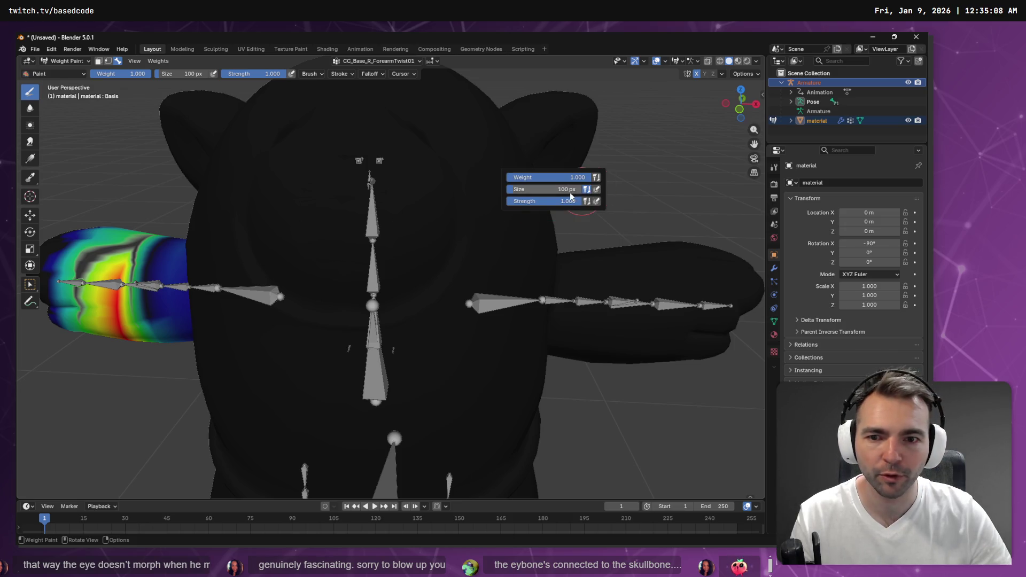
left_click(364, 63)
scroll(374, 92, "up", 4)
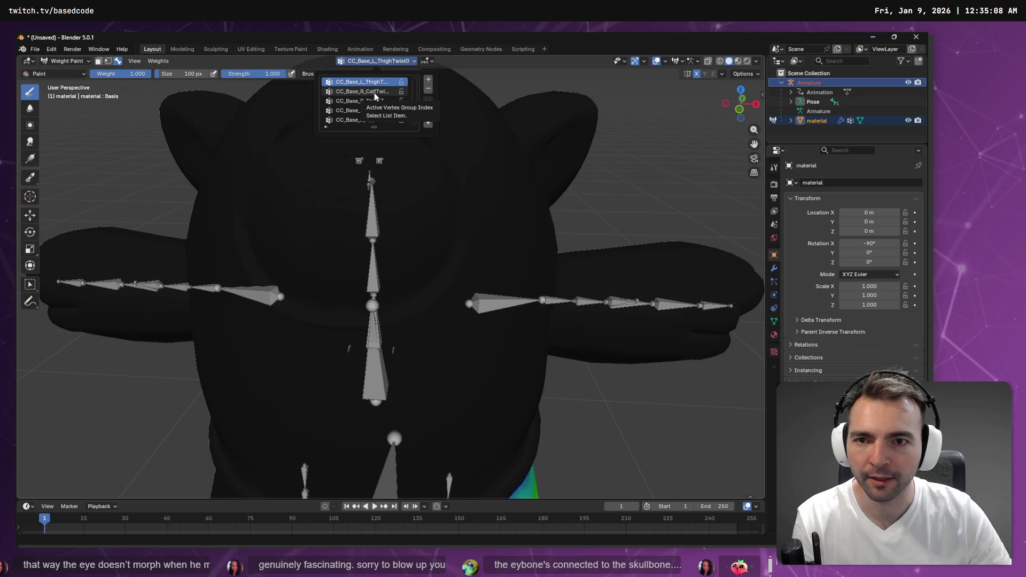
scroll(373, 101, "up", 5)
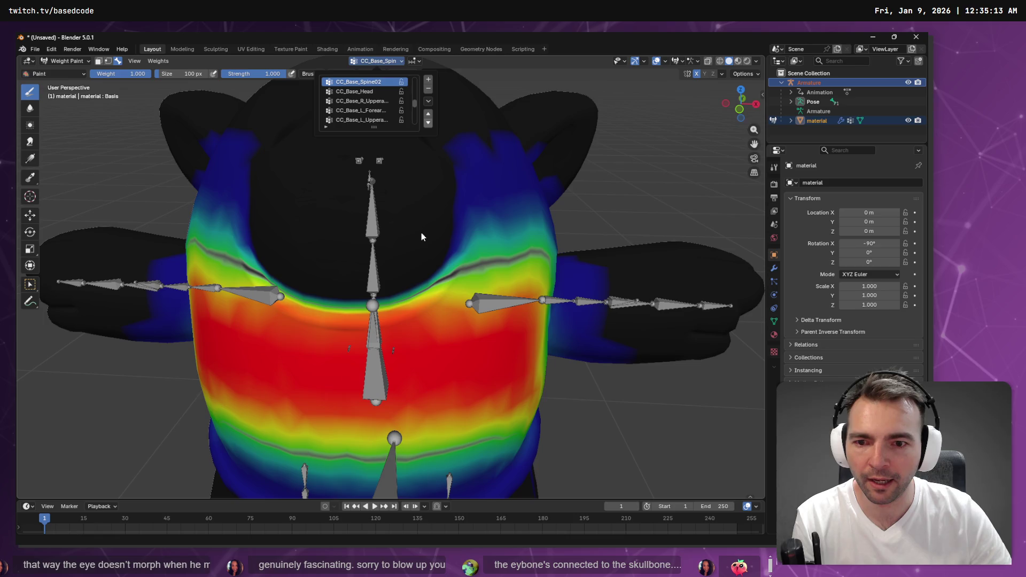
left_click(355, 92)
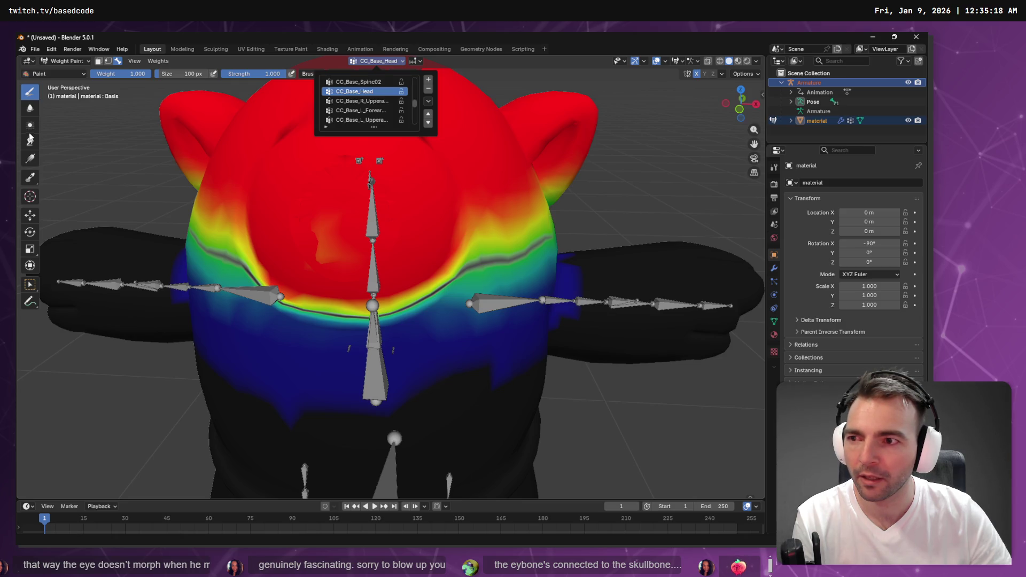
Step: Blur the head weights along the neck, spine and left shoulder
left_click(31, 109)
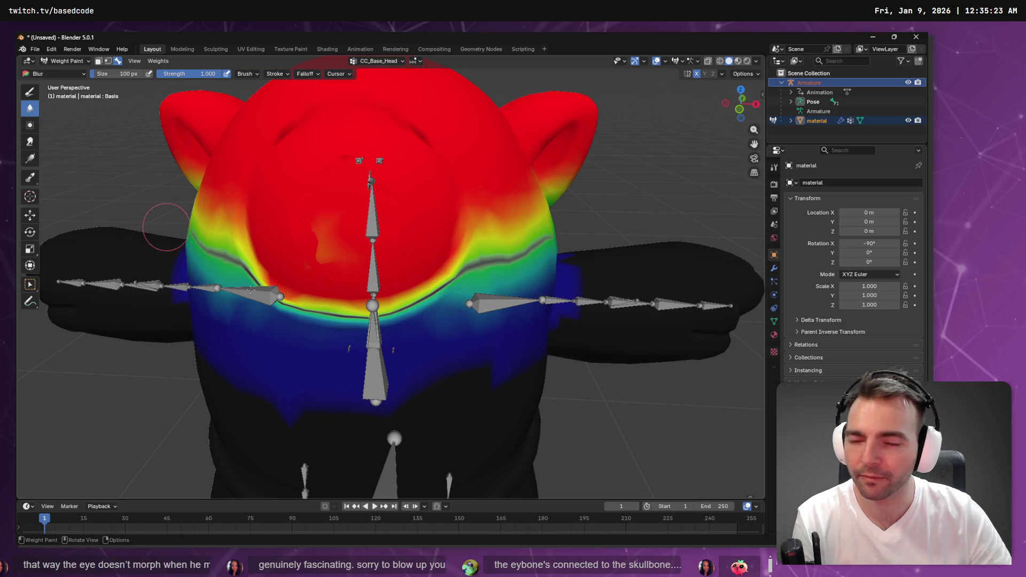
mouse_move(457, 274)
left_mouse_down()
mouse_move(396, 315)
mouse_move(321, 321)
mouse_move(267, 310)
mouse_move(252, 295)
mouse_move(321, 315)
mouse_move(438, 304)
mouse_move(321, 320)
mouse_move(249, 305)
mouse_move(406, 315)
mouse_move(463, 291)
left_mouse_up()
mouse_move(363, 340)
left_mouse_down()
mouse_move(225, 252)
mouse_move(299, 339)
mouse_move(468, 297)
left_mouse_up()
left_click_drag(381, 351, 336, 354)
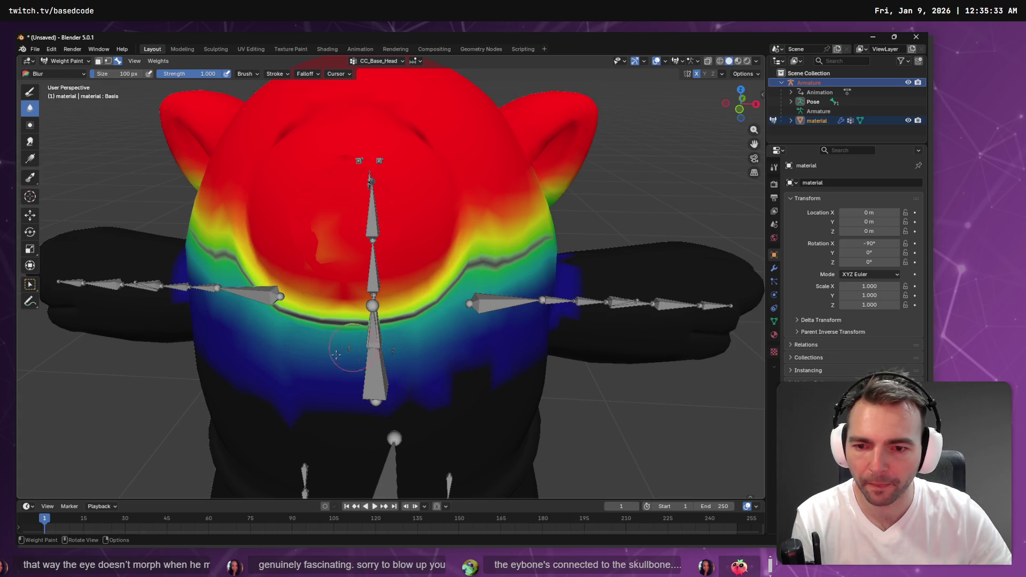
left_click_drag(435, 313, 302, 302)
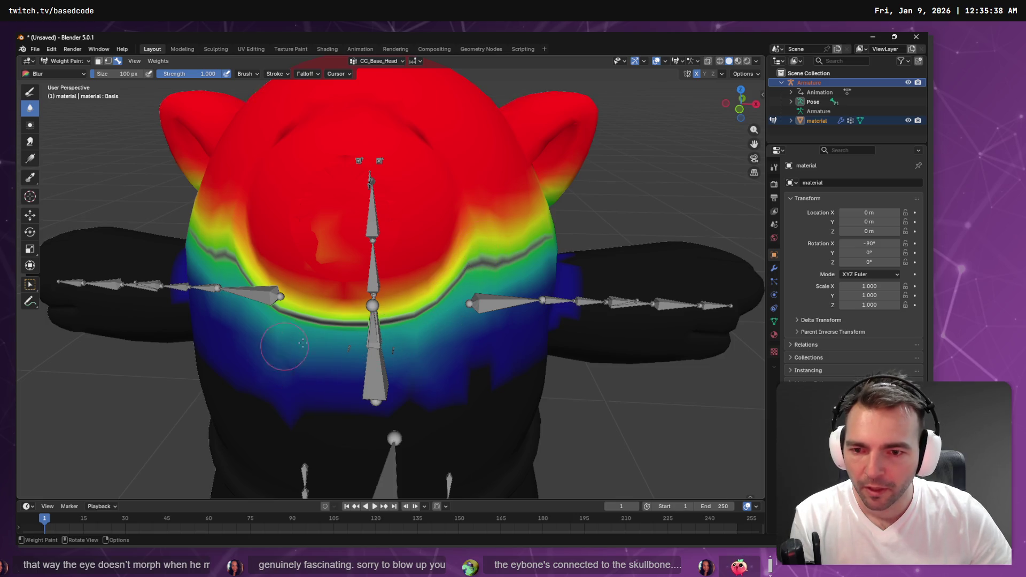
Step: Paint full weight across the head's lower band, smooth the gradient, then add mirrored weight
left_click(35, 94)
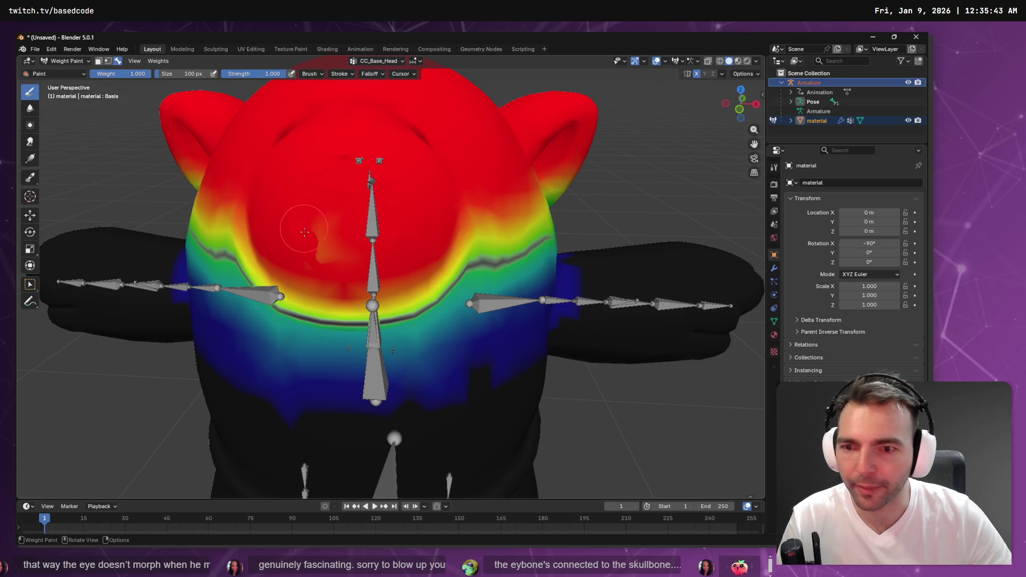
mouse_move(268, 249)
left_mouse_down()
mouse_move(288, 278)
mouse_move(348, 305)
mouse_move(416, 292)
mouse_move(452, 245)
mouse_move(437, 219)
mouse_move(395, 208)
mouse_move(458, 218)
left_mouse_up()
right_click(416, 285)
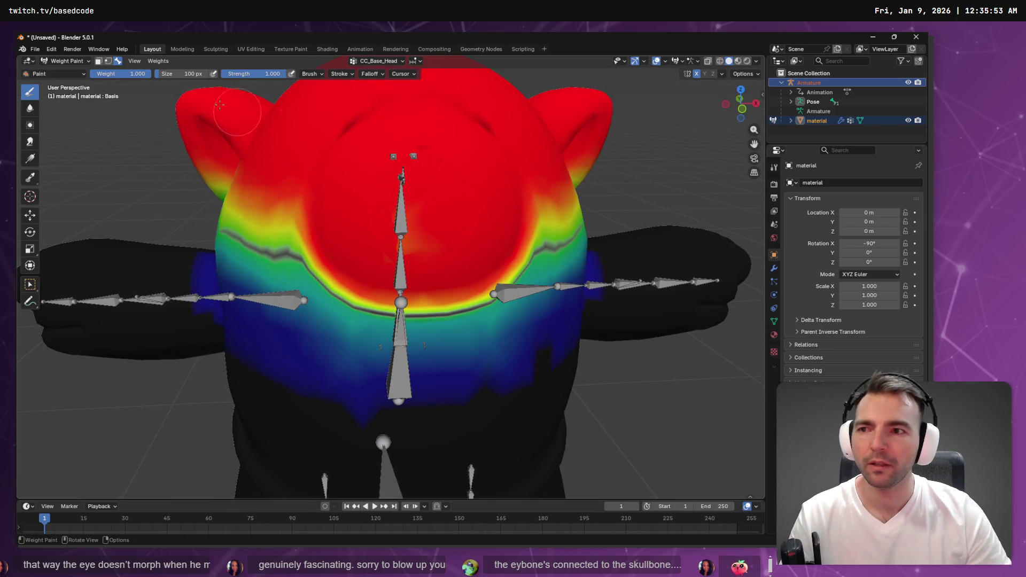
left_click(35, 49)
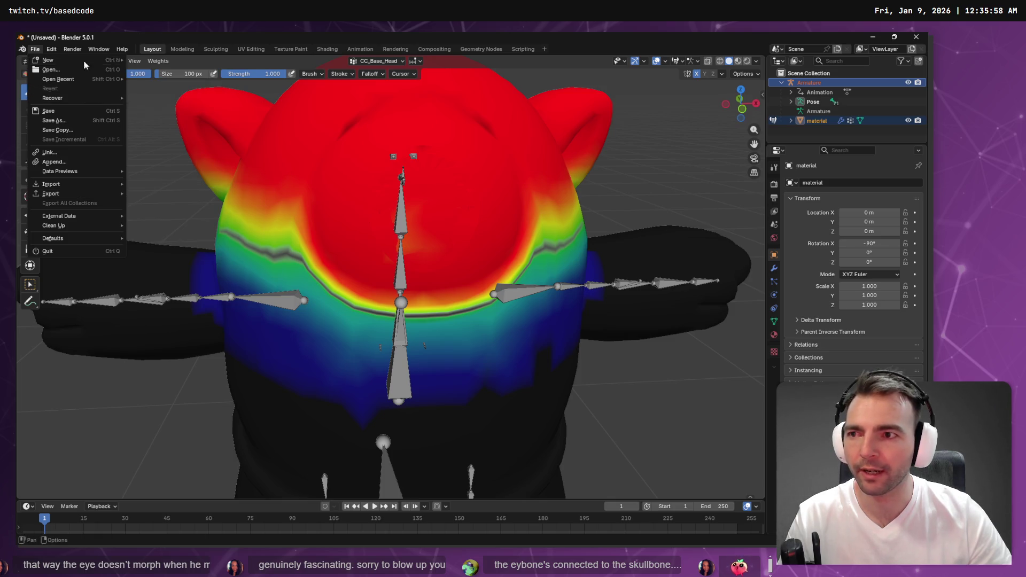
left_click(30, 126)
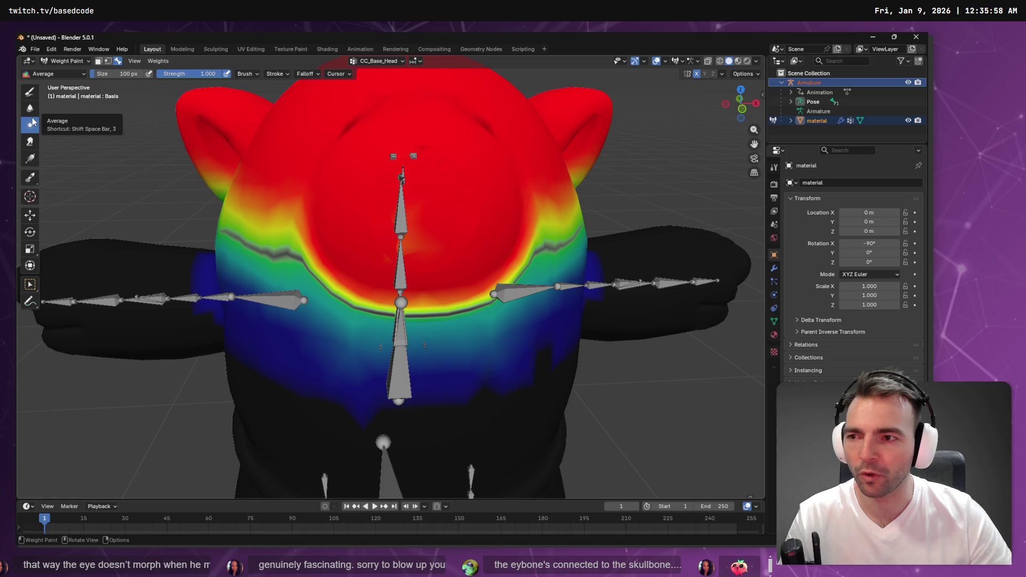
mouse_move(341, 293)
left_mouse_down()
mouse_move(487, 299)
mouse_move(438, 318)
mouse_move(350, 318)
mouse_move(534, 248)
mouse_move(443, 288)
left_mouse_up()
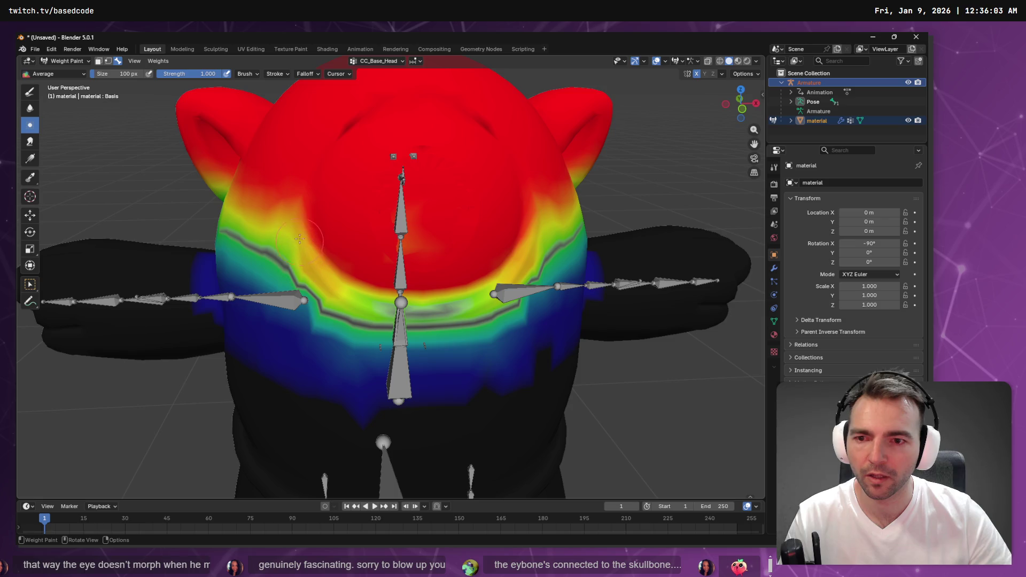
key("shift+space")
left_click(512, 224)
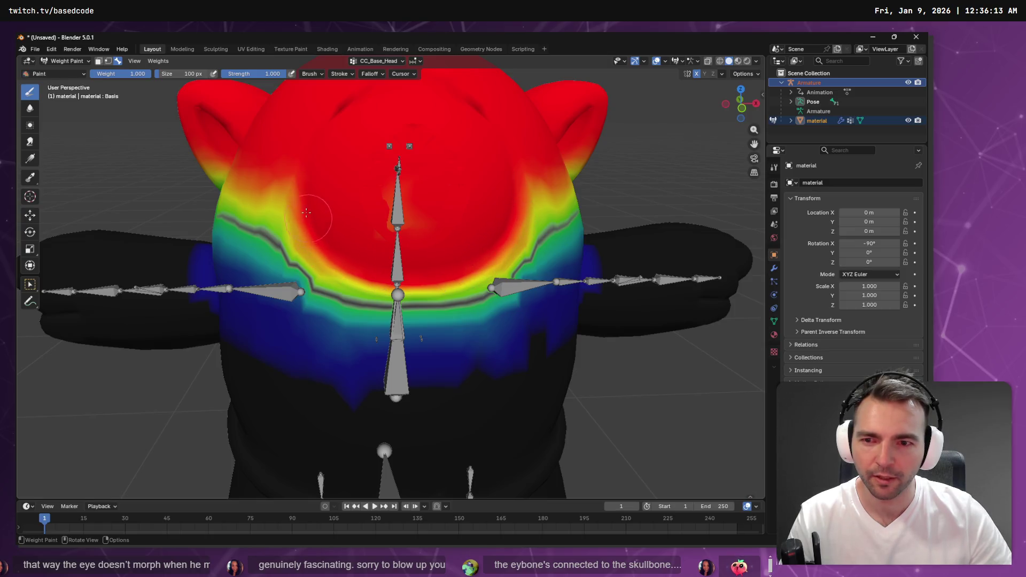
Step: Export the cyclops as FBX, overwriting the existing Cyclops.fbx, and return to Godot
left_click(34, 49)
mouse_move(68, 195)
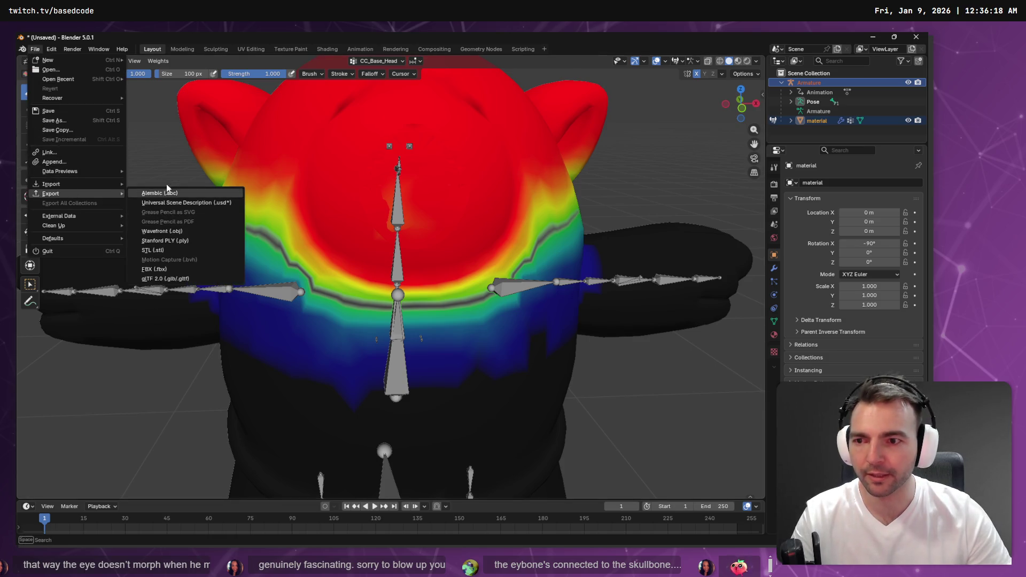
left_click(162, 269)
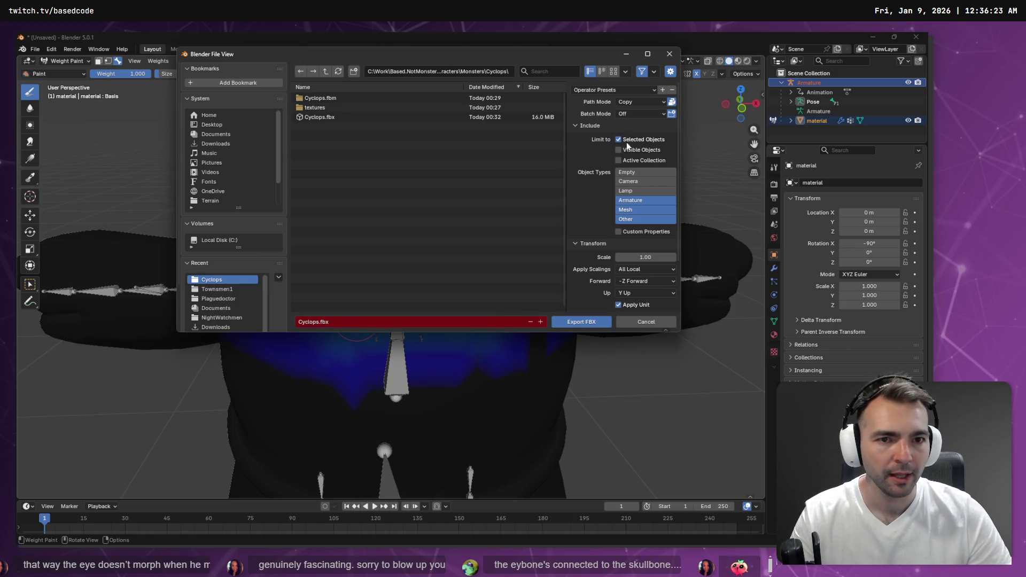
double_click(321, 117)
key("alt+Tab")
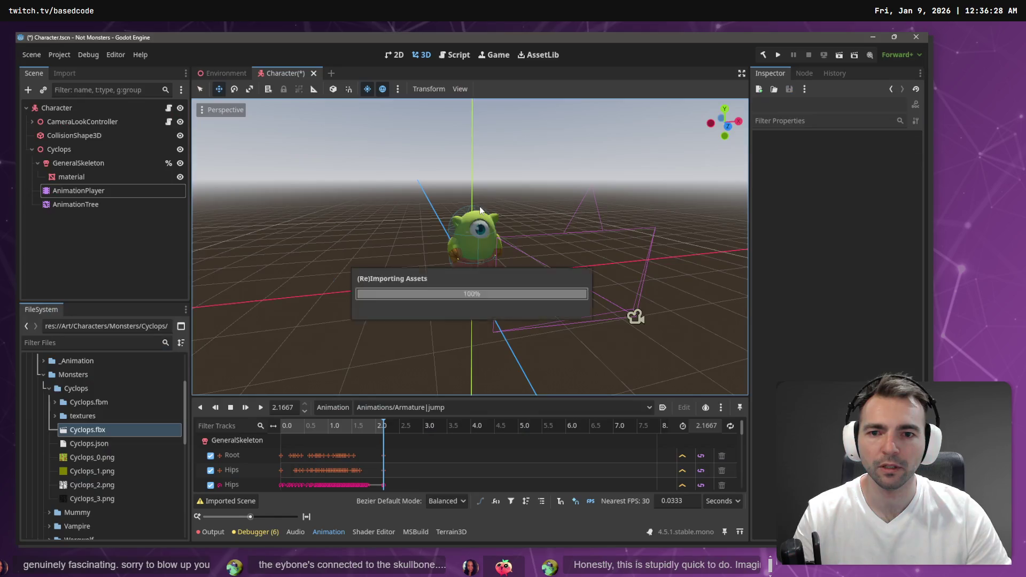
Step: Delete the old Cyclops node and add the updated Cyclops.fbx under Character
left_click_drag(75, 205, 58, 103)
left_click(75, 204)
left_click(59, 149)
key("Delete")
key("Return")
left_click_drag(83, 431, 52, 112)
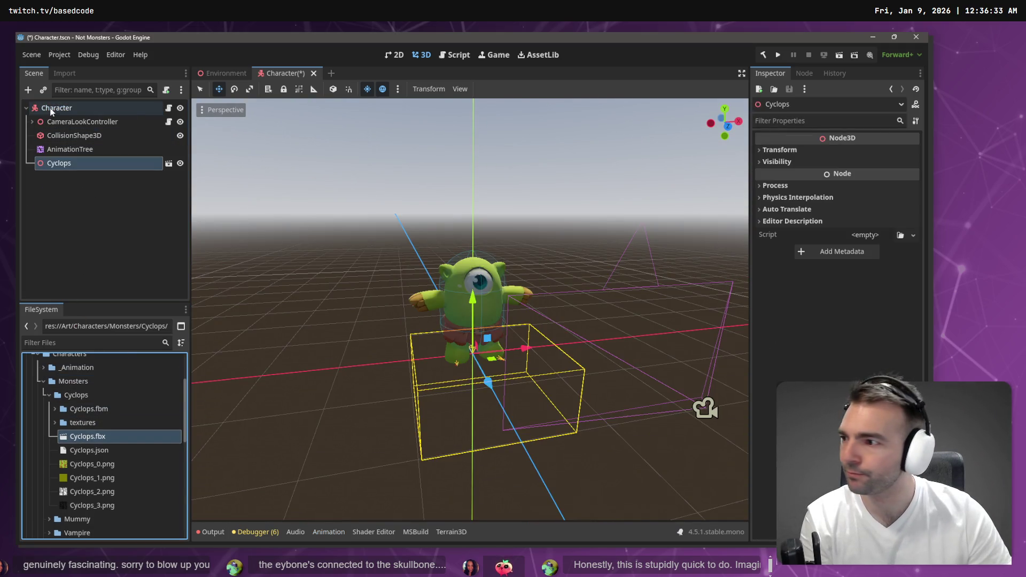
Step: Try making the new Cyclops instance local, undo it, and view the open windows
right_click(61, 164)
left_click(107, 449)
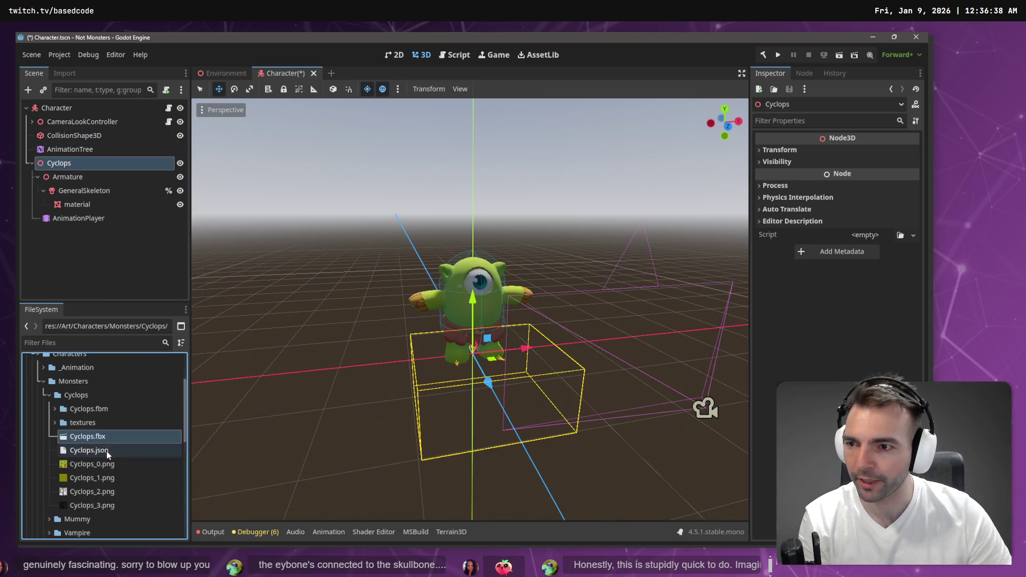
left_click(95, 219)
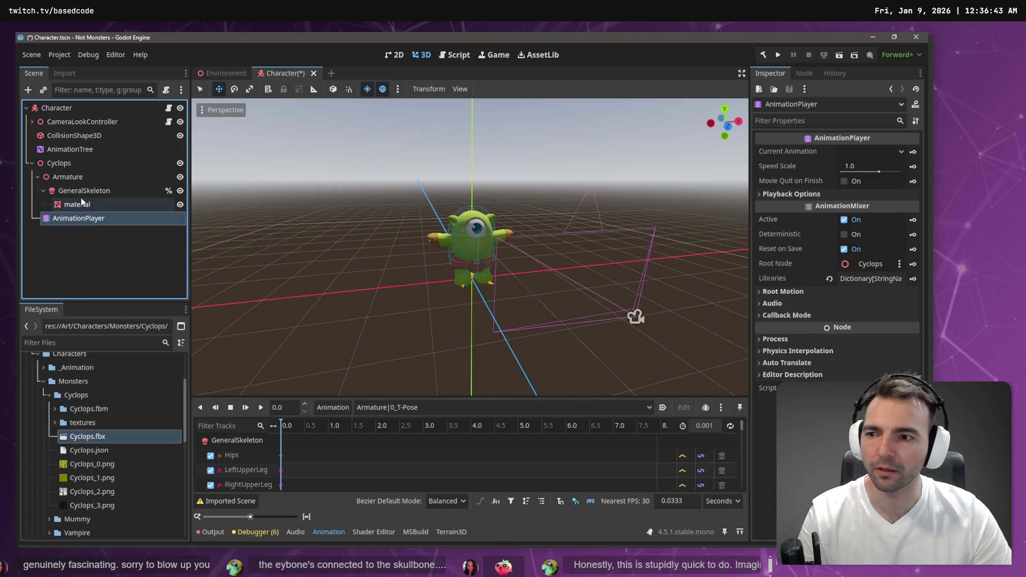
key("ctrl+z")
right_click(90, 435)
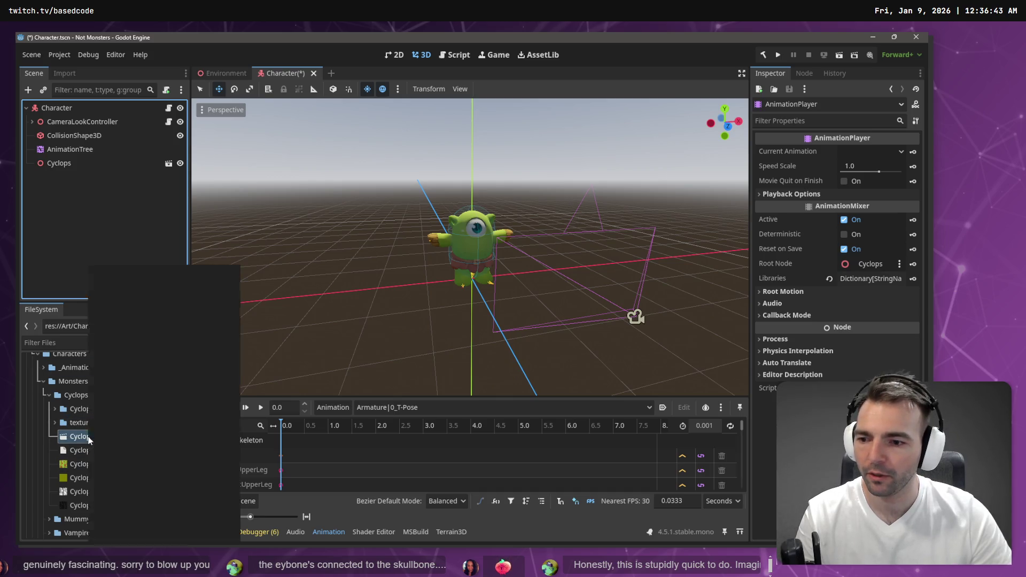
left_click(73, 435)
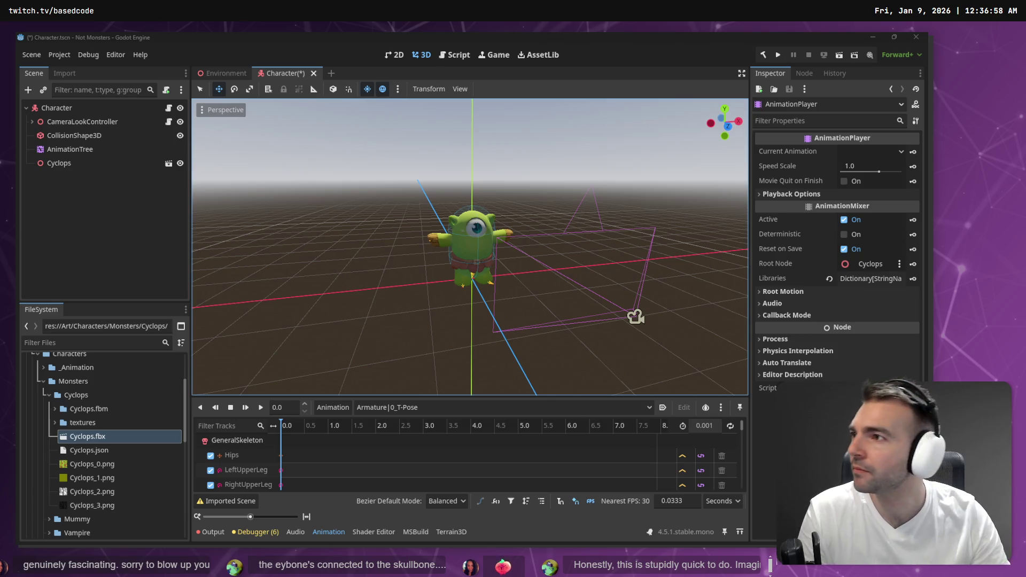
key("super+Tab")
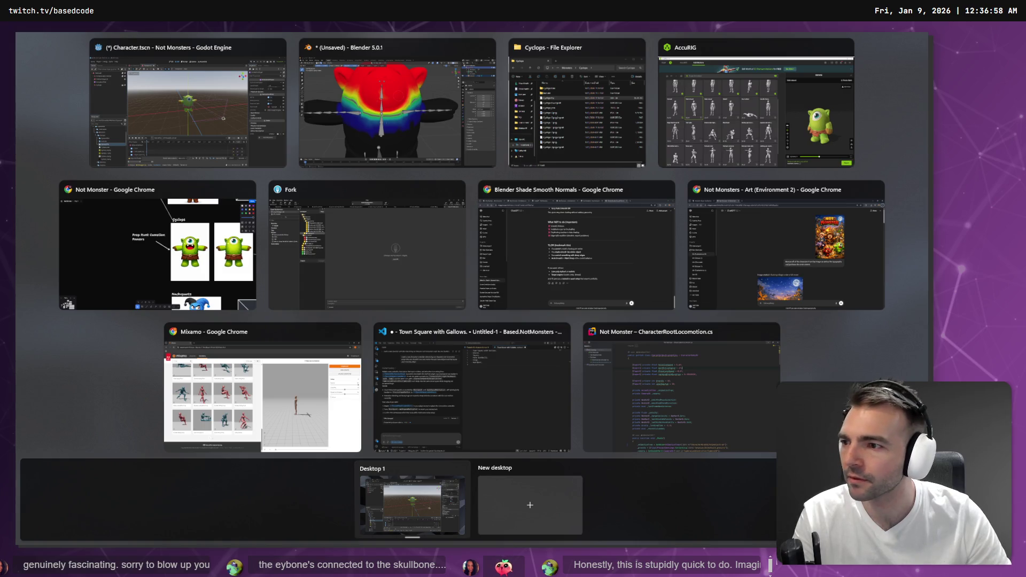
key("Escape")
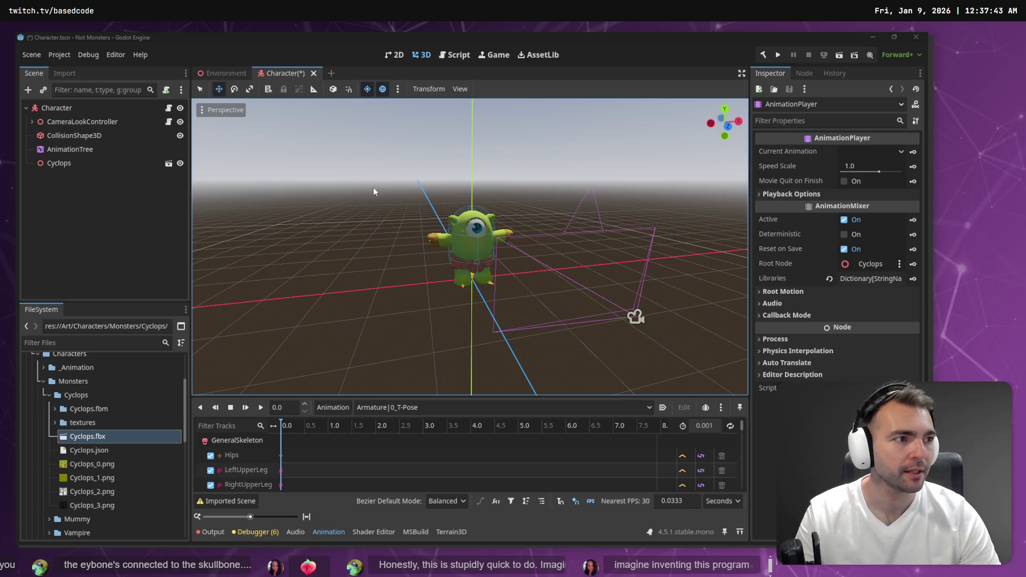
Step: Check the cyclops head weights in Blender from another angle, then return to Godot
key("alt+Tab")
left_click_drag(430, 246, 374, 251)
scroll(422, 251, "down", 4)
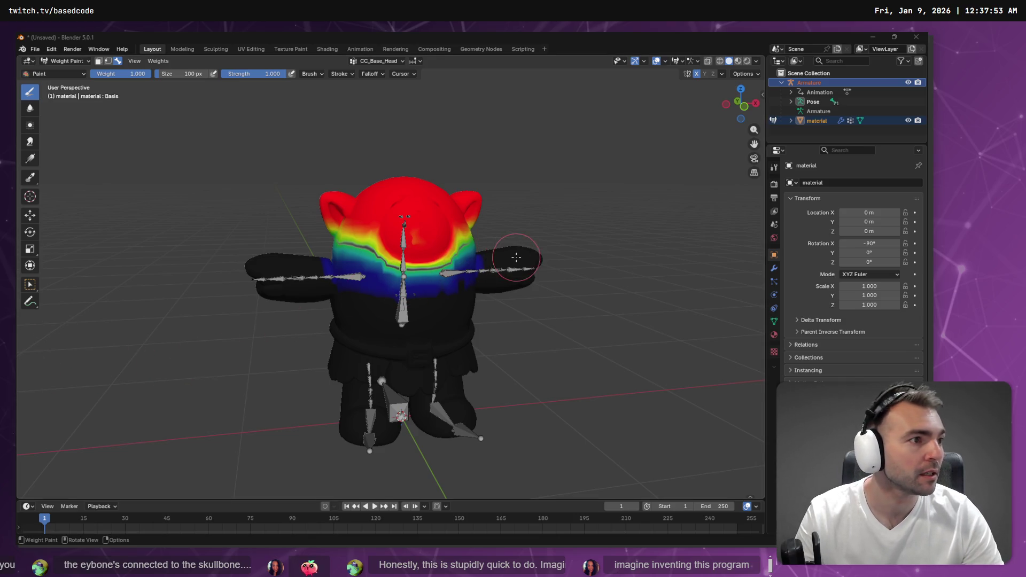
key("alt+Tab")
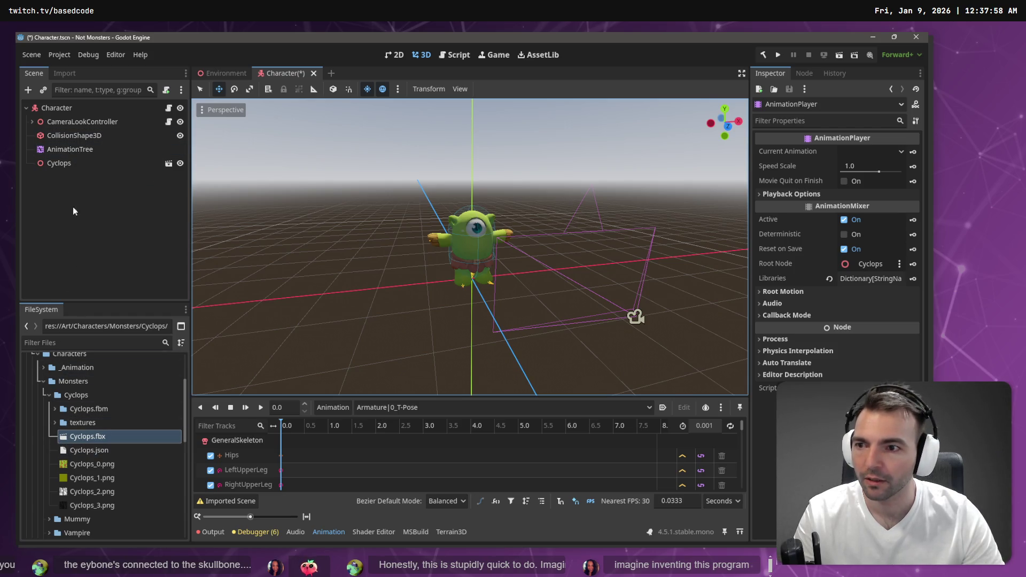
Step: Make the Cyclops node local and move AnimationTree inside it
left_click(79, 162)
right_click(79, 162)
left_click(152, 446)
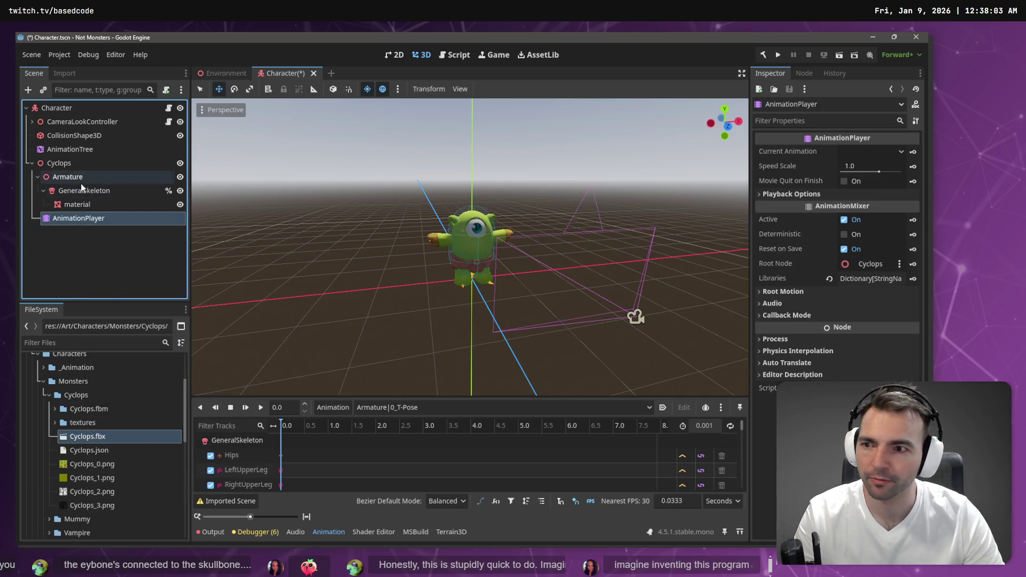
left_click_drag(70, 149, 68, 163)
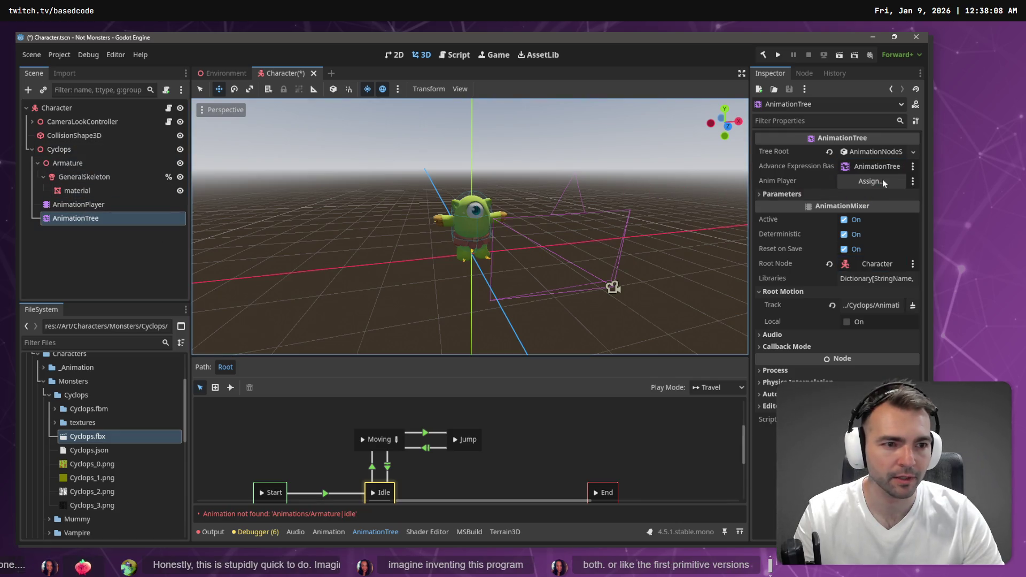
Step: Link AnimationTree to the AnimationPlayer and set its root motion track to GeneralSkeleton
left_click_drag(88, 206, 871, 181)
mouse_move(75, 220)
left_mouse_down()
mouse_move(566, 190)
mouse_move(762, 165)
mouse_move(861, 167)
left_mouse_up()
left_click(861, 306)
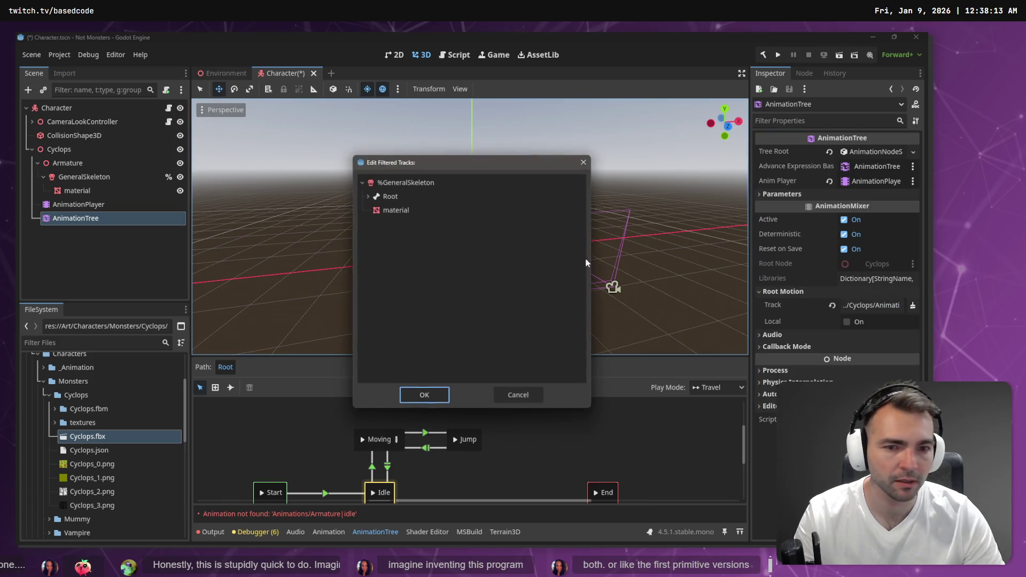
left_click(403, 197)
left_click(421, 394)
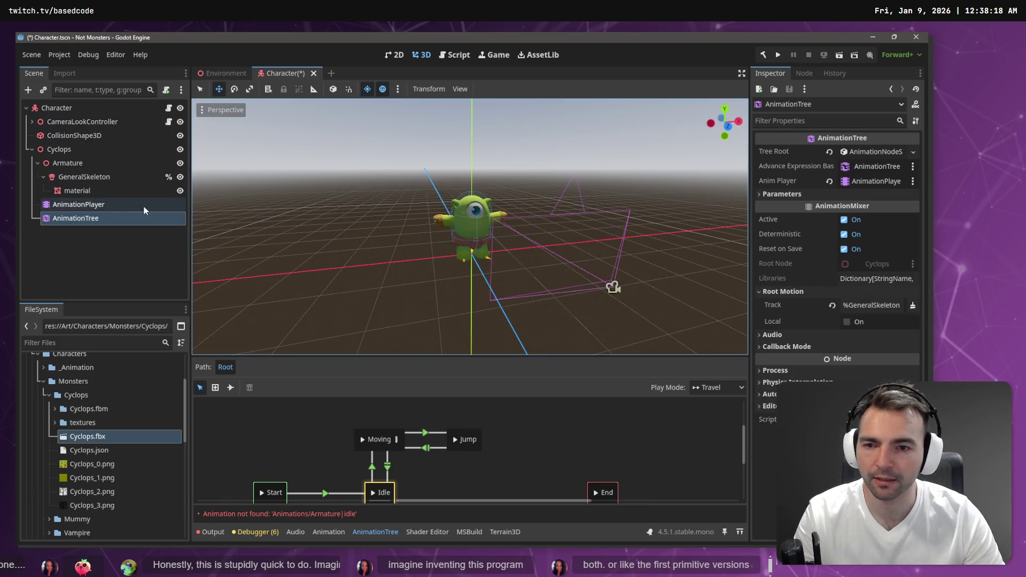
left_click(81, 205)
Step: Load the Cyclops animations library into the AnimationPlayer from file
left_click(387, 407)
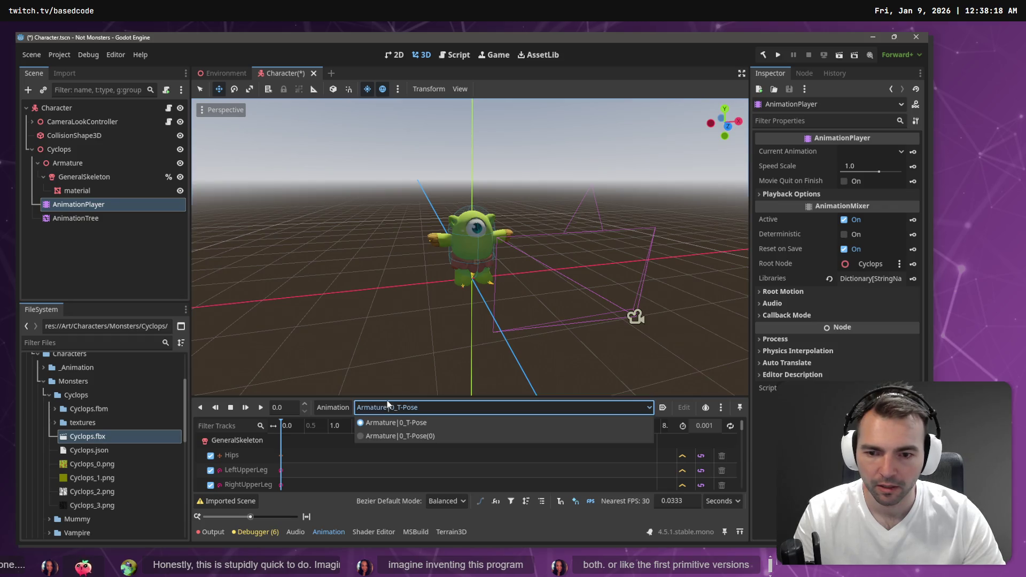
left_click(333, 407)
left_click(359, 442)
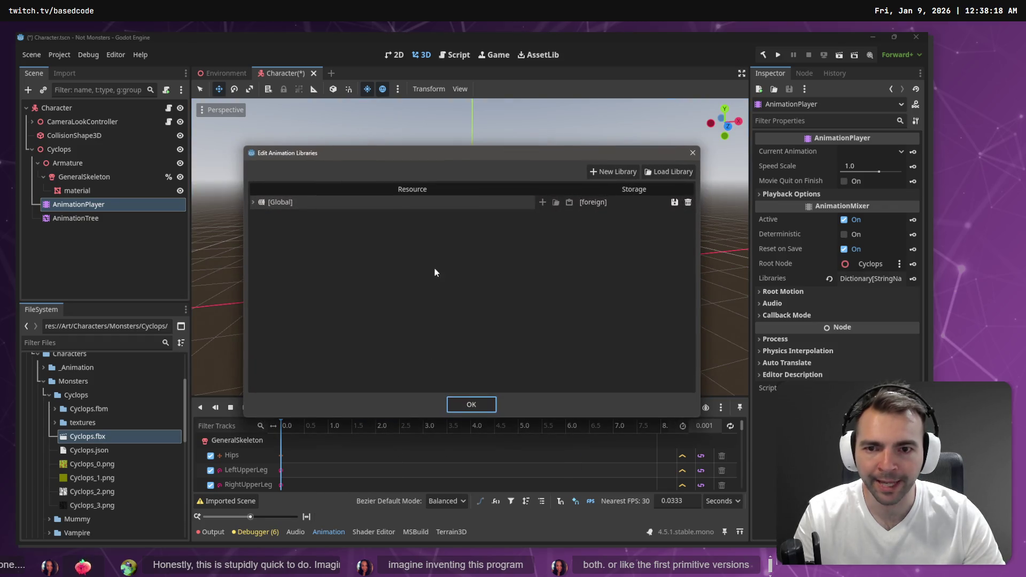
left_click(668, 171)
double_click(208, 153)
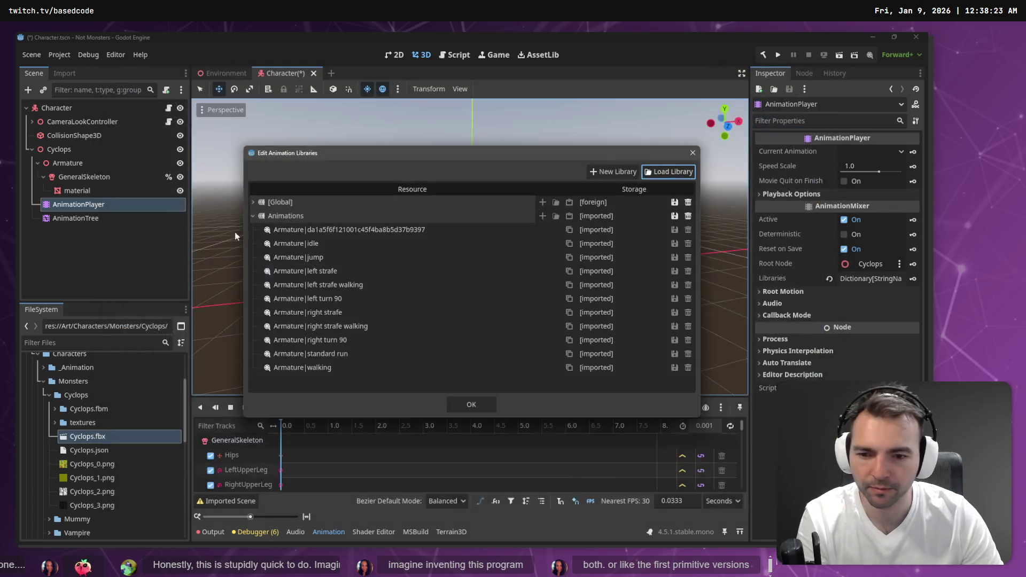
left_click(477, 406)
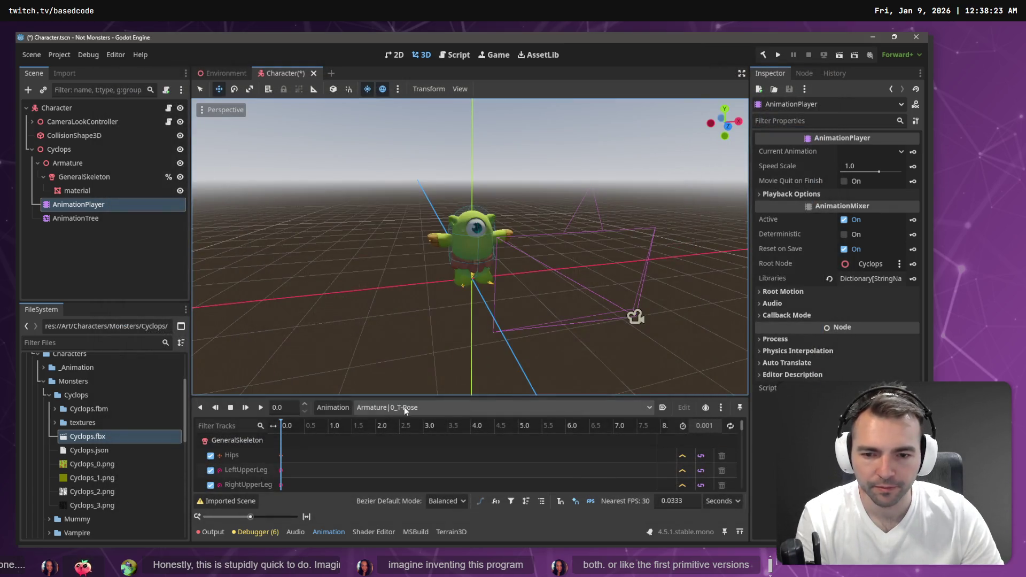
Step: Preview the jump animation several times
left_click(404, 406)
left_click(433, 431)
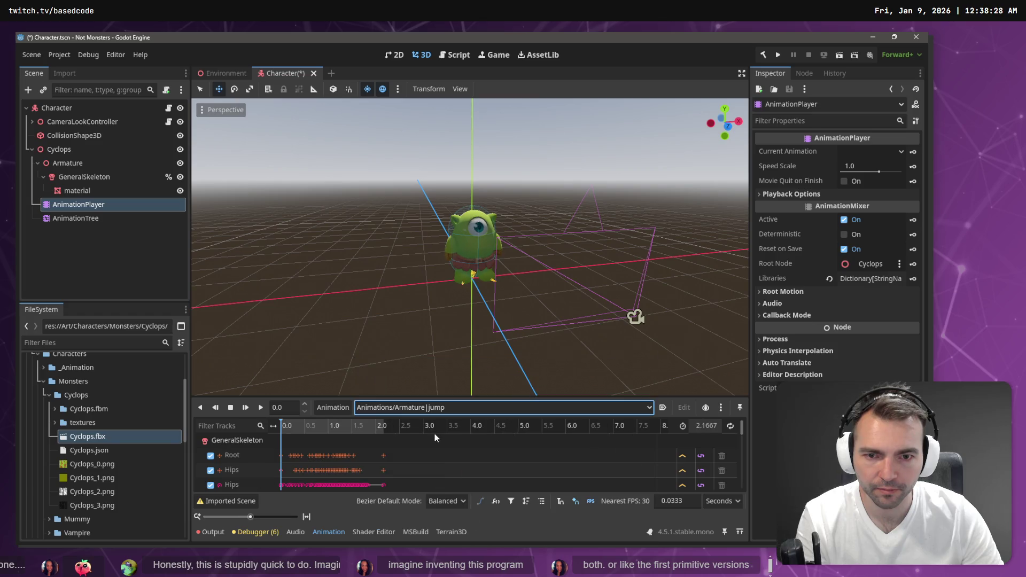
left_click(263, 410)
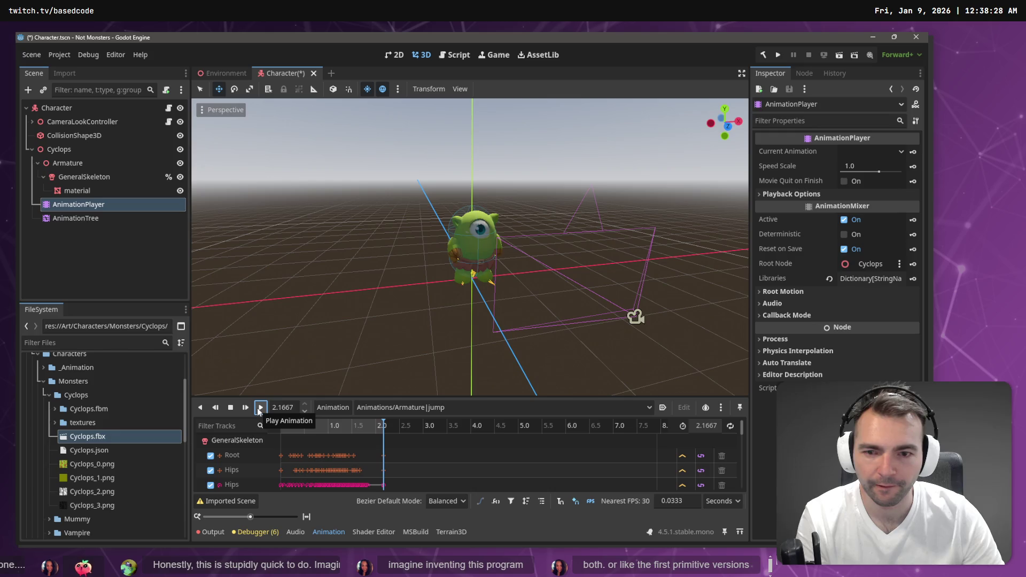
left_click(261, 409)
left_click(260, 409)
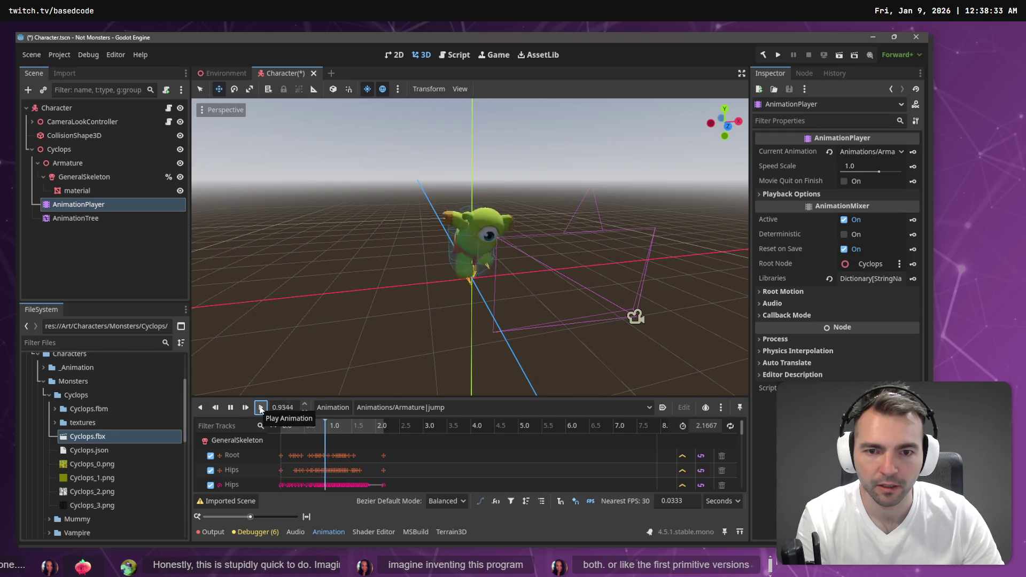
left_click(260, 410)
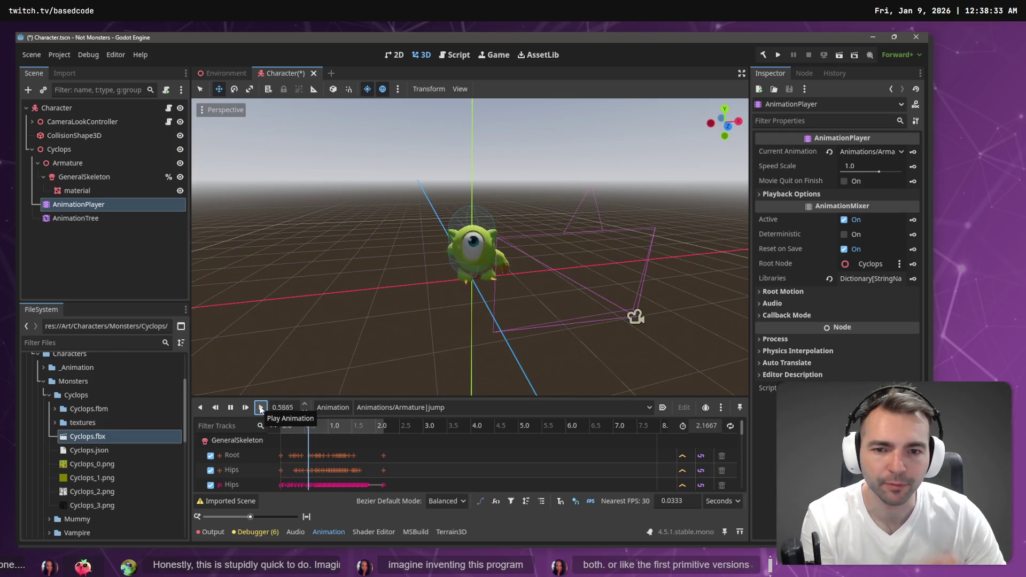
Step: Preview the walking animation, then switch the preview to standard run
left_click(417, 407)
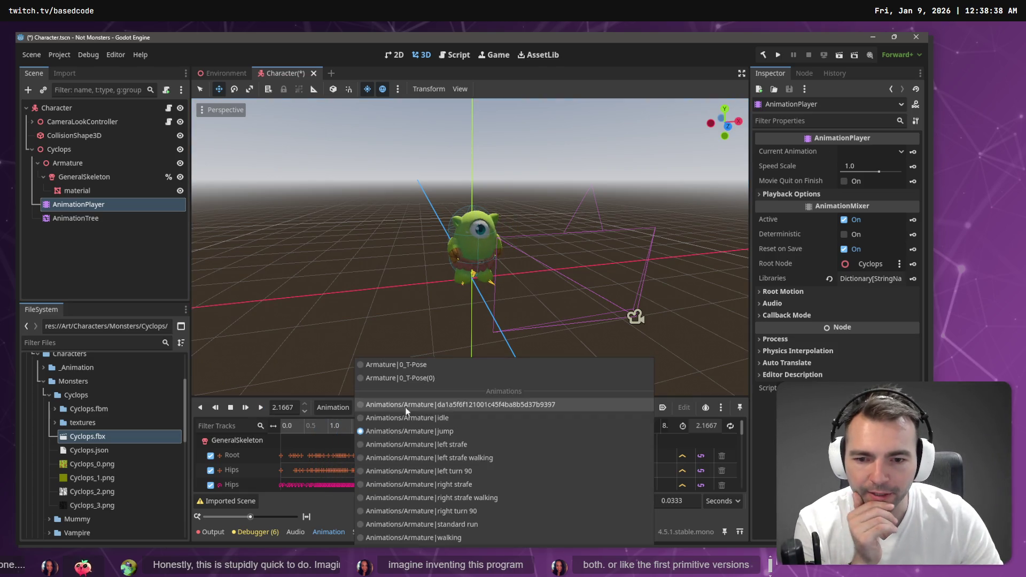
left_click(463, 537)
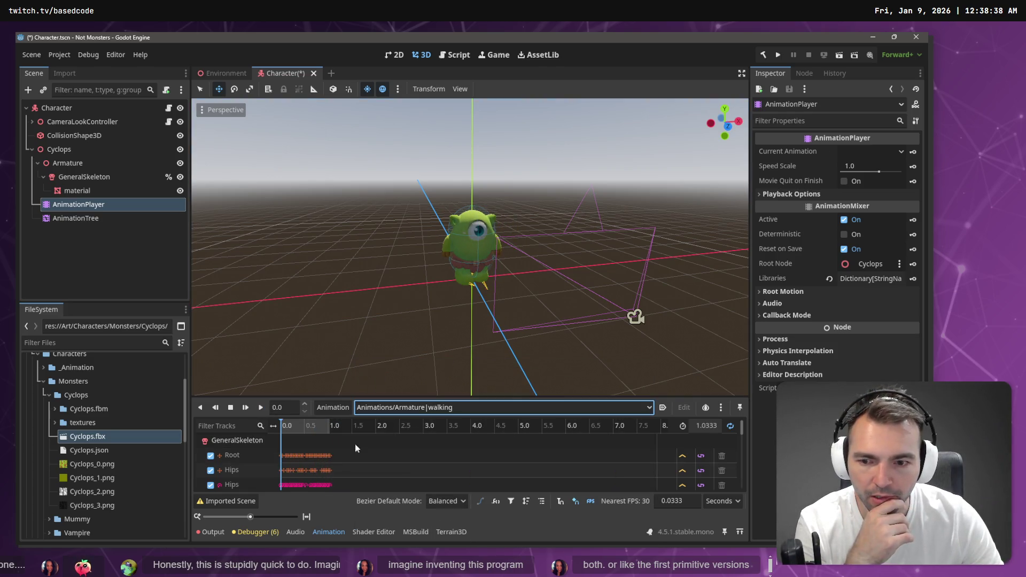
left_click(258, 409)
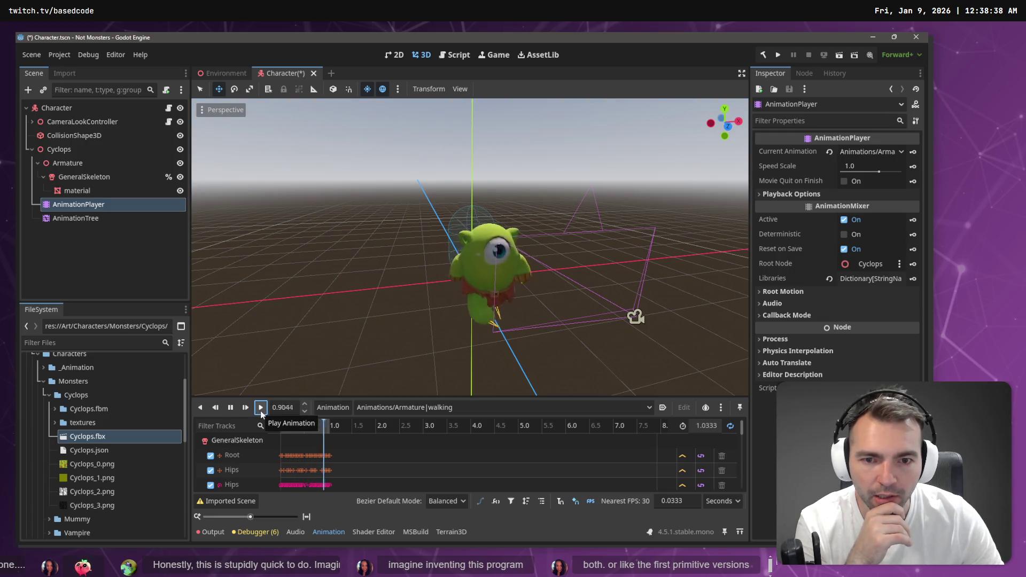
left_click(420, 407)
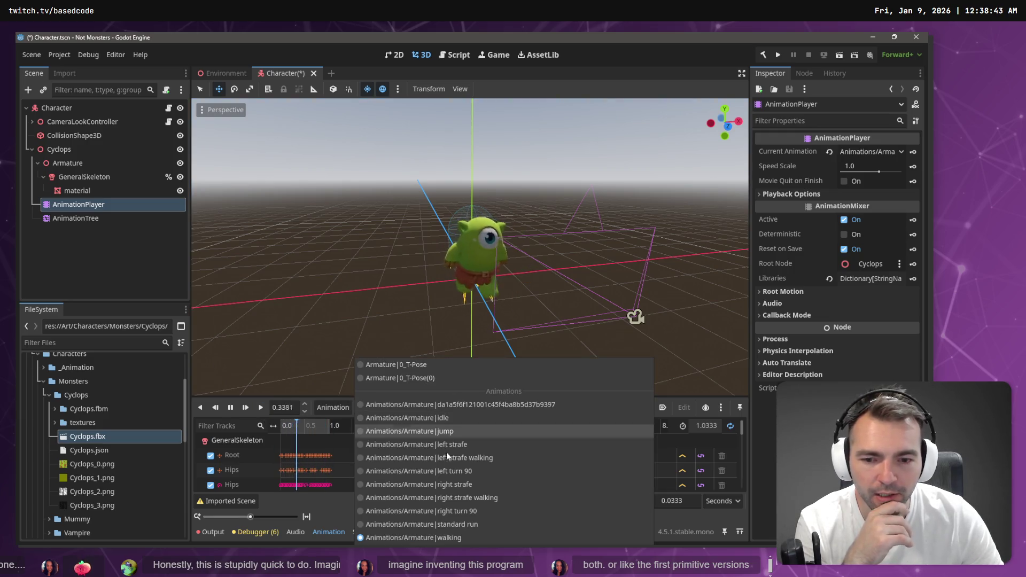
left_click(450, 522)
left_click(259, 409)
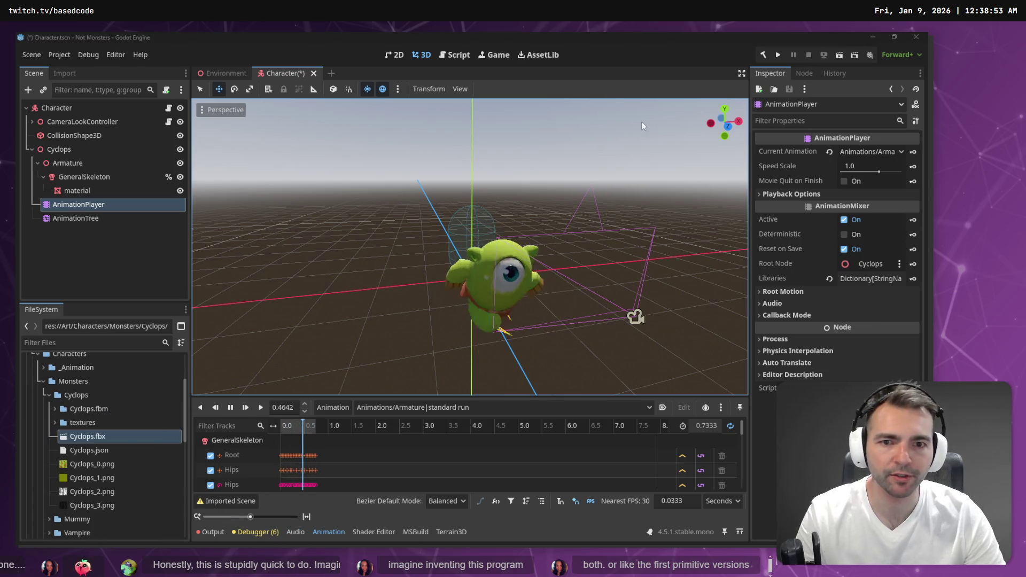
key("alt+Tab")
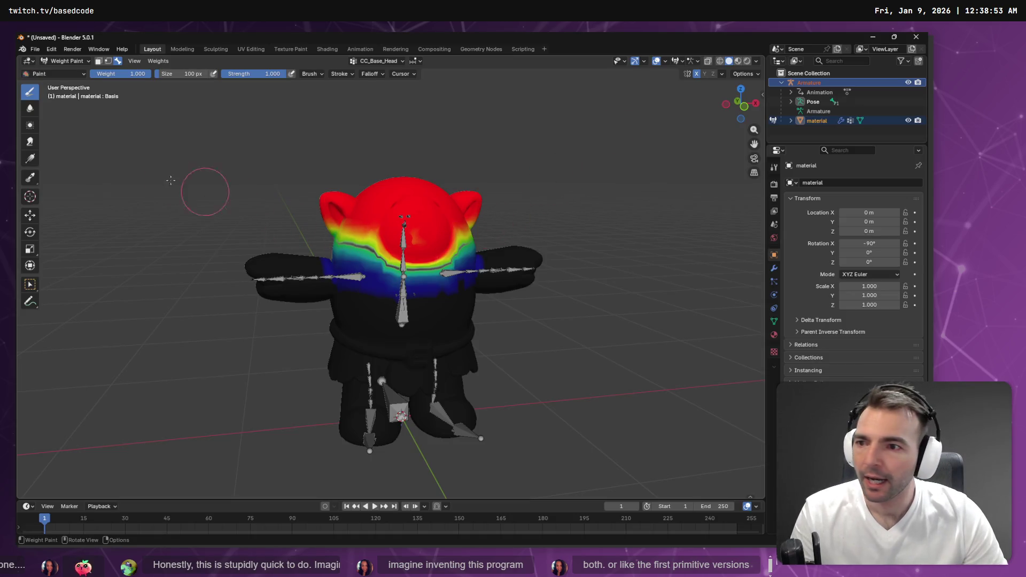
Step: Set brush strength to 0.5 and paint mirrored weight across the lower head
left_click(251, 75)
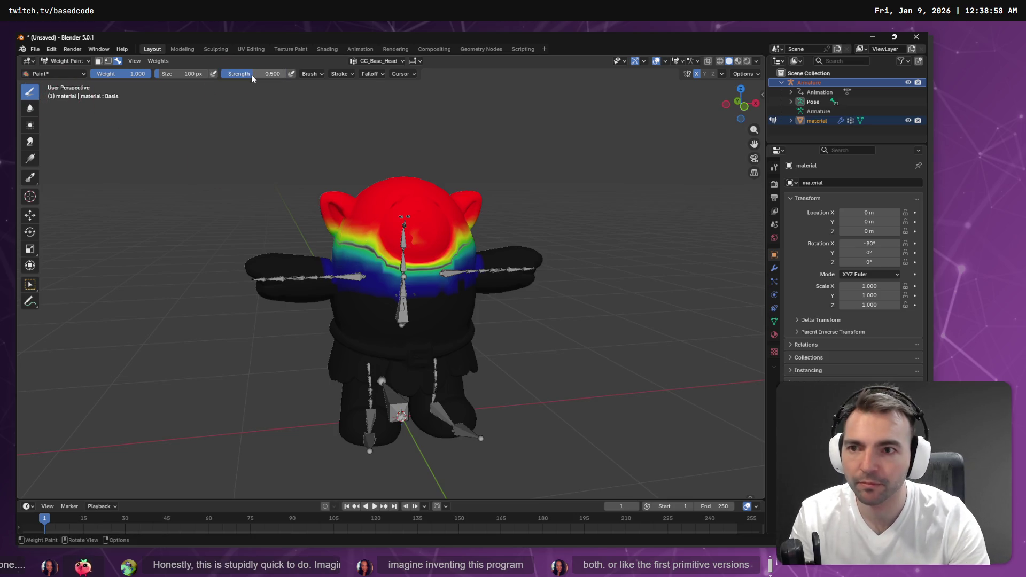
mouse_move(340, 241)
left_mouse_down()
mouse_move(387, 276)
mouse_move(438, 278)
mouse_move(463, 246)
mouse_move(455, 267)
mouse_move(417, 275)
mouse_move(362, 252)
mouse_move(434, 275)
mouse_move(462, 253)
mouse_move(412, 266)
left_mouse_up()
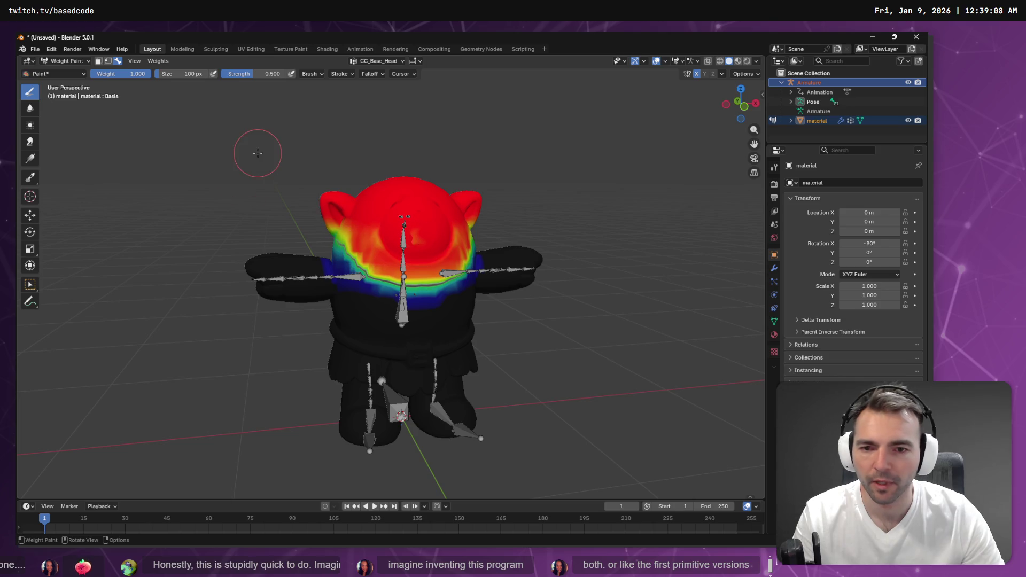
left_click(35, 49)
mouse_move(57, 216)
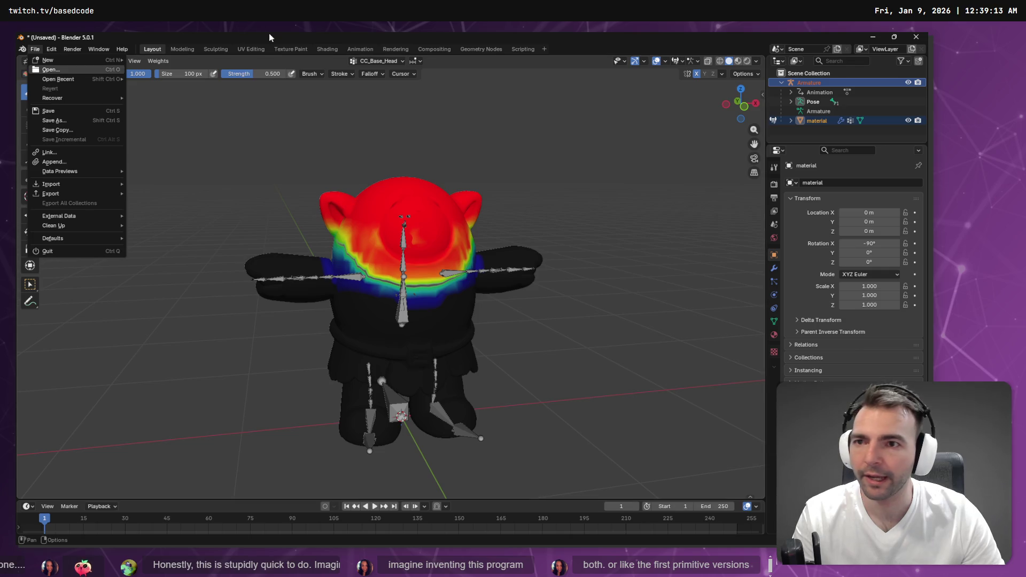
left_click(258, 63)
Step: Smooth the head and neck weights into a gradient with the Average brush
left_click(30, 125)
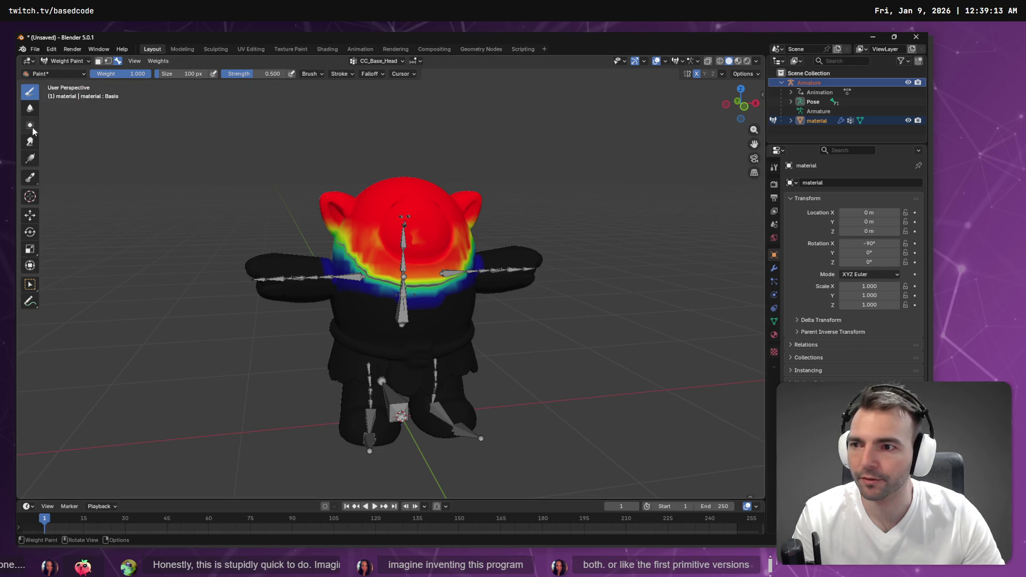
mouse_move(355, 249)
left_mouse_down()
mouse_move(401, 283)
mouse_move(446, 283)
left_mouse_up()
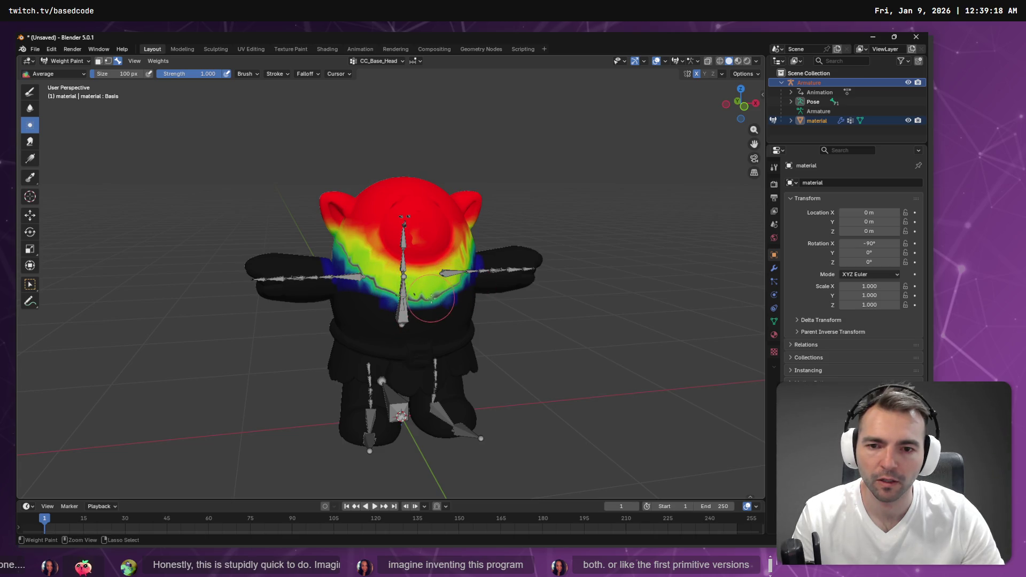
key("ctrl+z")
mouse_move(363, 244)
left_mouse_down()
mouse_move(417, 251)
mouse_move(427, 283)
mouse_move(454, 251)
mouse_move(389, 268)
mouse_move(362, 258)
left_mouse_up()
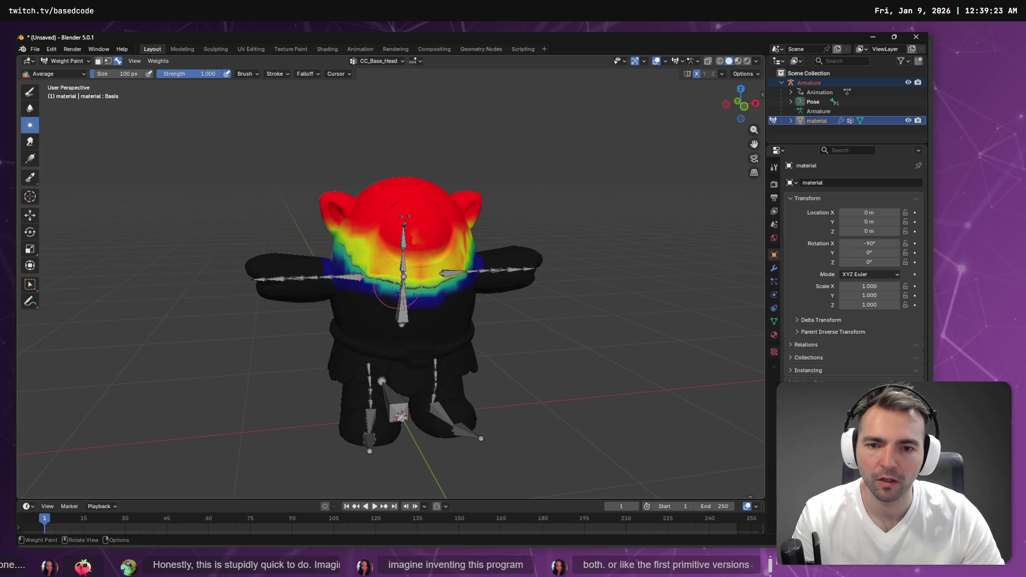
left_click_drag(455, 249, 466, 260)
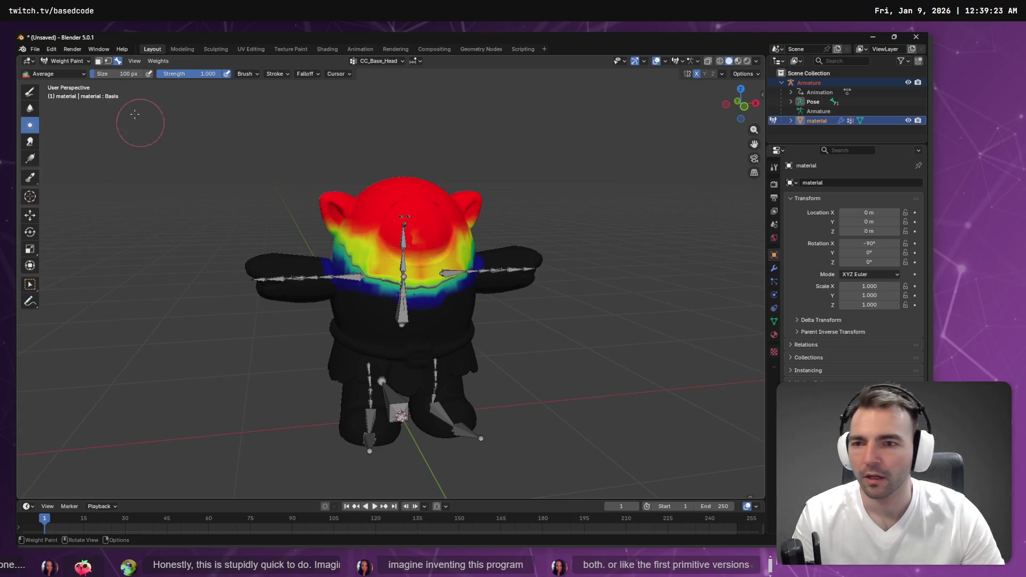
Step: Re-export the model as FBX over Cyclops.fbx and return to Godot
left_click(35, 48)
mouse_move(57, 194)
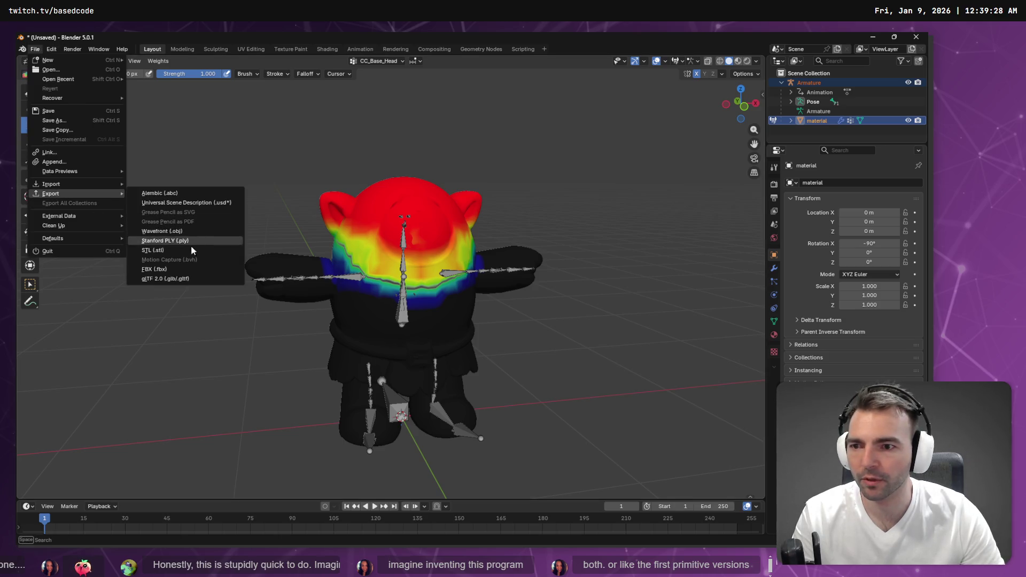
left_click(177, 269)
double_click(326, 118)
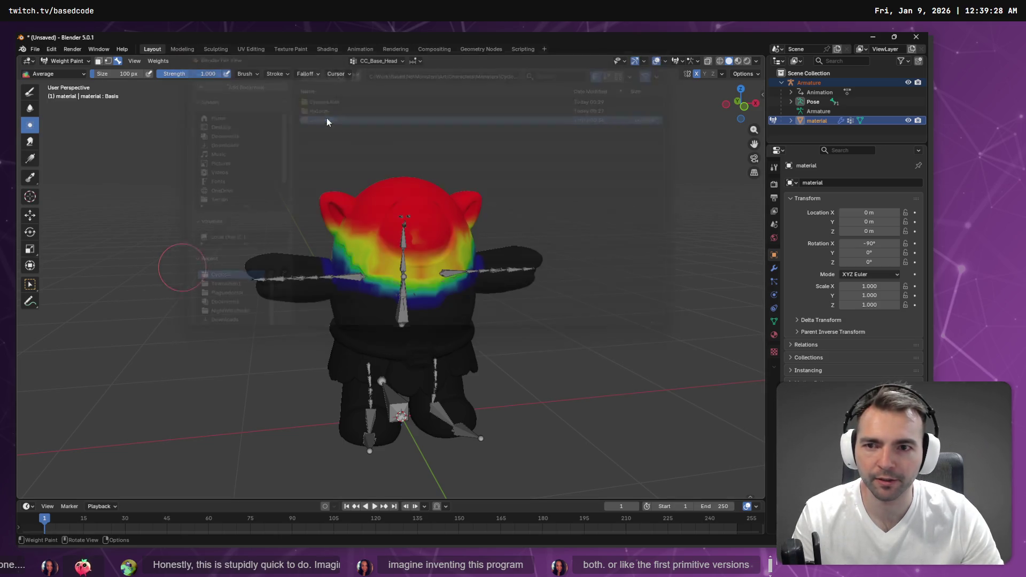
key("alt+Tab")
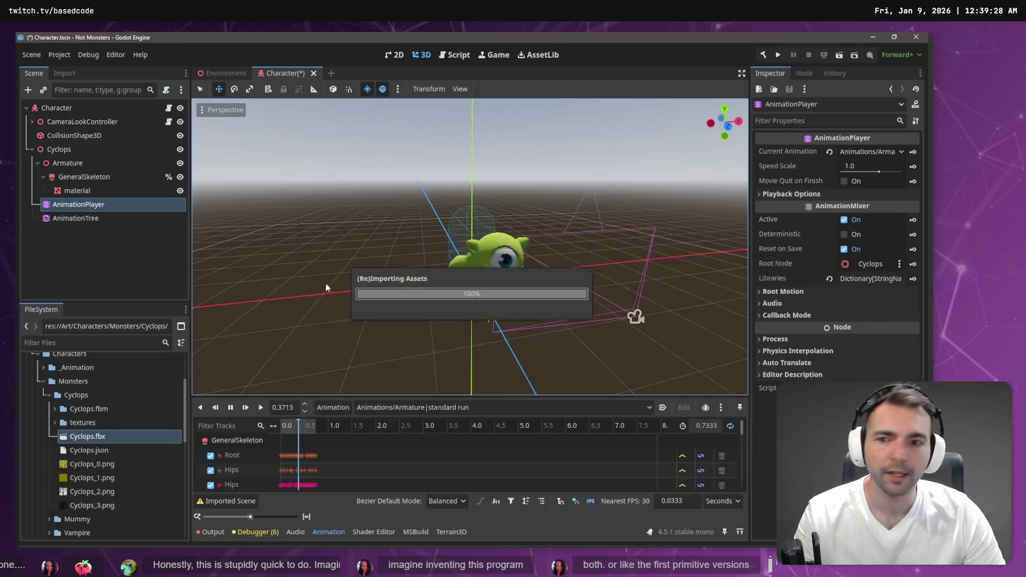
Step: Review the skeleton bone map settings of Cyclops.fbx, then reimport the file
double_click(96, 435)
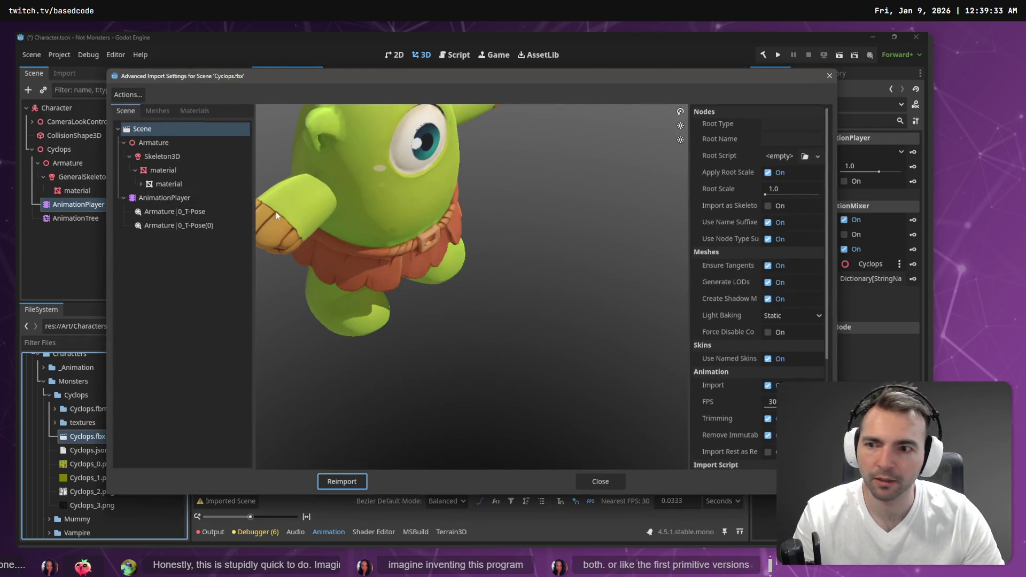
left_click(181, 157)
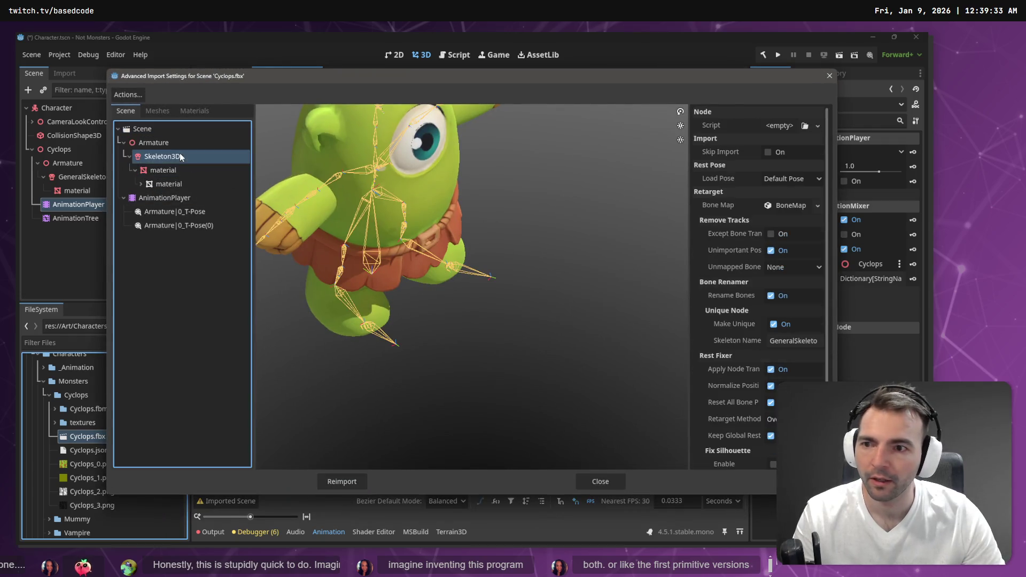
left_click(790, 209)
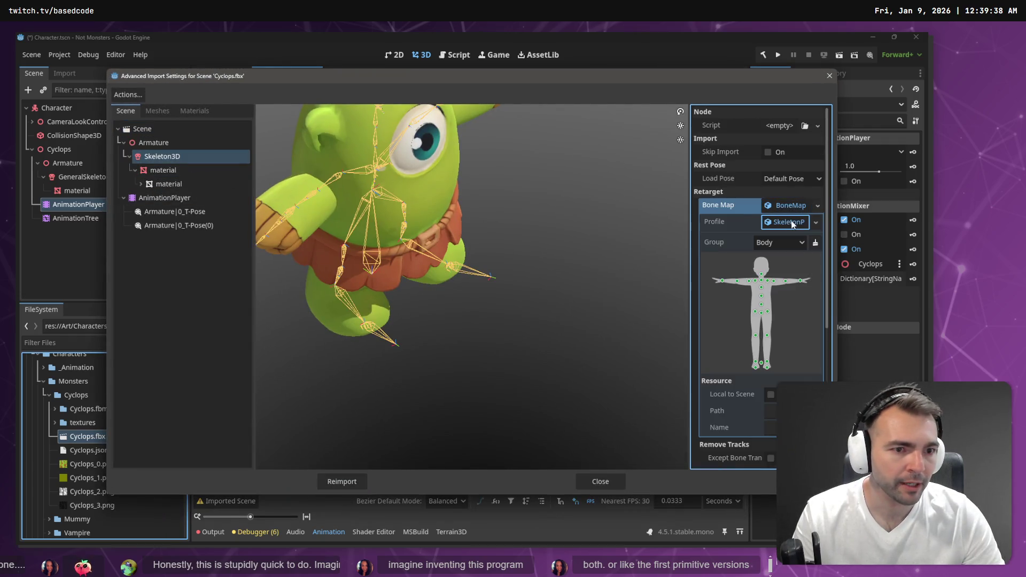
left_click(786, 221)
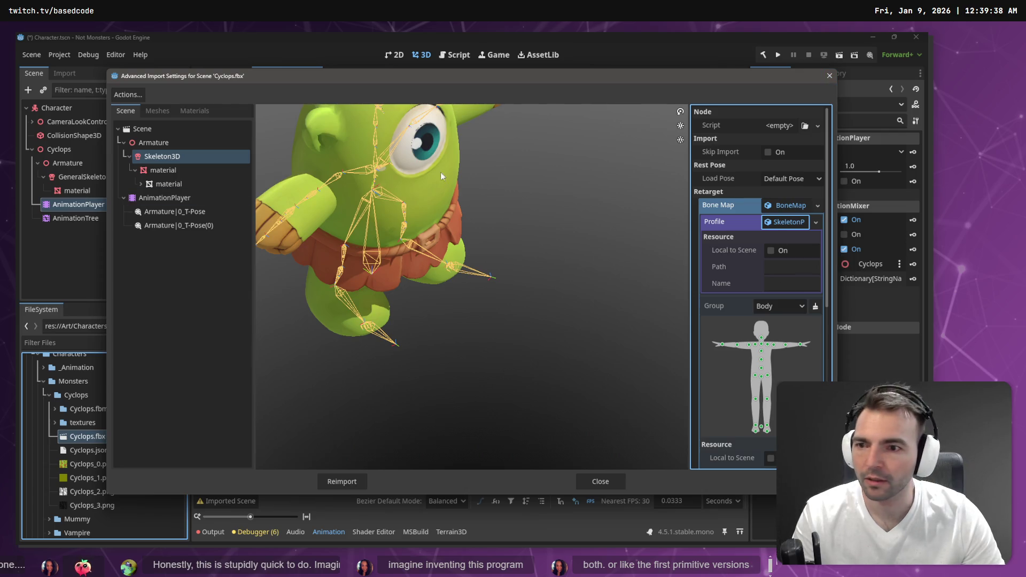
left_click(829, 76)
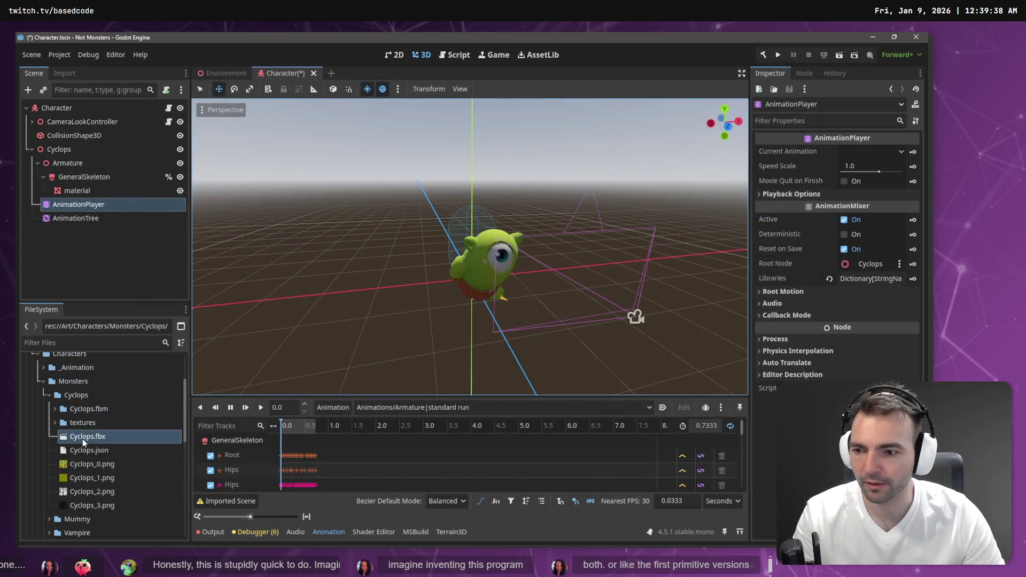
right_click(84, 437)
left_click(133, 493)
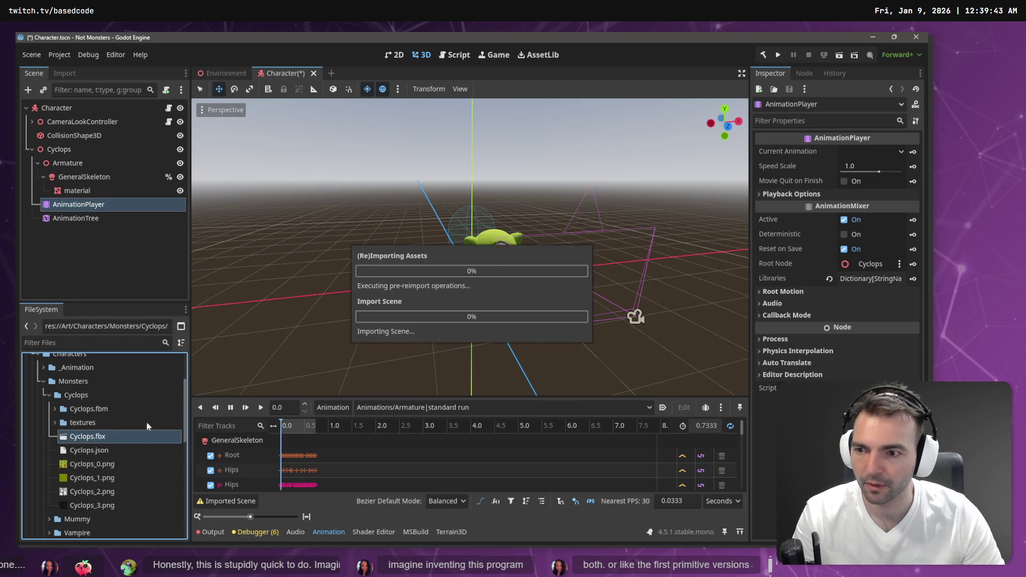
Step: Move AnimationTree out of Cyclops to sit under Character, then delete the old Cyclops node
left_click(68, 151)
key("Delete")
key("Return")
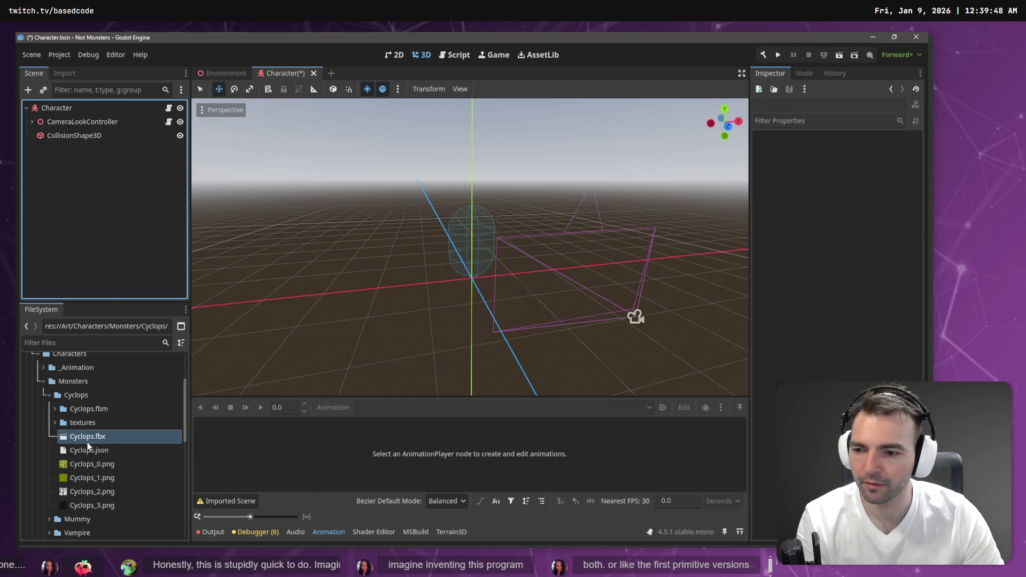
key("ctrl+z")
left_click_drag(98, 218, 81, 107)
left_click(82, 148)
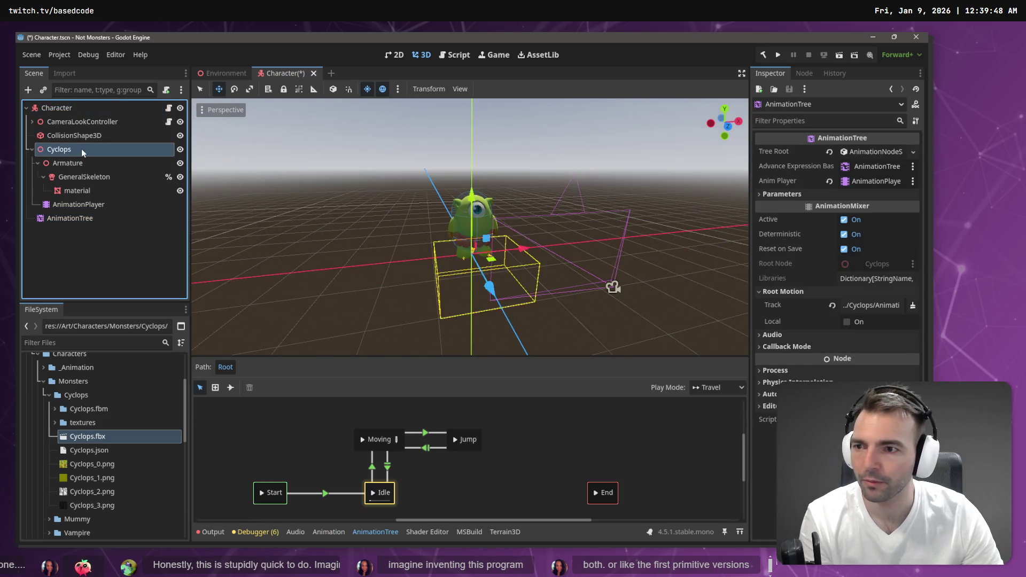
key("Delete")
key("Return")
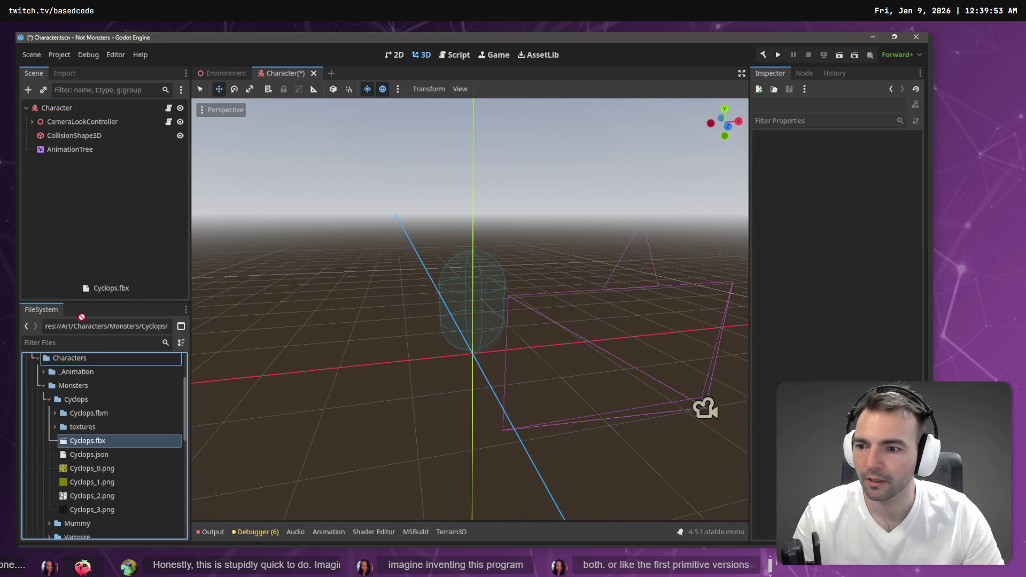
Step: Recheck the bone map import settings of Cyclops.fbx and add it as a child of Character
double_click(89, 442)
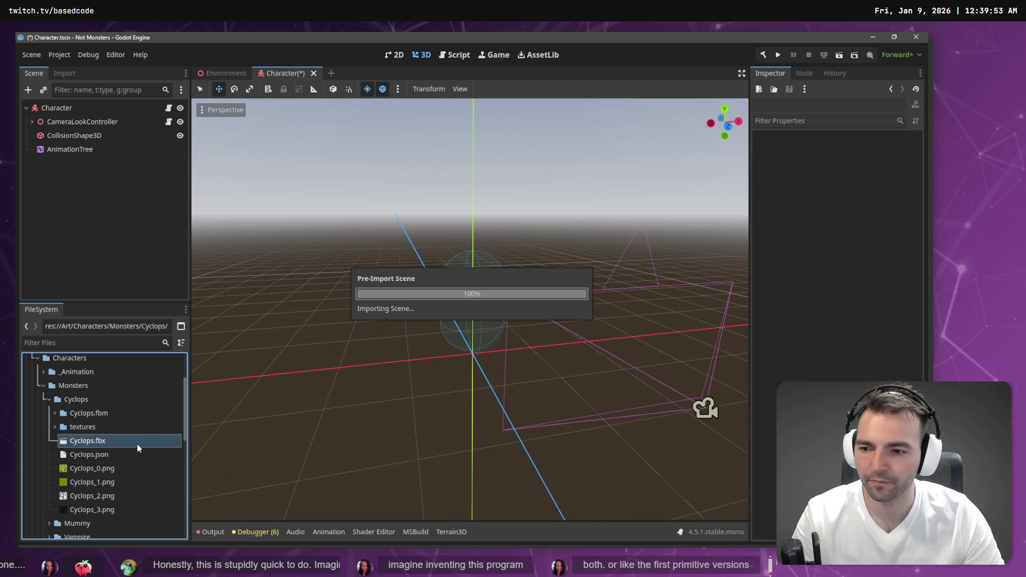
left_click(176, 158)
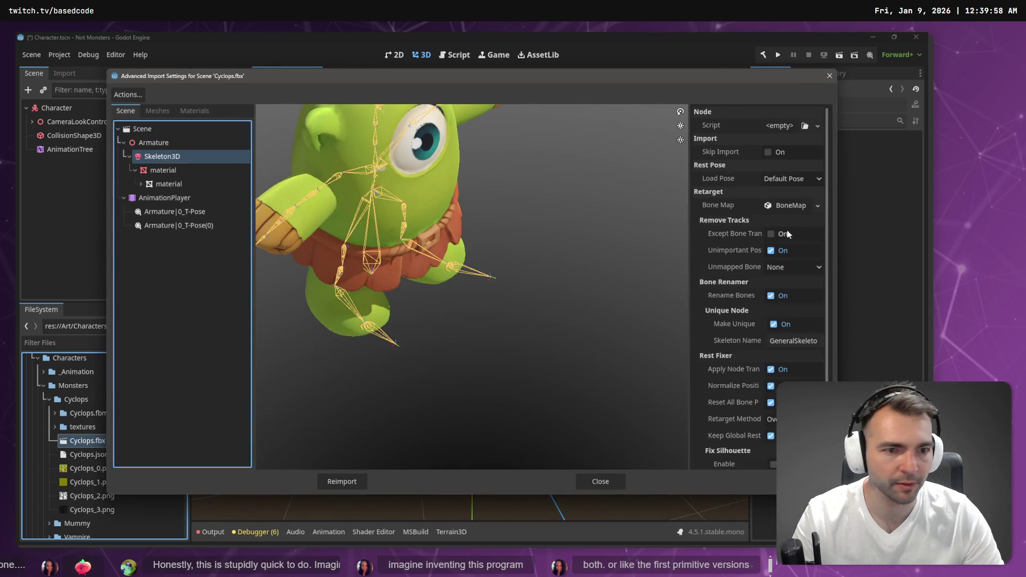
left_click(791, 205)
left_click(793, 224)
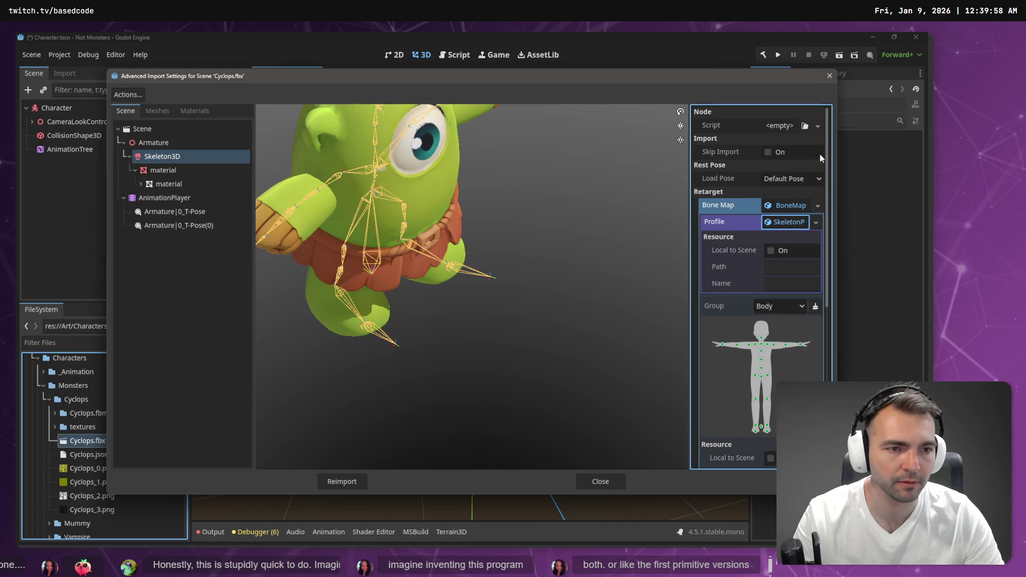
left_click(326, 481)
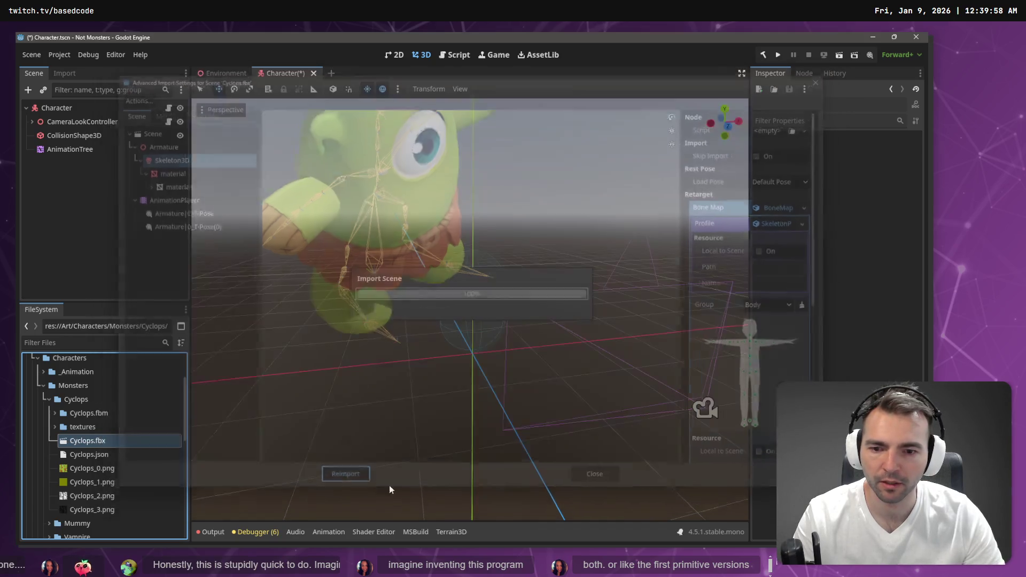
mouse_move(87, 440)
left_mouse_down()
mouse_move(92, 163)
mouse_move(58, 108)
left_mouse_up()
Step: Make the Cyclops node's children editable and move AnimationTree inside Cyclops
right_click(68, 173)
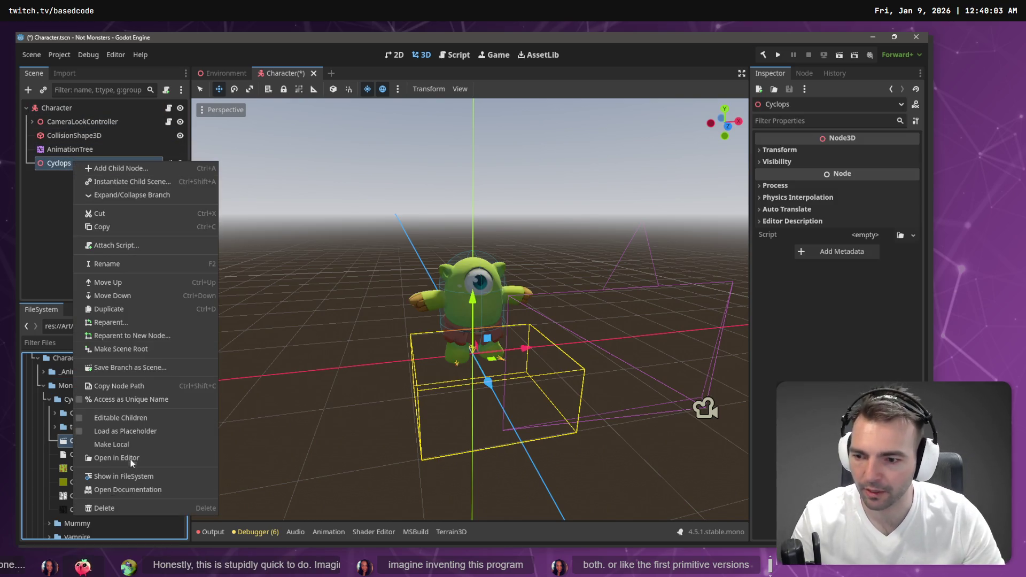
left_click(98, 445)
left_click_drag(75, 149, 70, 164)
Step: Link AnimationTree to the Cyclops AnimationPlayer, with GeneralSkeleton as the root motion track
mouse_move(71, 206)
left_mouse_down()
mouse_move(882, 203)
mouse_move(877, 181)
left_mouse_up()
left_click(912, 304)
double_click(402, 198)
mouse_move(86, 216)
left_mouse_down()
mouse_move(208, 218)
mouse_move(916, 161)
mouse_move(873, 174)
left_mouse_up()
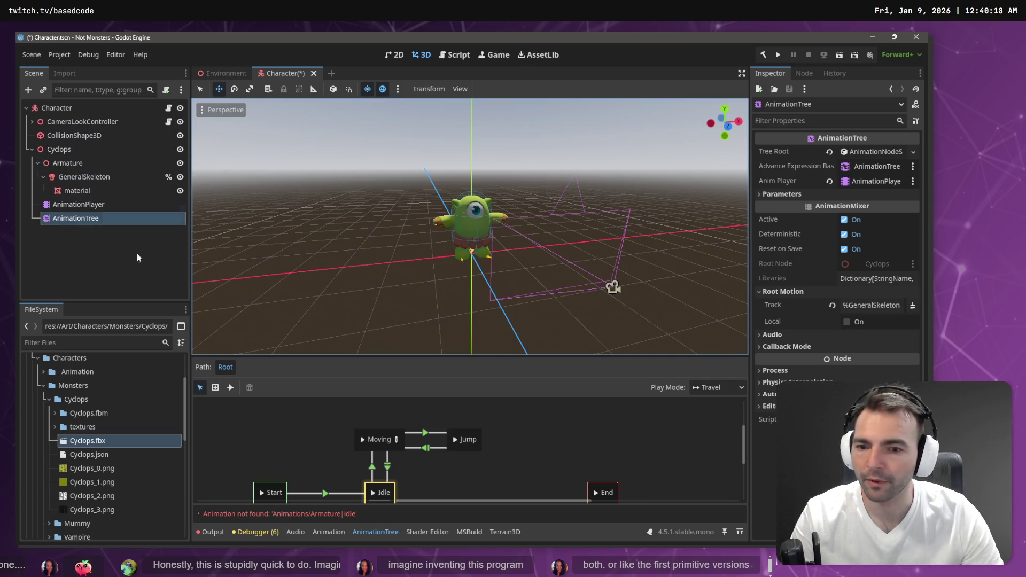
left_click(360, 439)
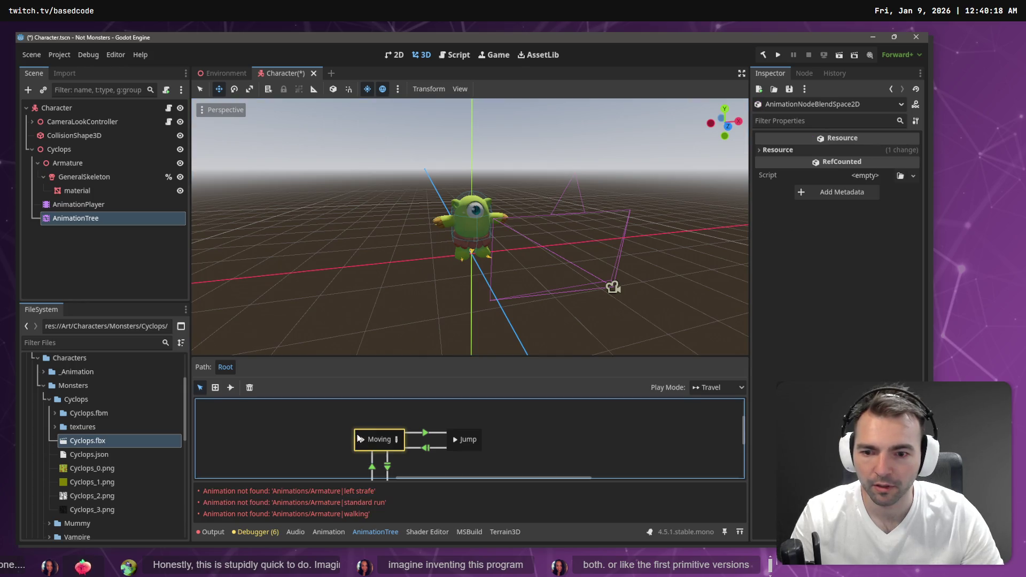
Step: Save the Character scene
left_click(69, 204)
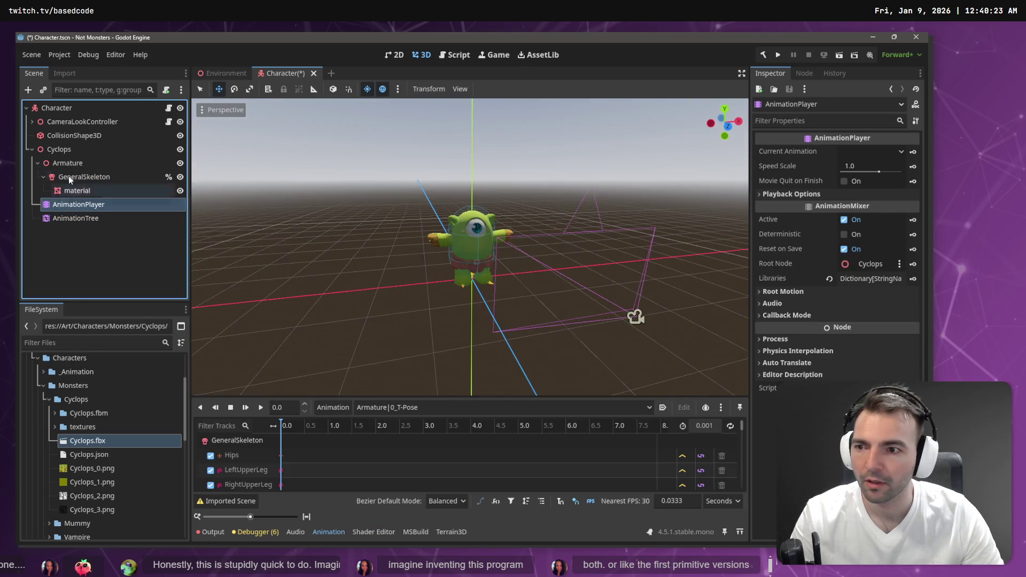
left_click(65, 151)
key("ctrl+s")
Step: Open Manage Animations for the Cyclops AnimationPlayer
left_click(78, 204)
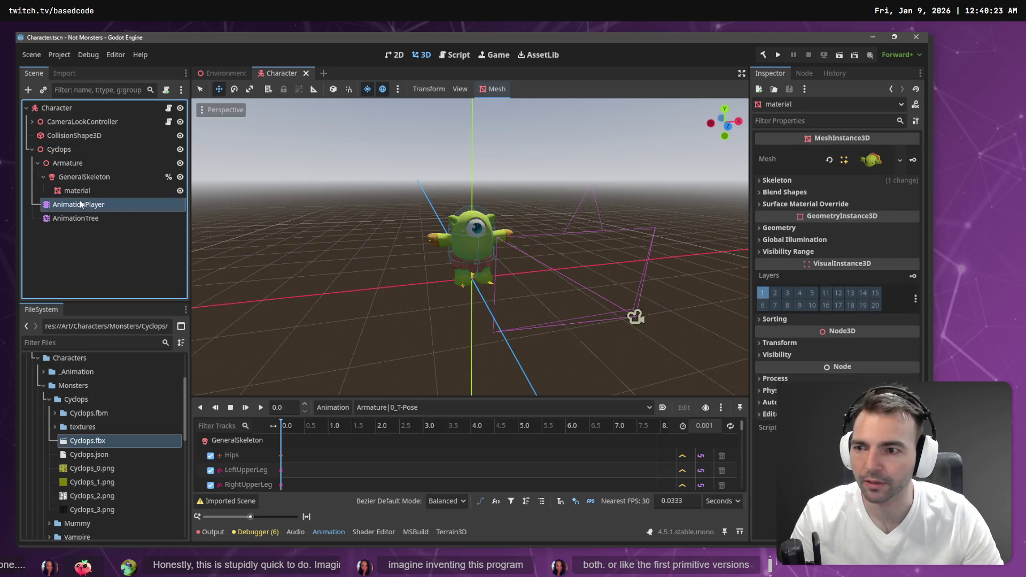
left_click(84, 218)
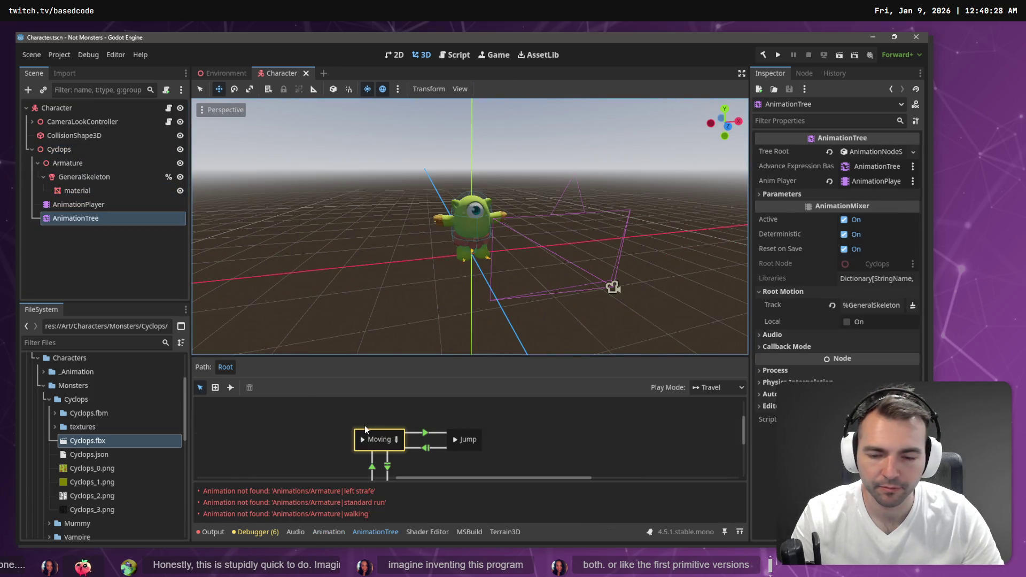
left_click(102, 202)
left_click(412, 411)
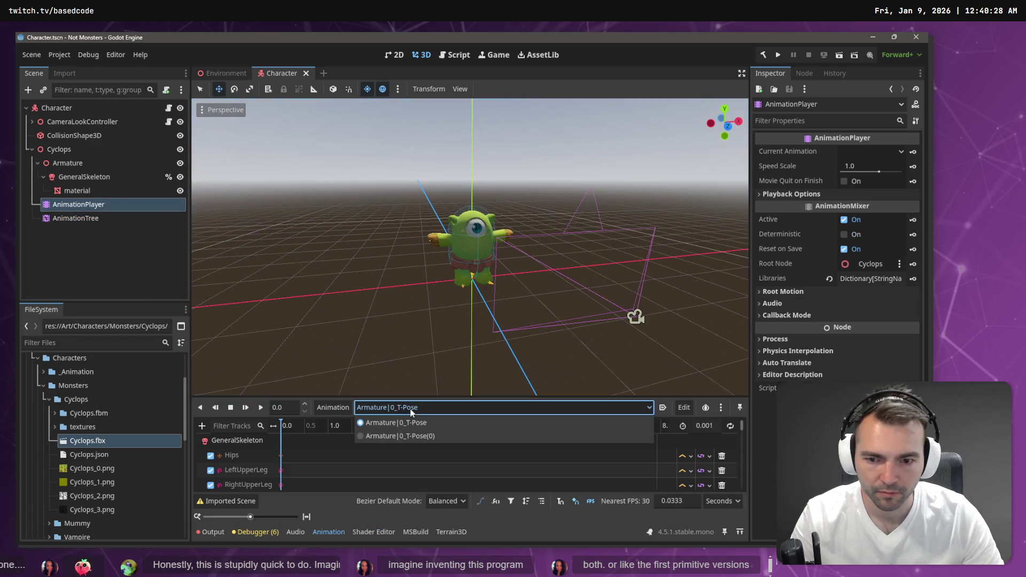
left_click(331, 409)
left_click(358, 439)
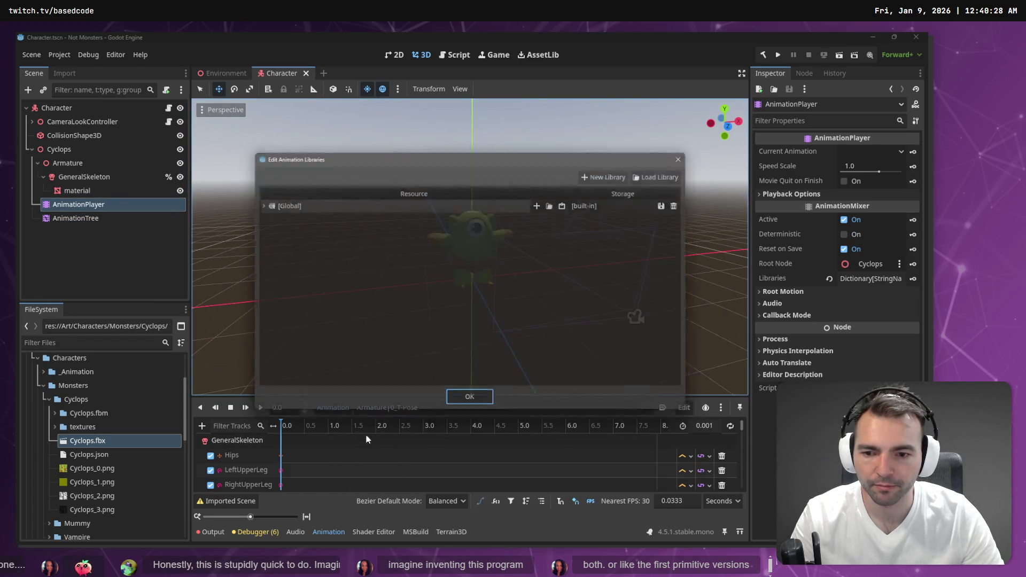
Step: Load Animations.fbx as an animation library on the Cyclops AnimationPlayer
left_click(656, 175)
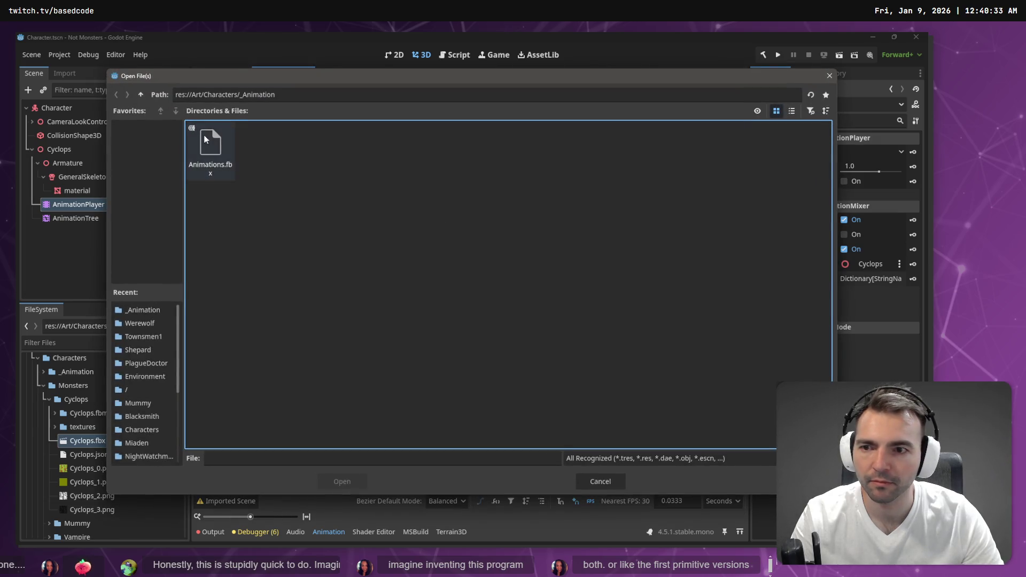
double_click(211, 152)
left_click(470, 404)
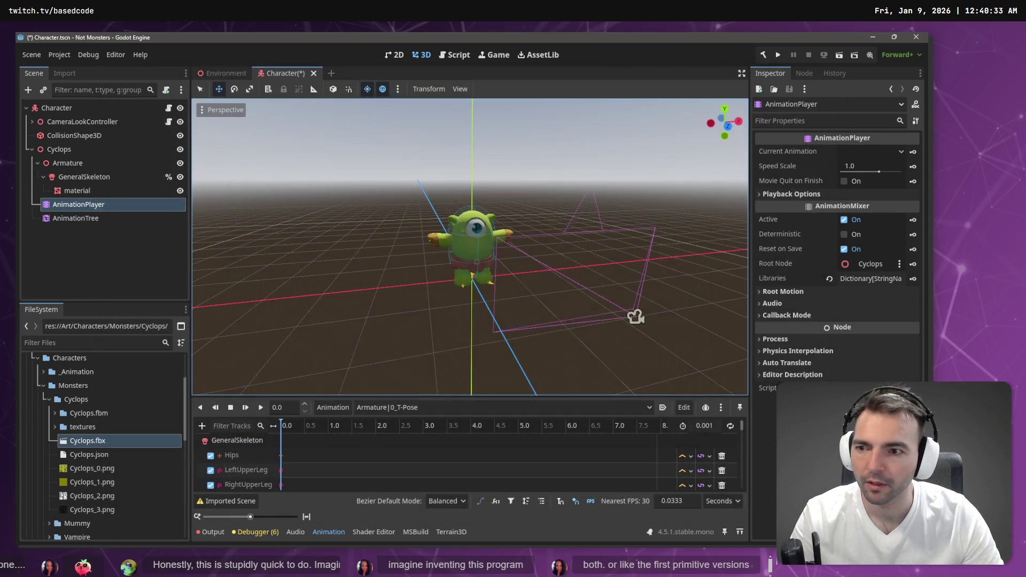
Step: Preview the jump and walking clips on the Cyclops
left_click(386, 402)
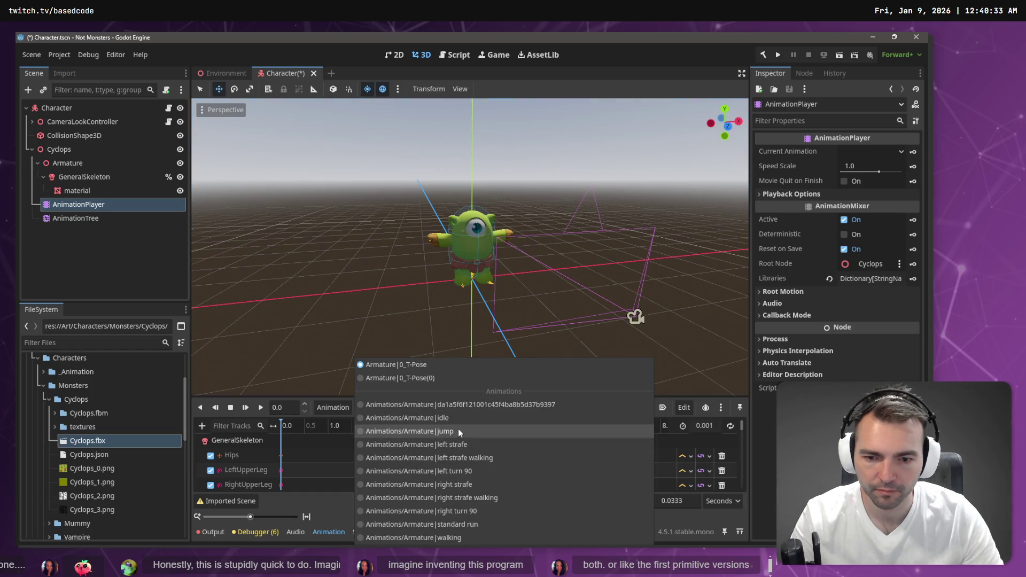
left_click(458, 430)
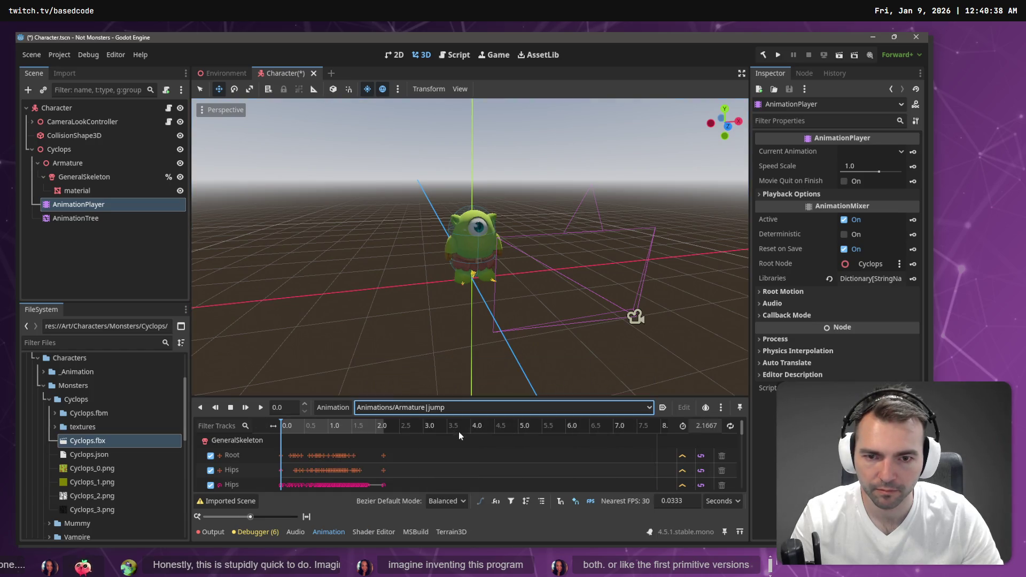
left_click(260, 408)
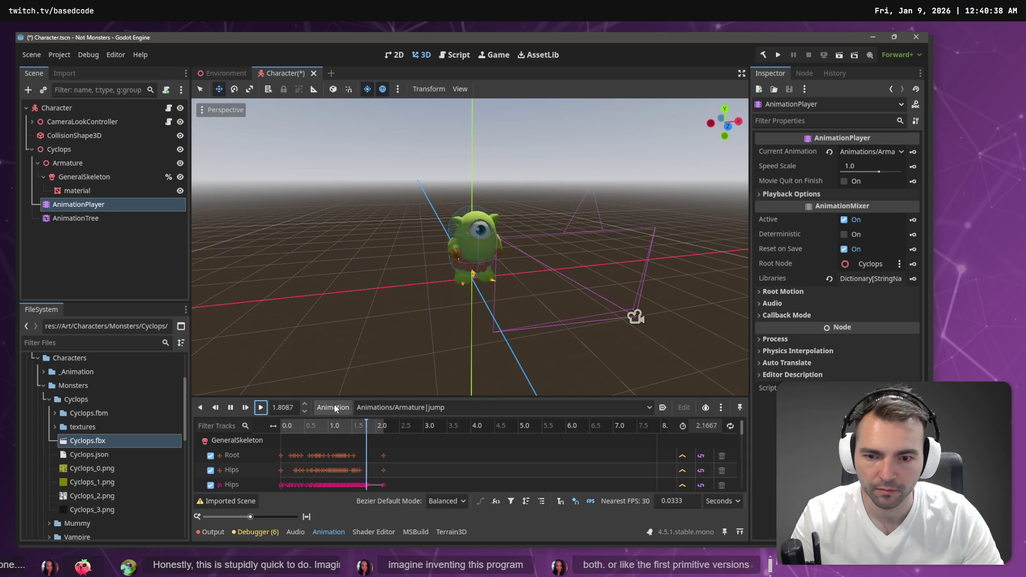
left_click(385, 407)
left_click(420, 434)
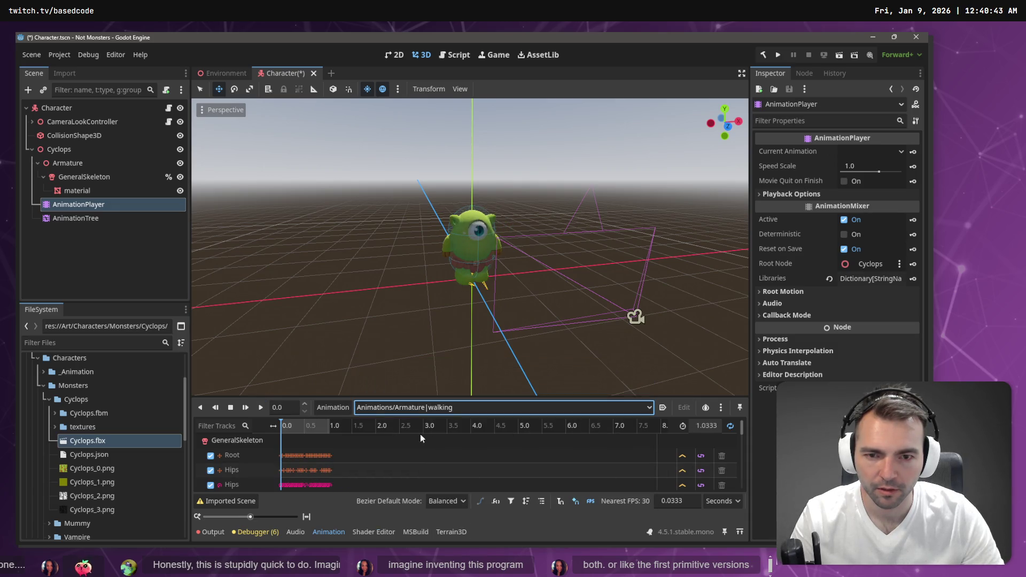
left_click(245, 409)
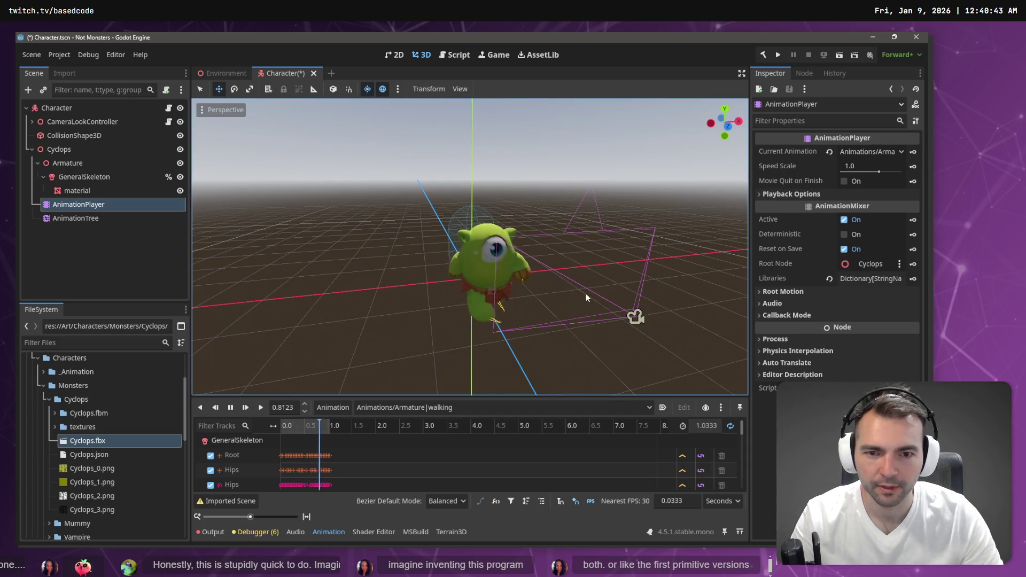
Step: Play the standard run clip with the view framed on the character's camera
left_click(636, 317)
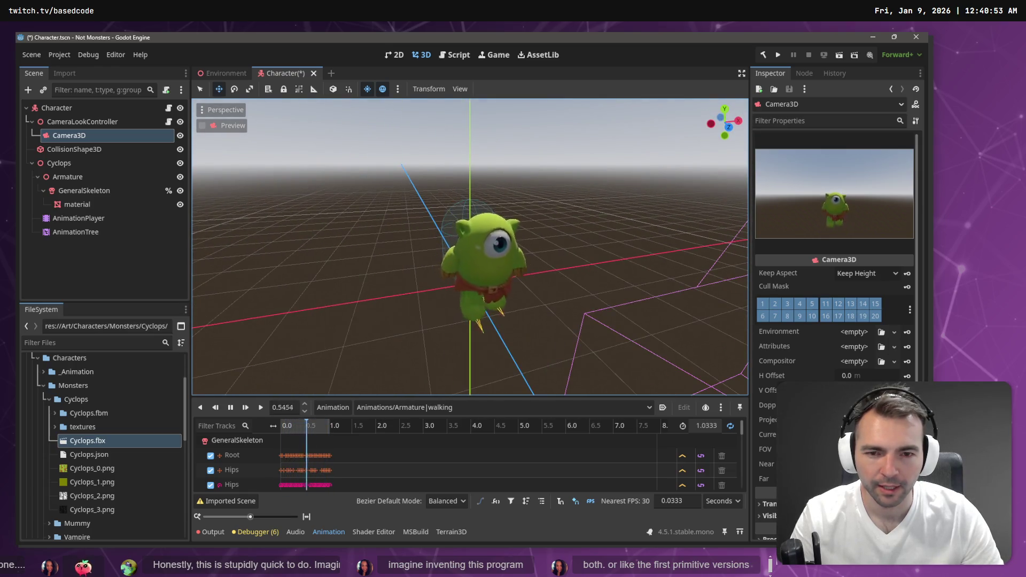
left_click(402, 408)
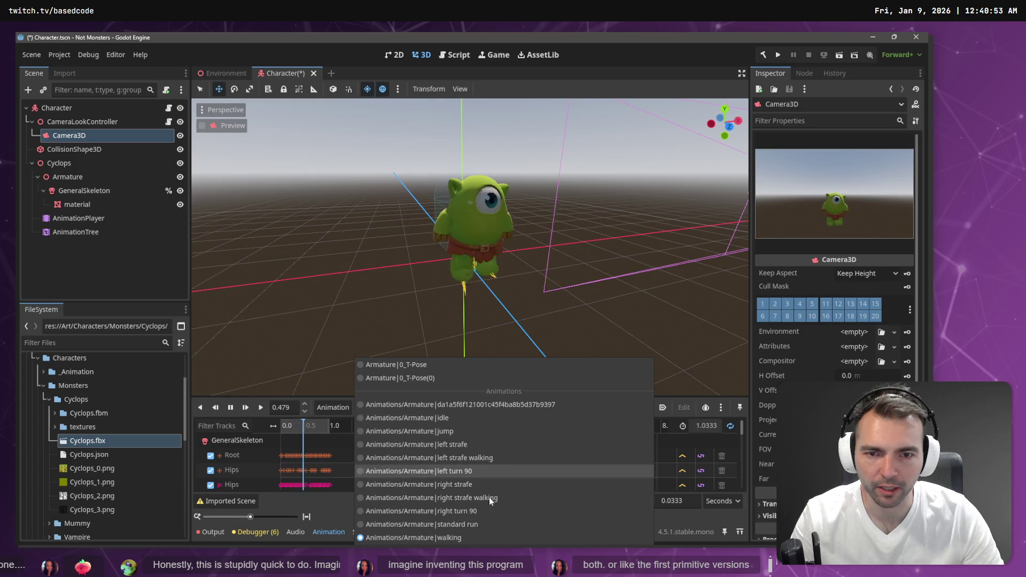
left_click(466, 526)
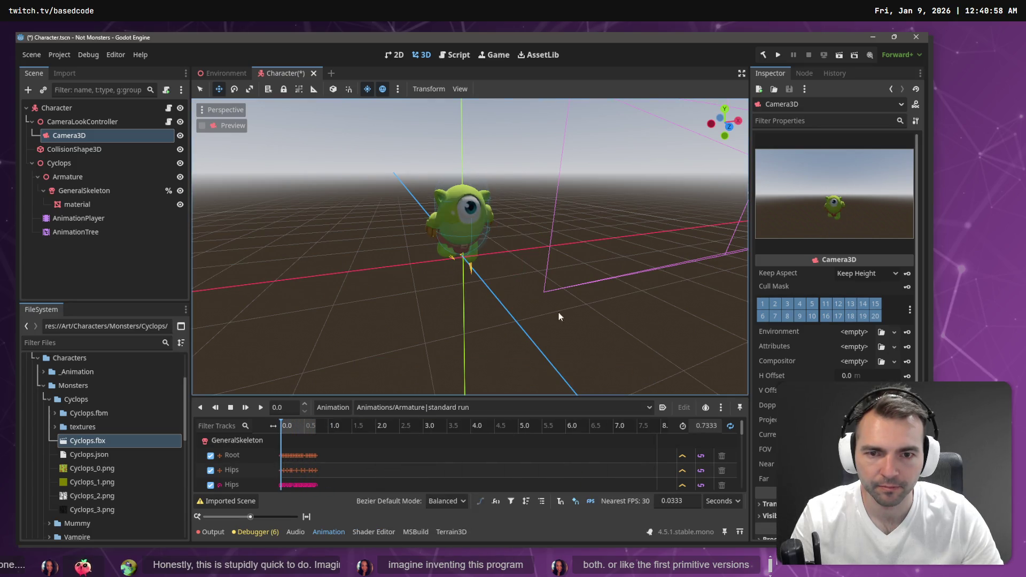
left_click(260, 410)
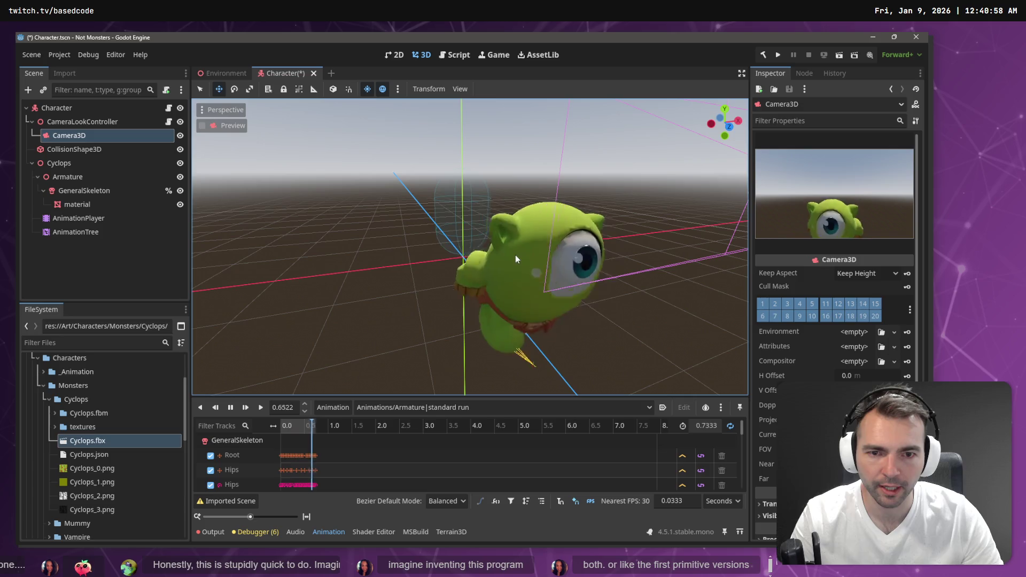
key("f")
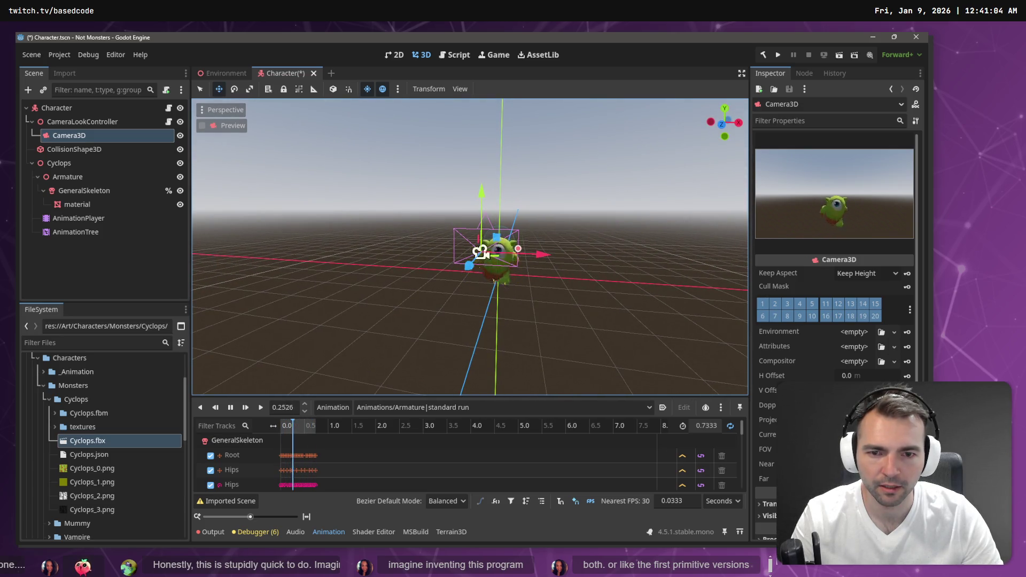
key("alt+Tab")
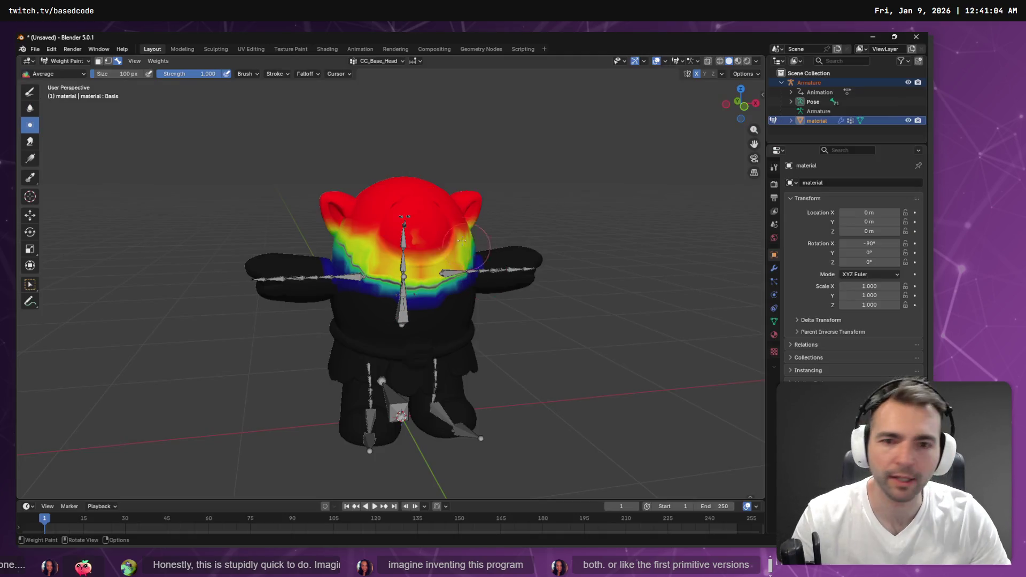
Step: Paint stronger head weight on the face and blur it into the neck and chest
left_click_drag(375, 241, 423, 260)
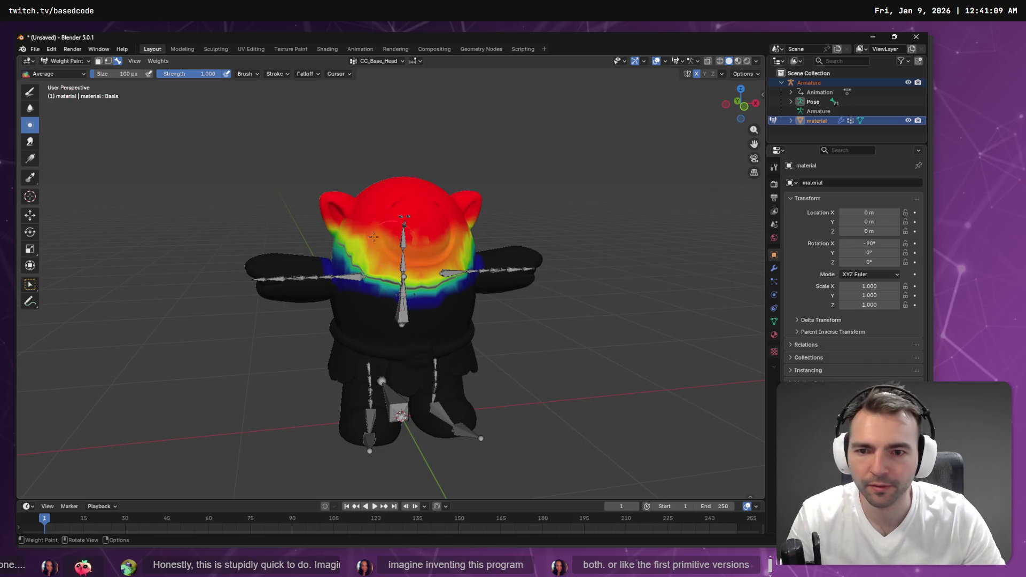
left_click_drag(373, 237, 407, 255)
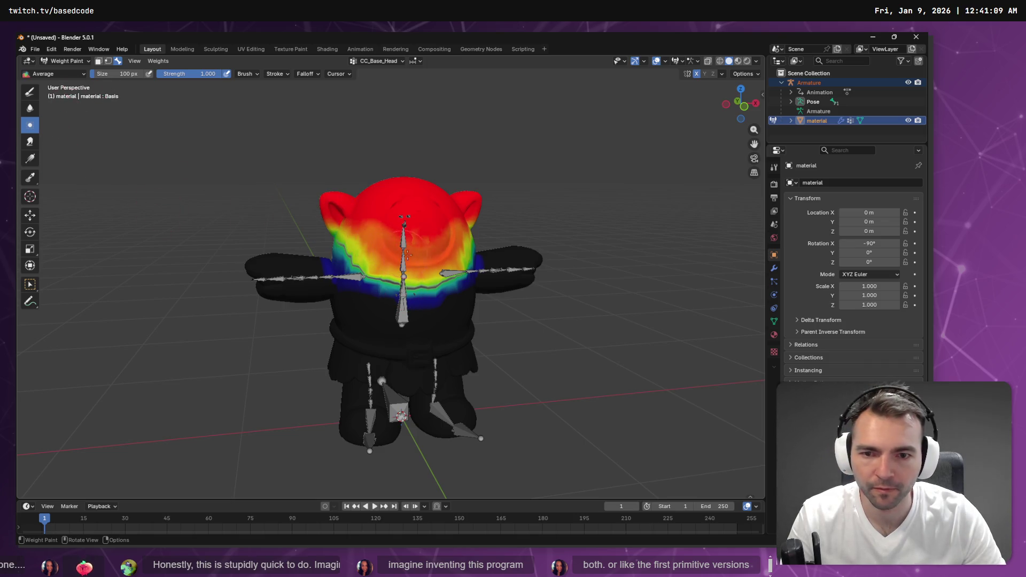
left_click(28, 94)
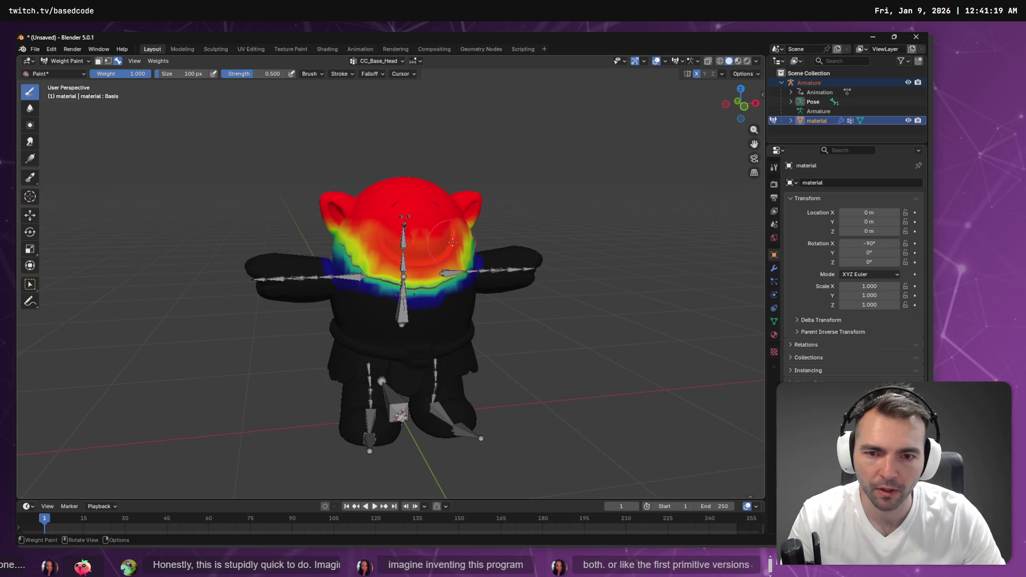
left_click(30, 127)
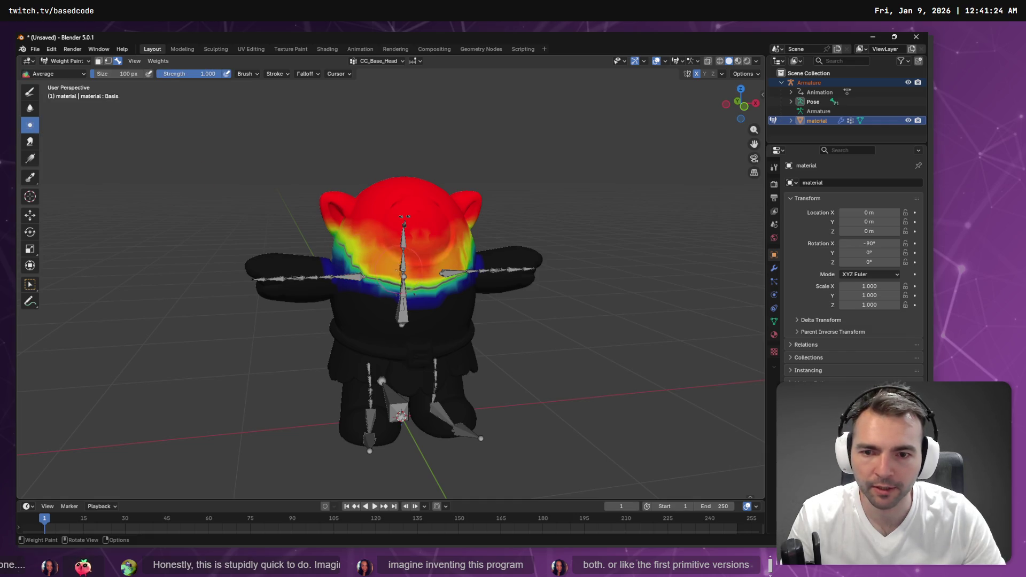
left_click_drag(373, 271, 436, 291)
Step: Export the model as FBX, overwriting Cyclops.fbx
key("ctrl+s")
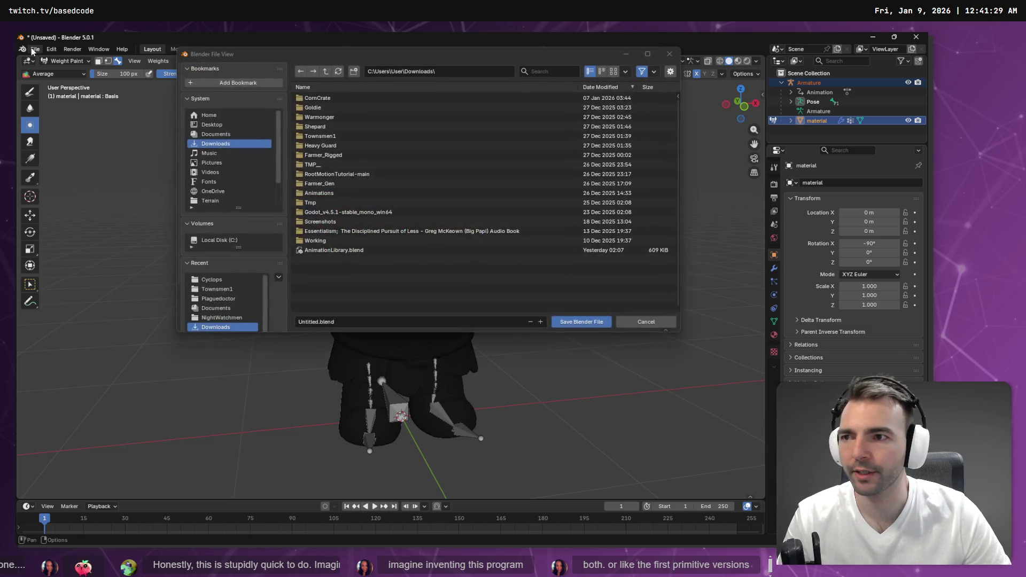
left_click(669, 53)
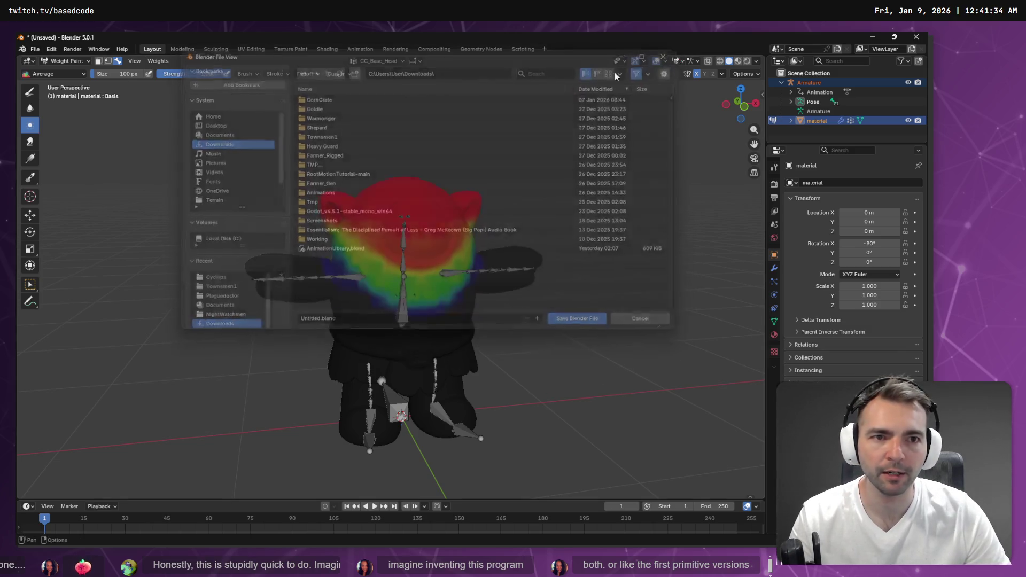
left_click(35, 49)
mouse_move(63, 196)
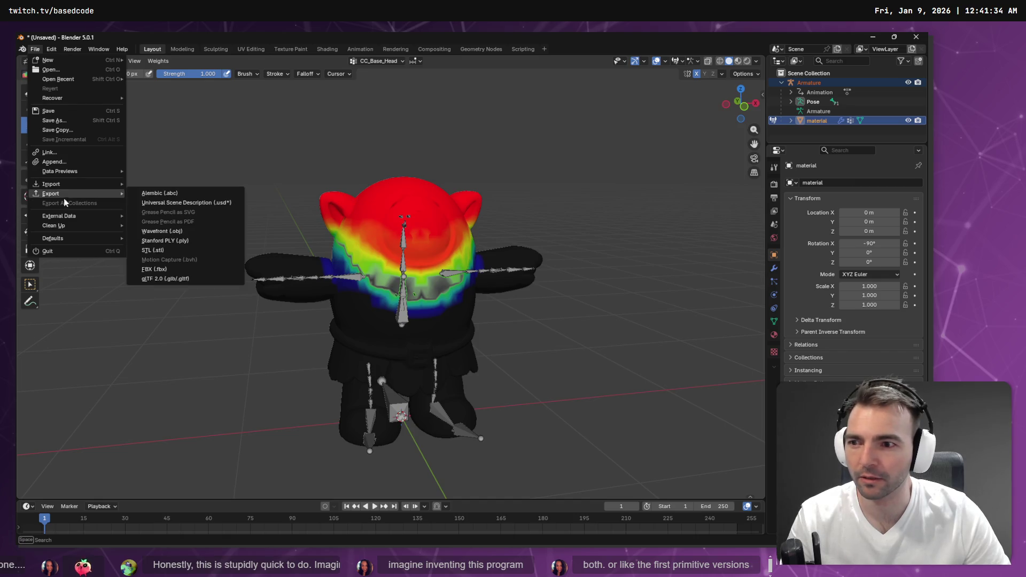
left_click(154, 269)
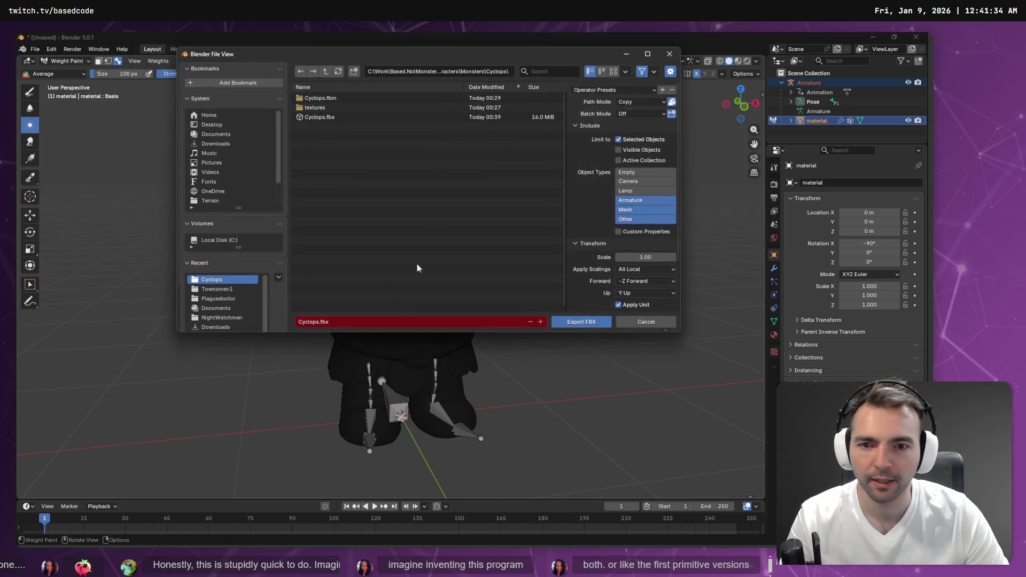
double_click(336, 116)
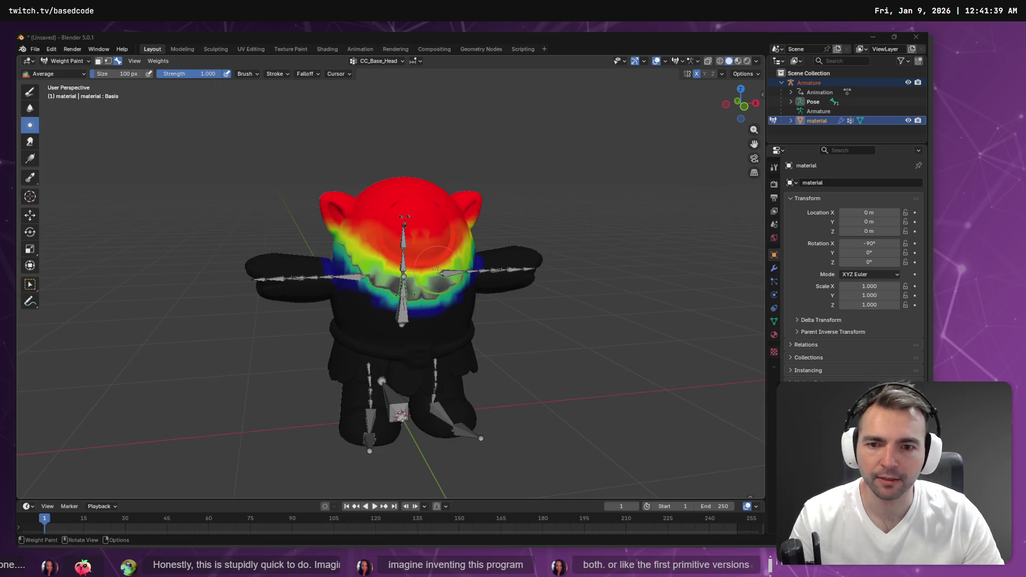
key("alt+Tab")
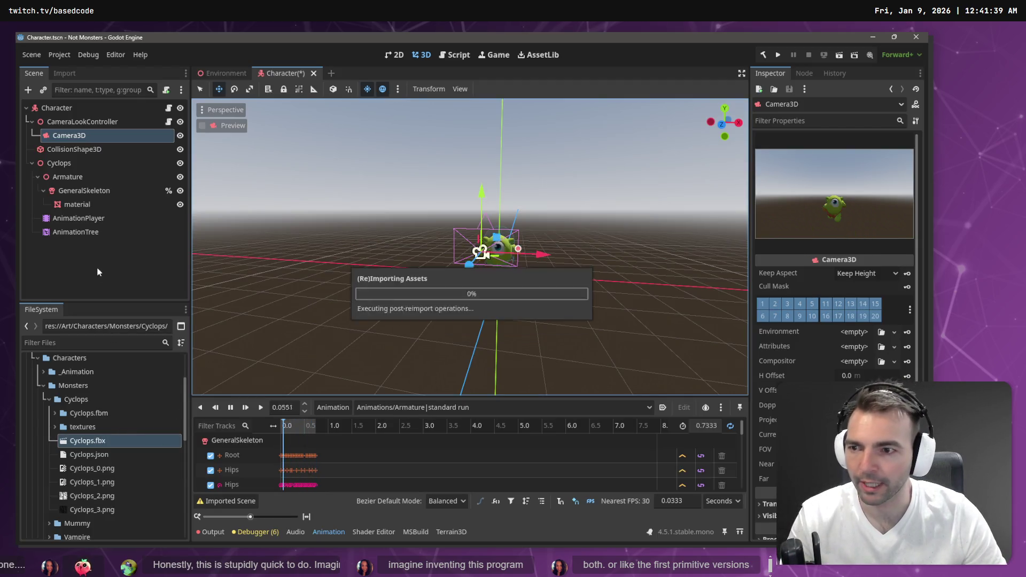
Step: Move AnimationTree directly under Character and delete the old Cyclops model
left_click(63, 163)
left_click_drag(67, 232, 63, 111)
left_click(61, 163)
key("Delete")
key("Return")
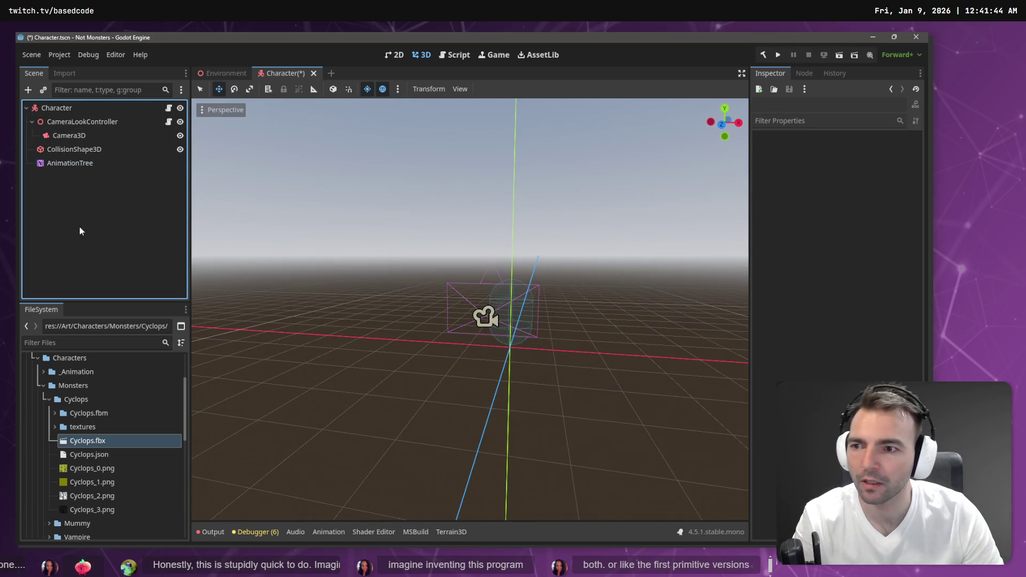
left_click(85, 151)
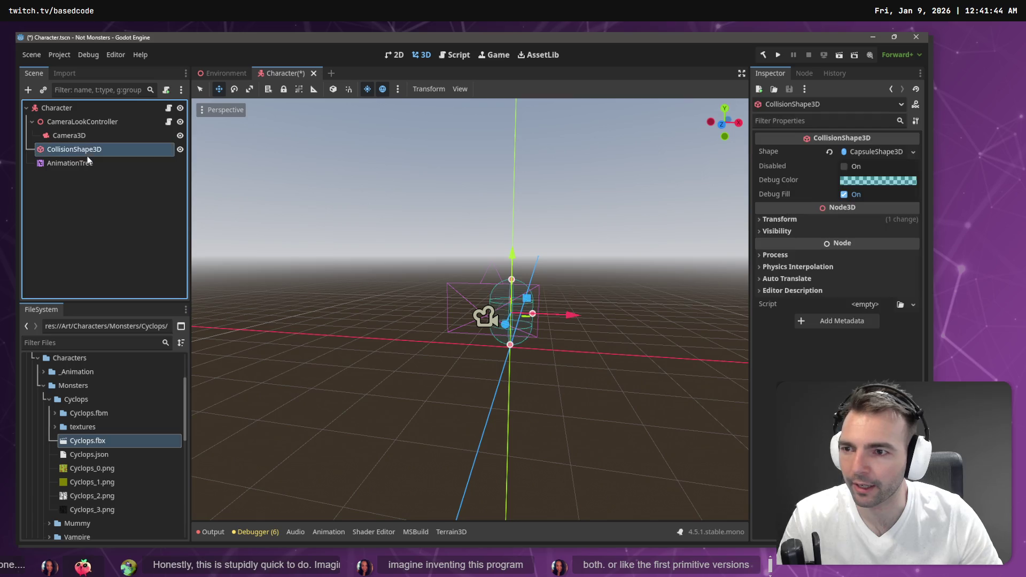
left_click(80, 163)
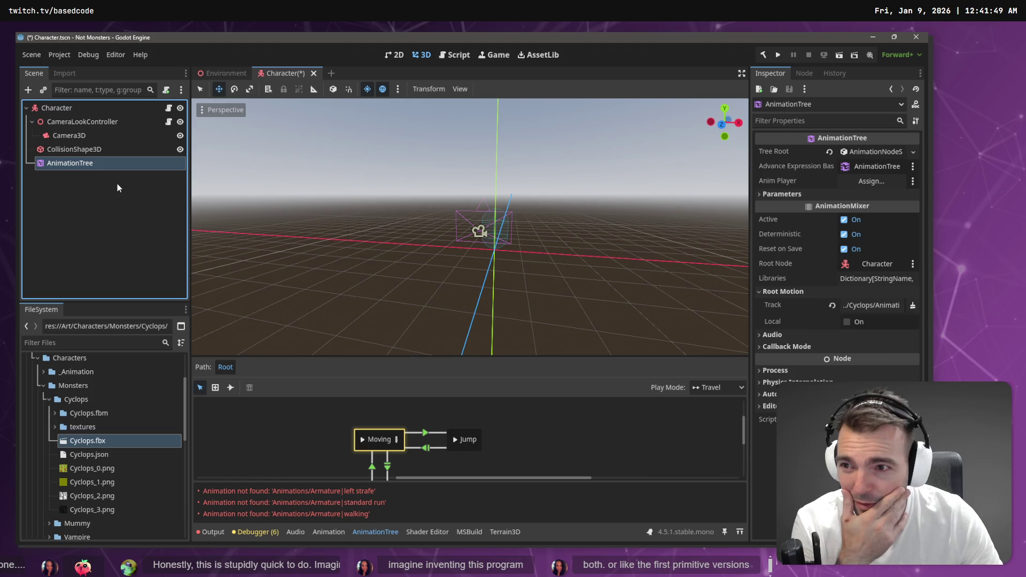
Step: Add the re-imported Cyclops.fbx under Character, make it local, and nest AnimationTree inside it
mouse_move(94, 442)
left_mouse_down()
mouse_move(53, 80)
mouse_move(70, 127)
mouse_move(69, 107)
left_mouse_up()
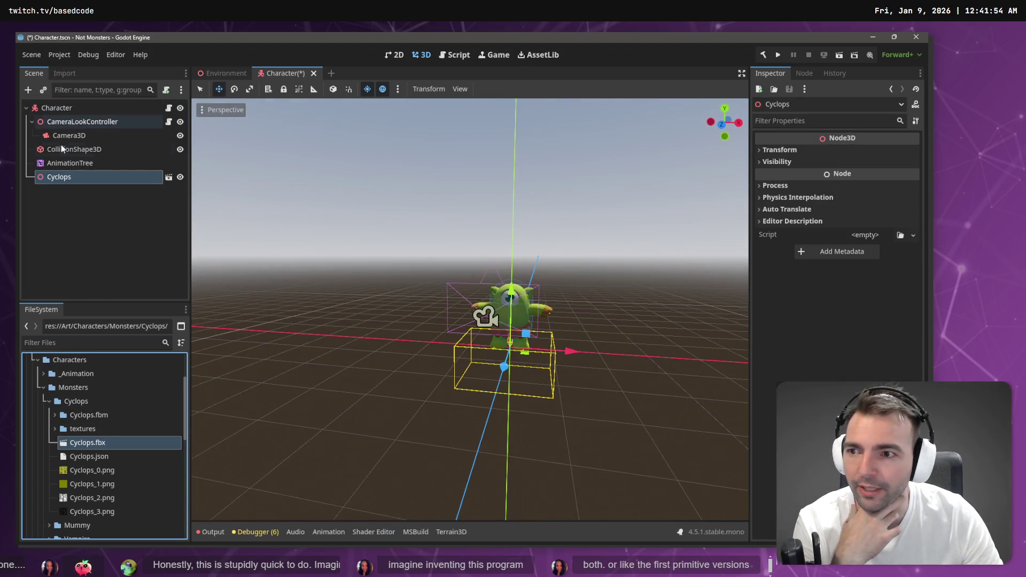
right_click(75, 177)
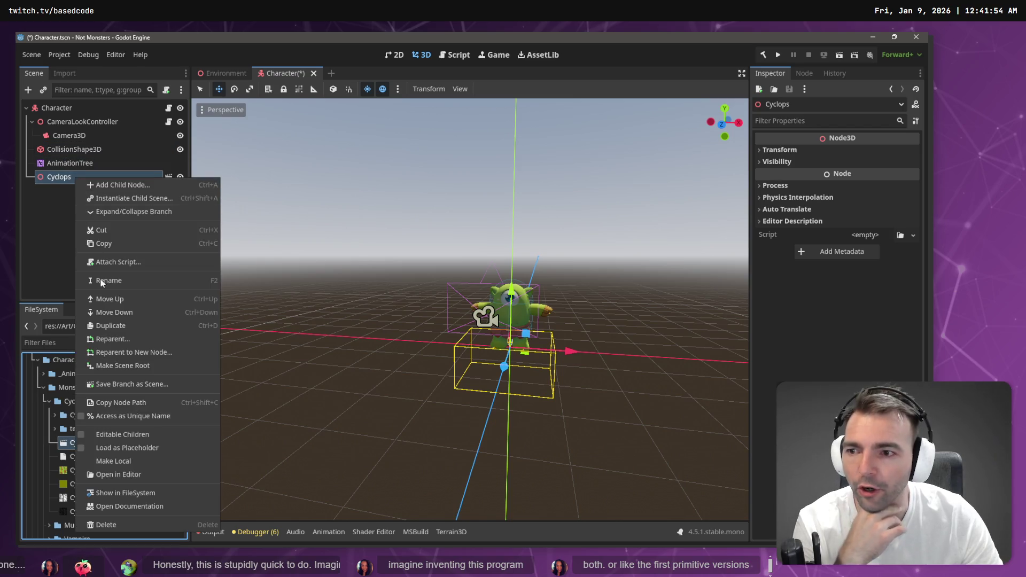
left_click(125, 461)
left_click_drag(74, 168, 72, 182)
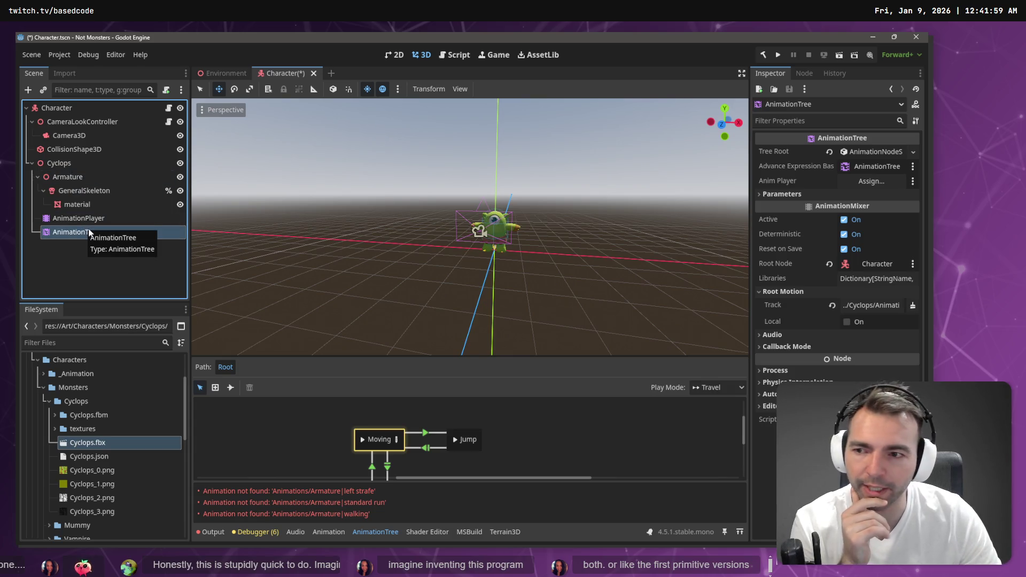
Step: Link AnimationTree to the Cyclops AnimationPlayer and set root motion track to %GeneralSkeleton
mouse_move(82, 219)
left_mouse_down()
mouse_move(484, 235)
mouse_move(871, 181)
left_mouse_up()
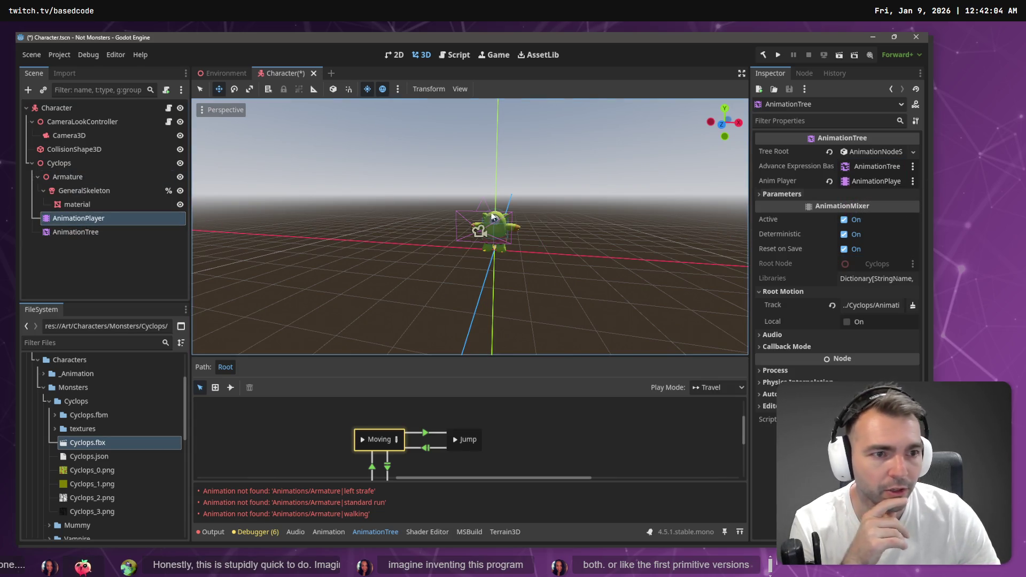
left_click_drag(75, 232, 857, 175)
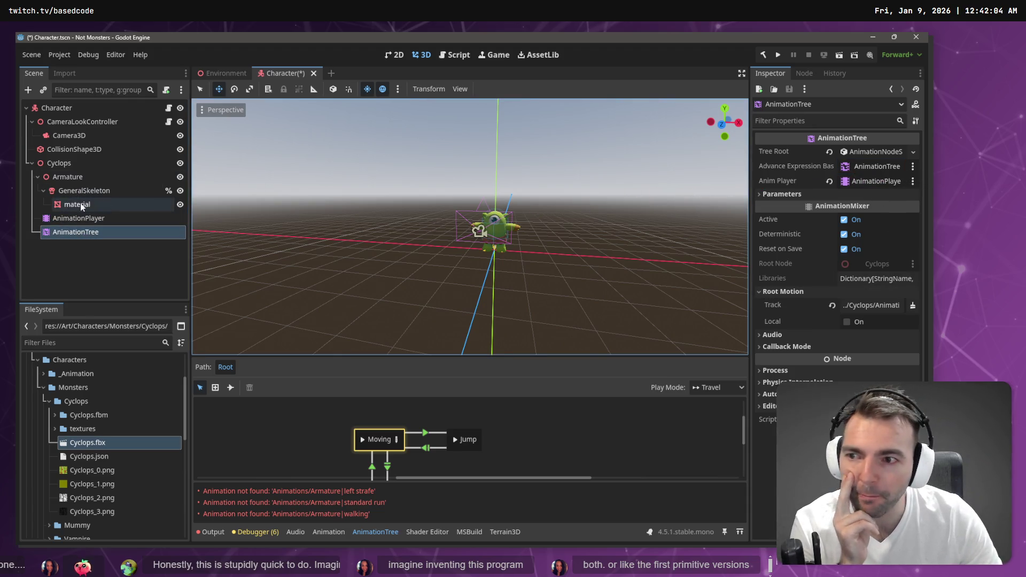
left_click(886, 309)
left_click(395, 197)
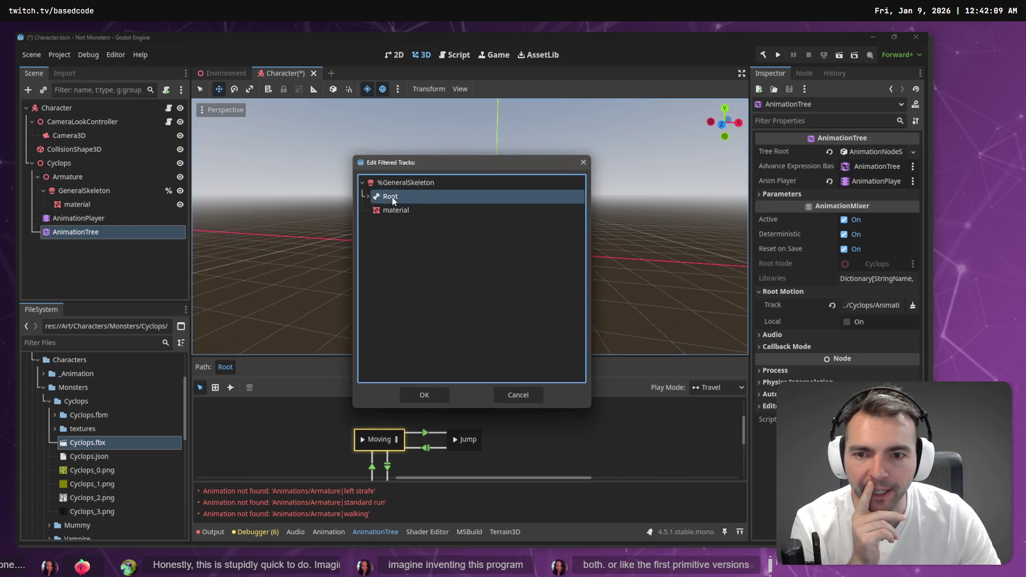
double_click(396, 196)
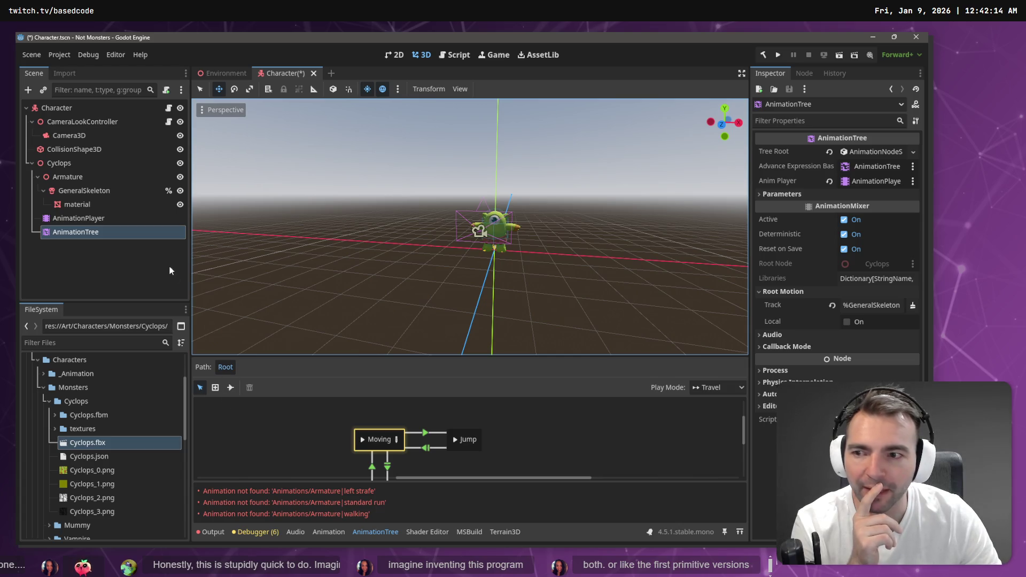
Step: Start loading an animation library from the AnimationPlayer's Manage Animations window
left_click(94, 218)
left_click(347, 409)
left_click(391, 431)
left_click(662, 173)
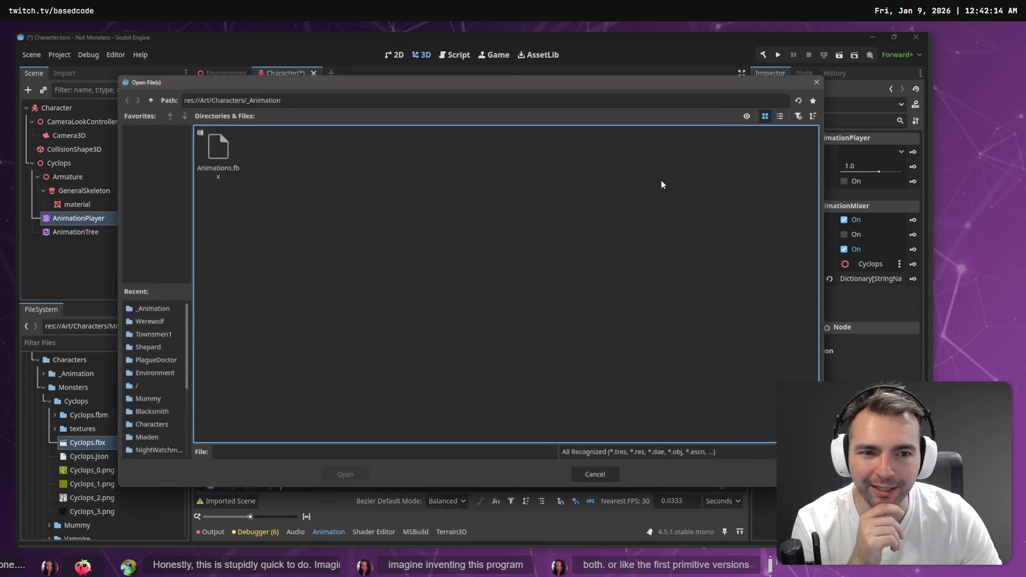
Step: Load Animations.fbx as a library and preview its jump clip
double_click(202, 146)
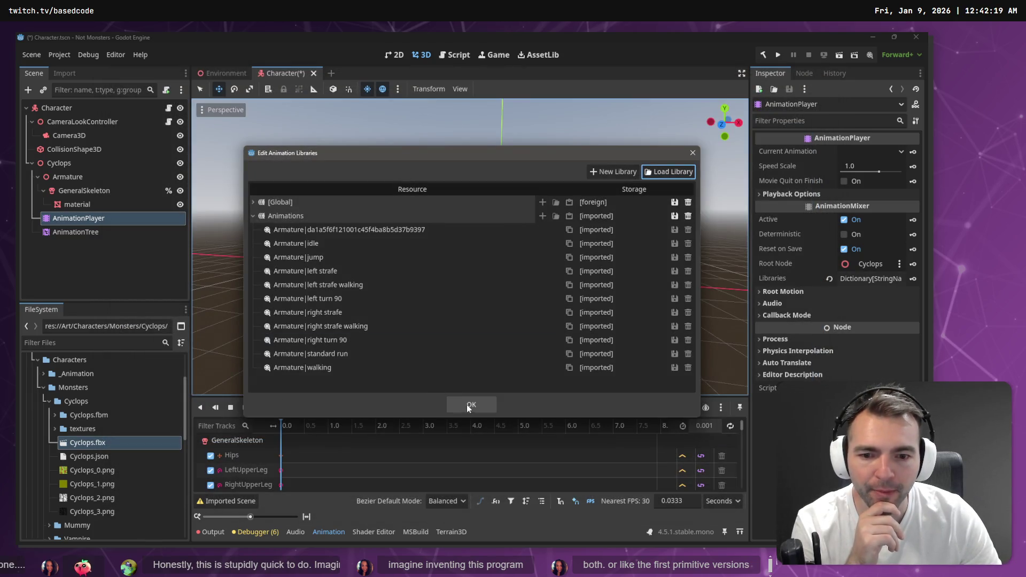
left_click(466, 405)
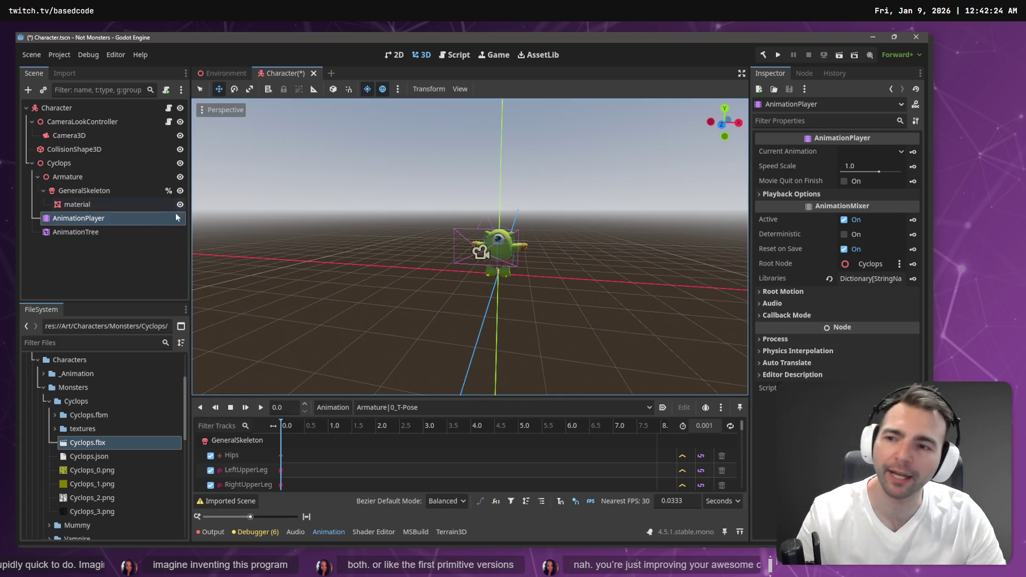
left_click(450, 409)
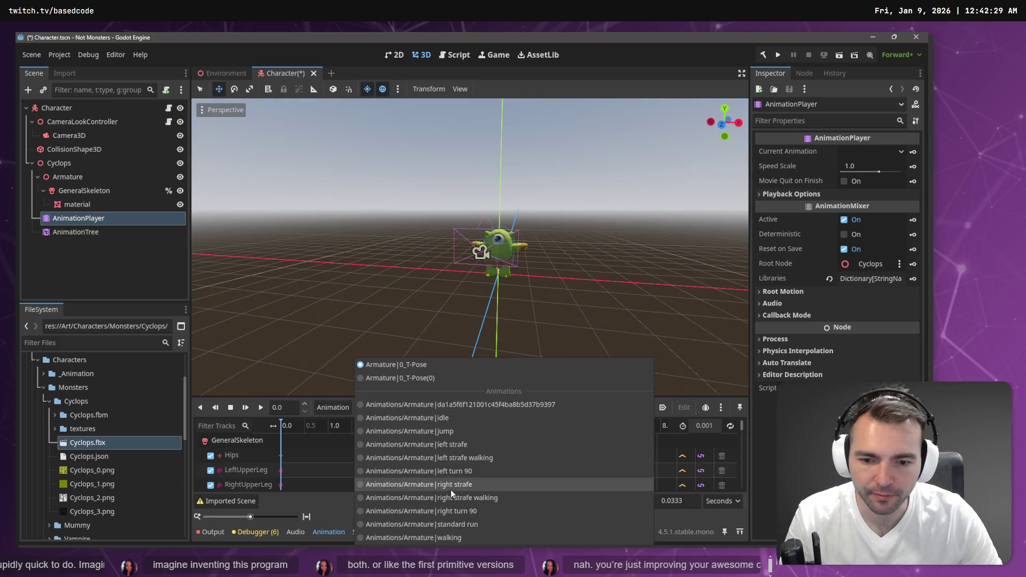
left_click(459, 430)
Step: Play the looping 0.7333-second standard run clip on the Cyclops
left_click(464, 410)
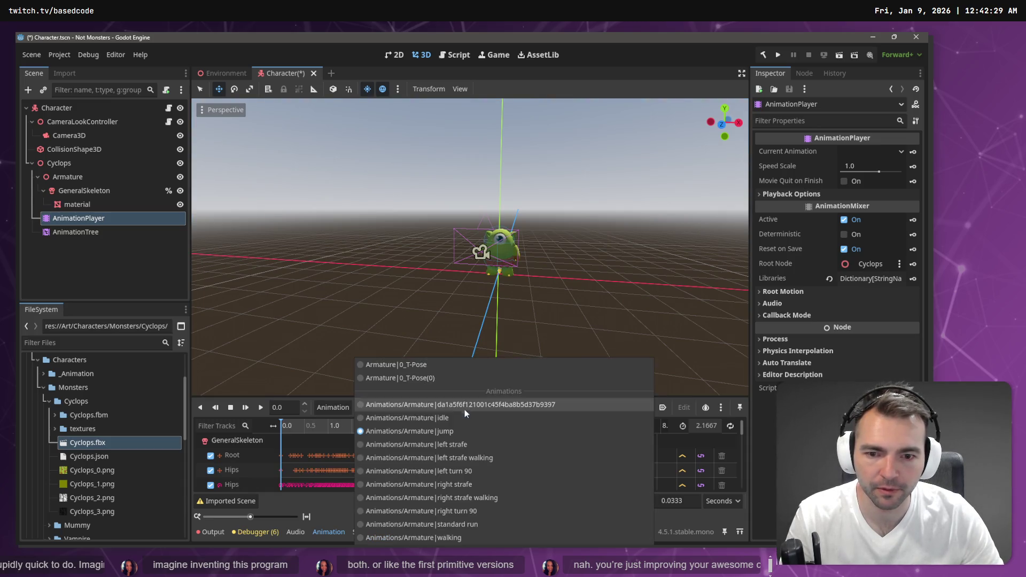
left_click(452, 524)
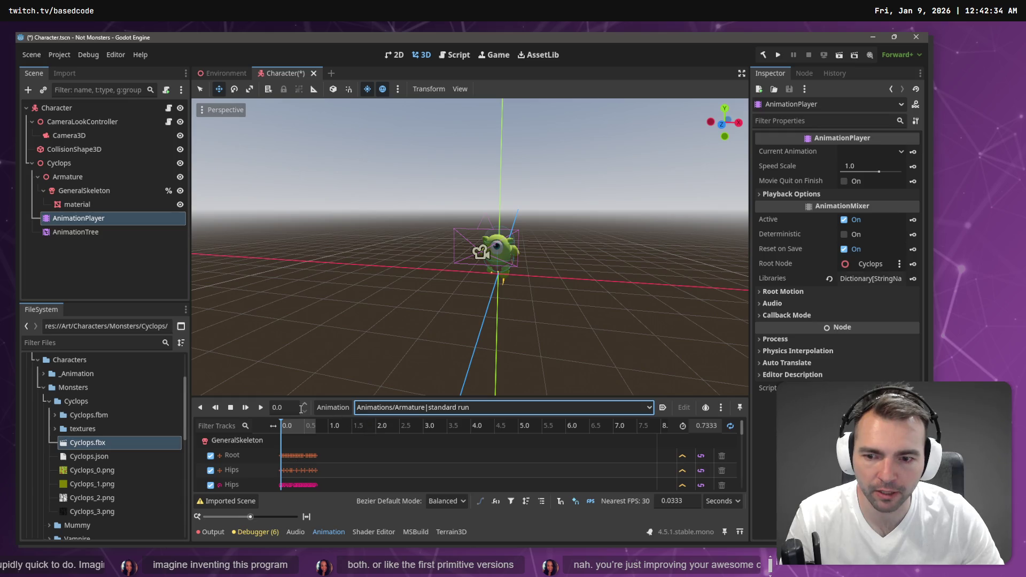
left_click(262, 407)
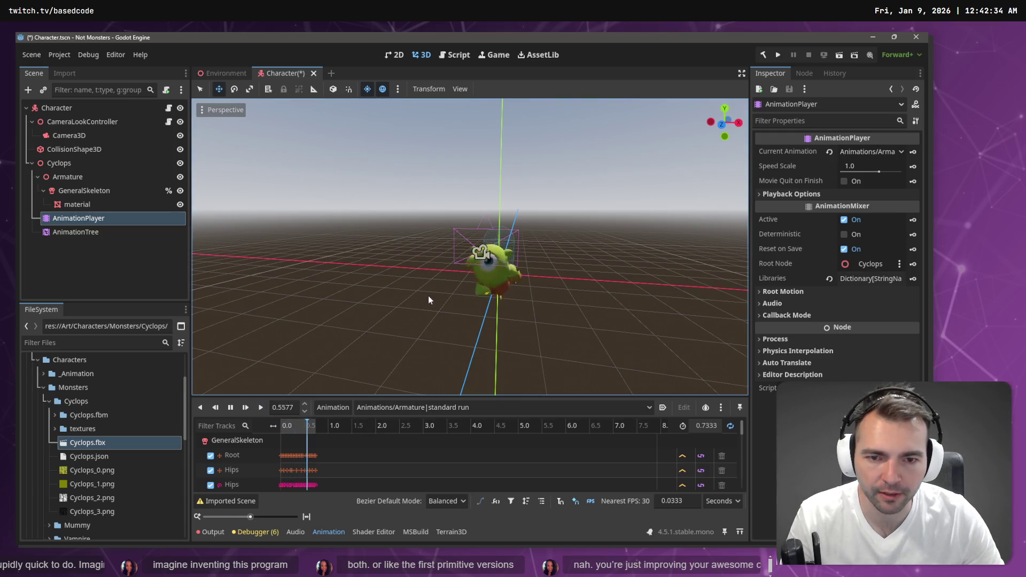
mouse_move(535, 277)
left_mouse_down()
mouse_move(748, 279)
mouse_move(535, 269)
left_mouse_up()
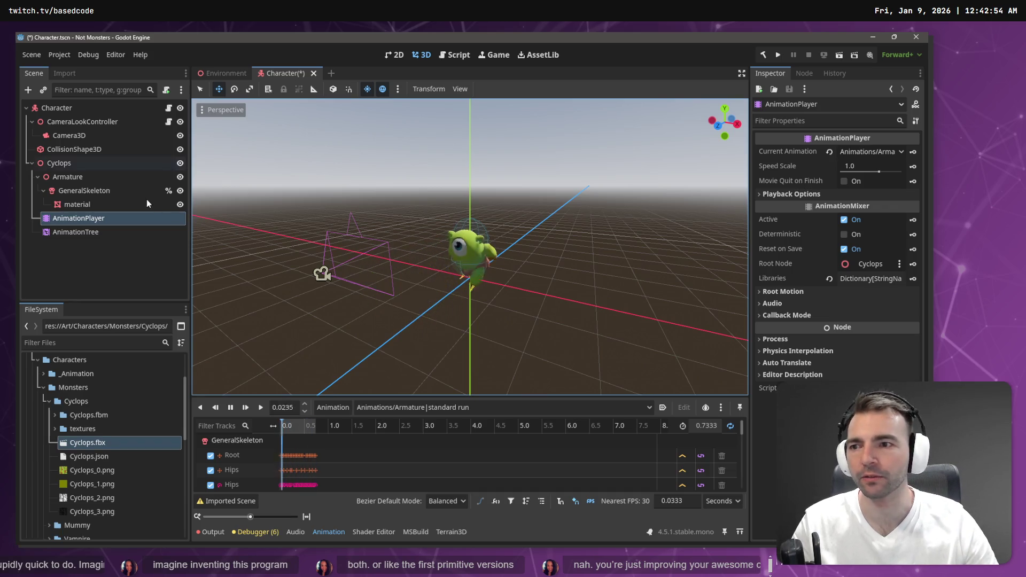
Step: Save the Character scene and switch to the Environment scene
left_click(84, 261)
key("ctrl+s")
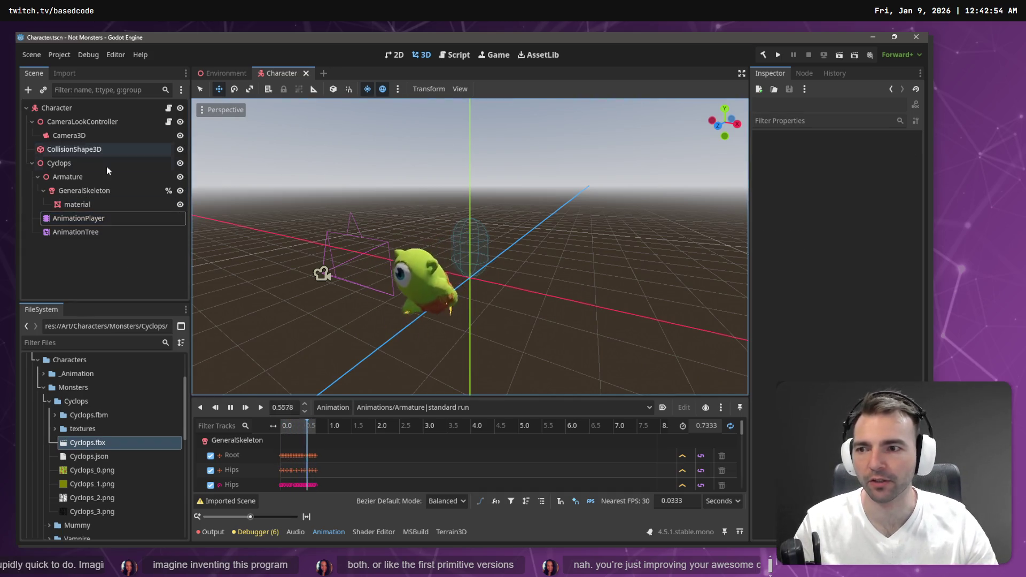
left_click(228, 70)
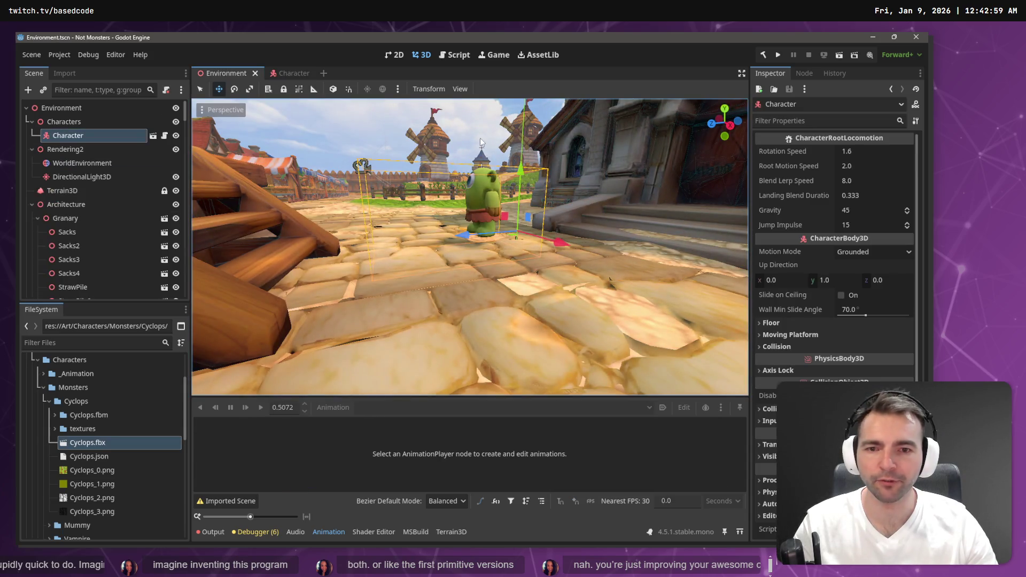
Step: Test-run the game walking the Cyclops through town, then reopen the Character scene
key("F5")
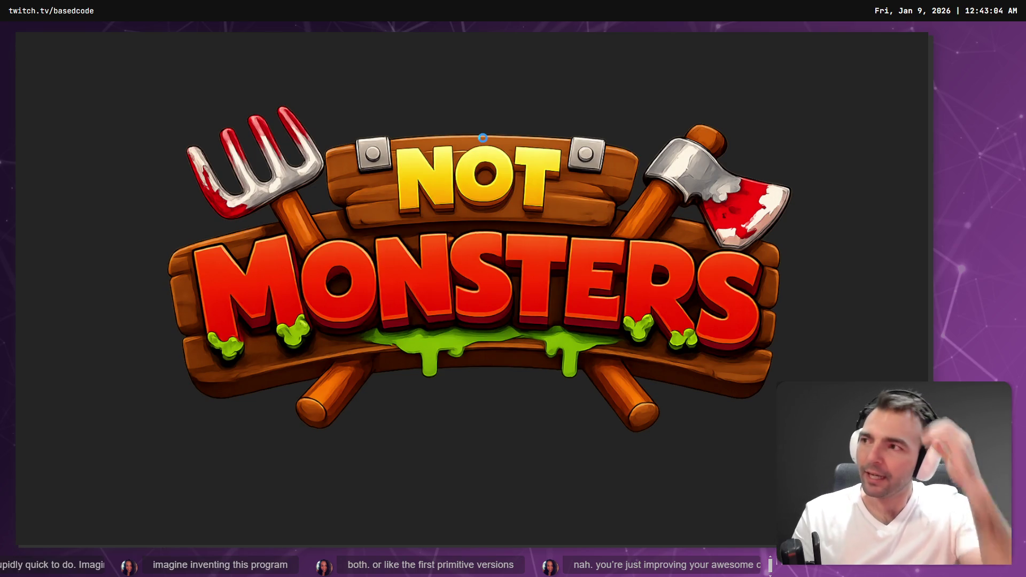
key("w")
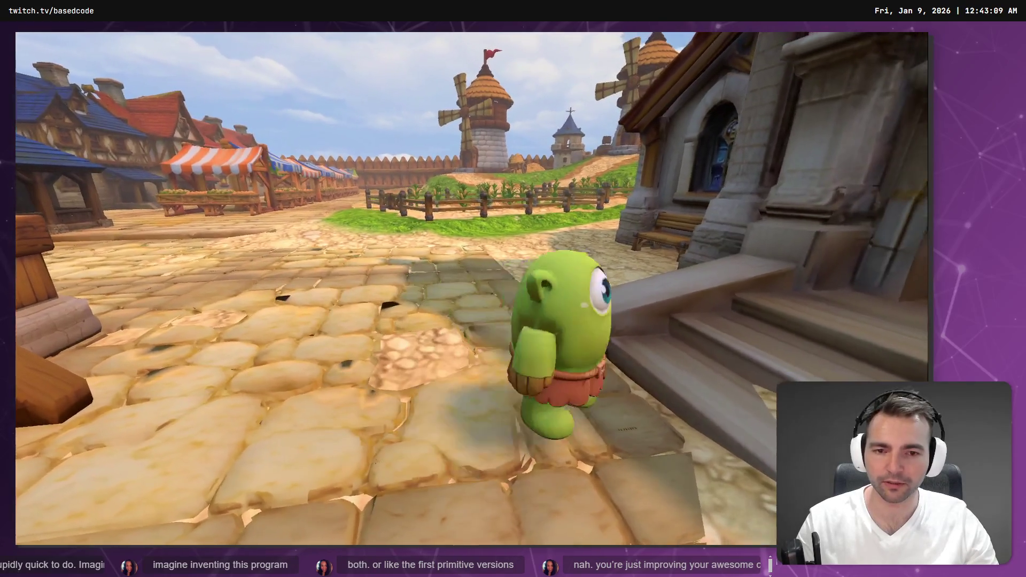
key("F8")
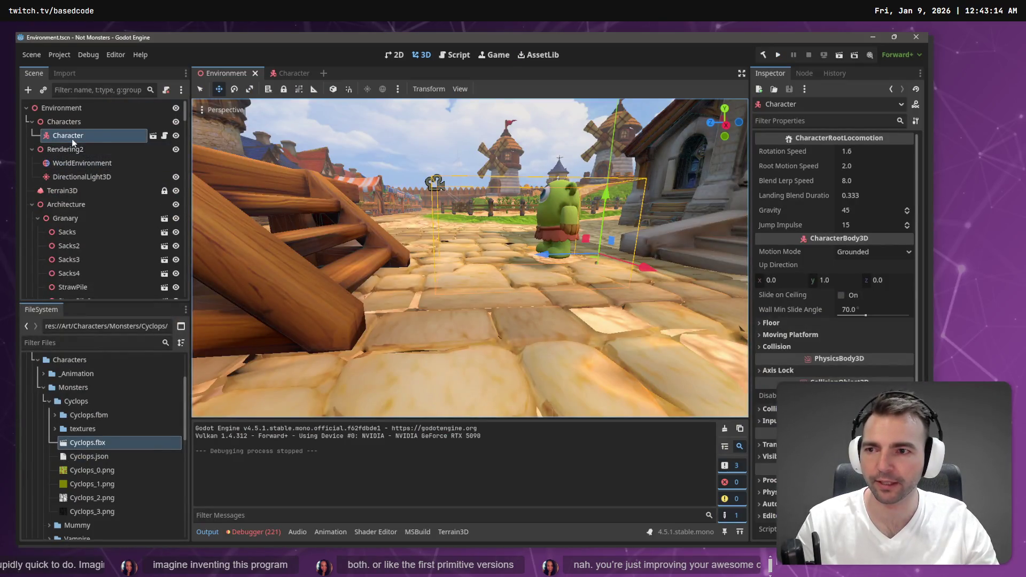
left_click(154, 136)
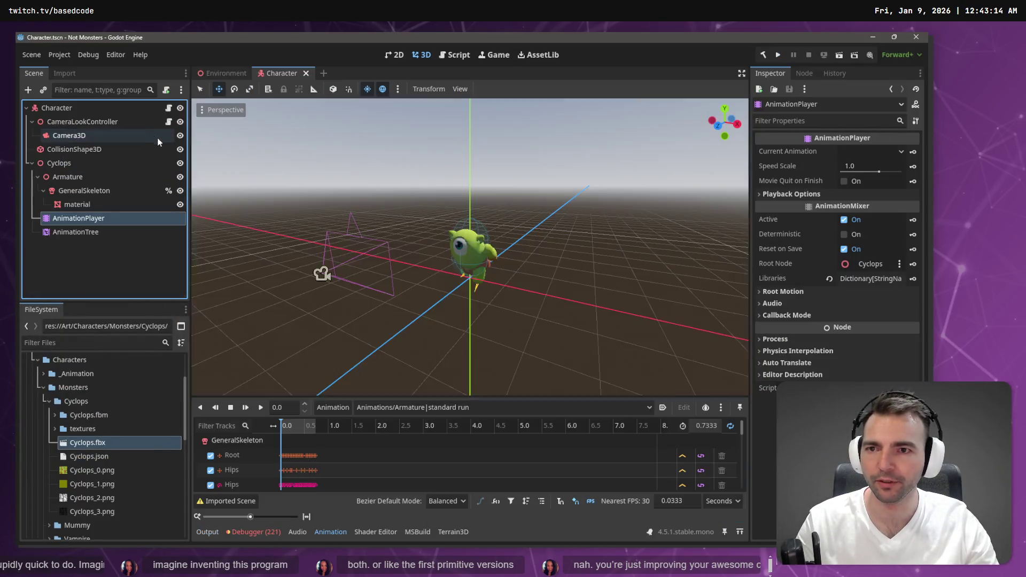
Step: Move GeneralSkeleton directly under Cyclops and delete the empty Armature node
left_click(68, 168)
left_click(84, 180)
left_click(76, 191)
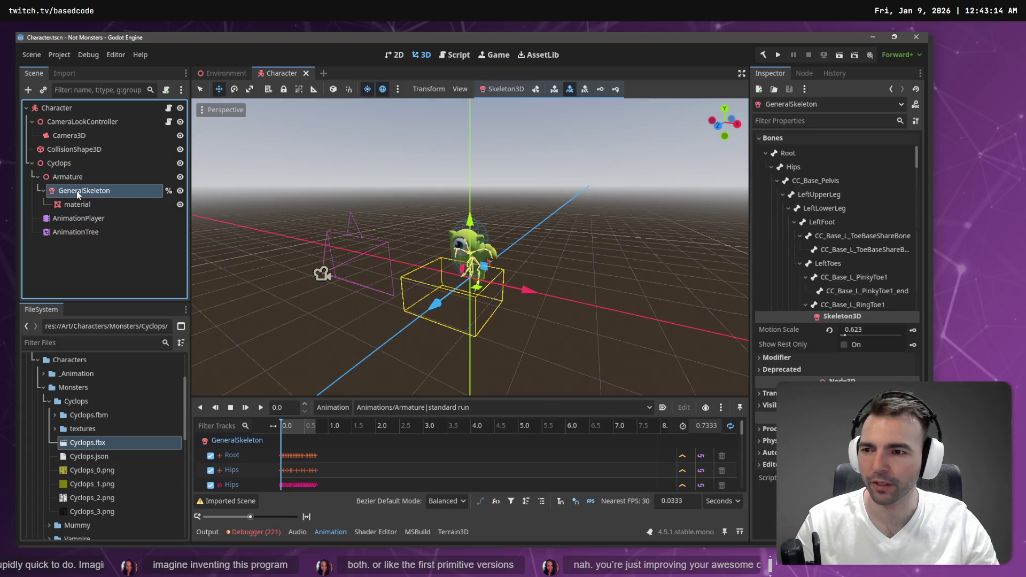
left_click(77, 230, "shift")
left_click_drag(77, 230, 56, 164)
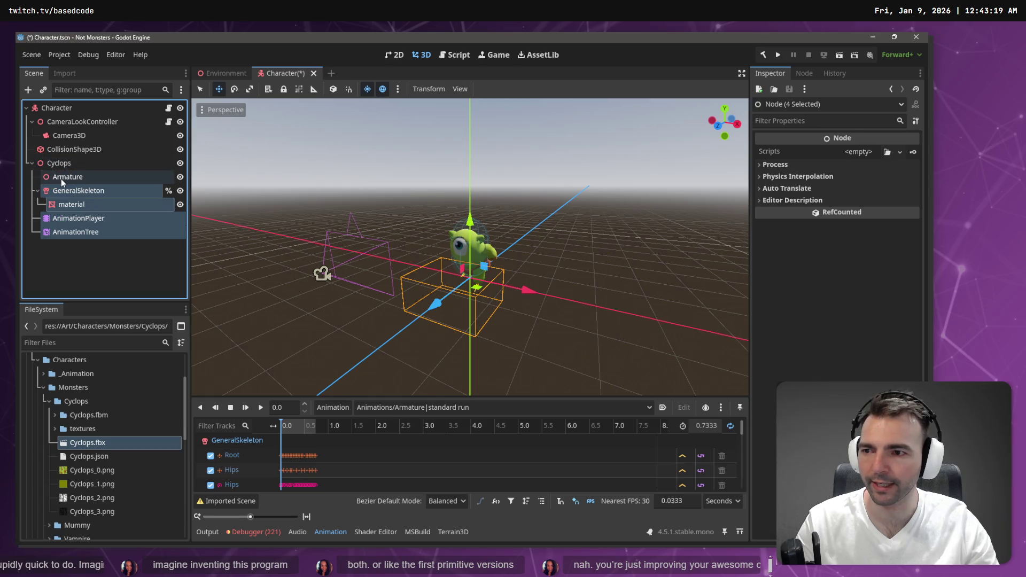
left_click(62, 179)
key("Delete")
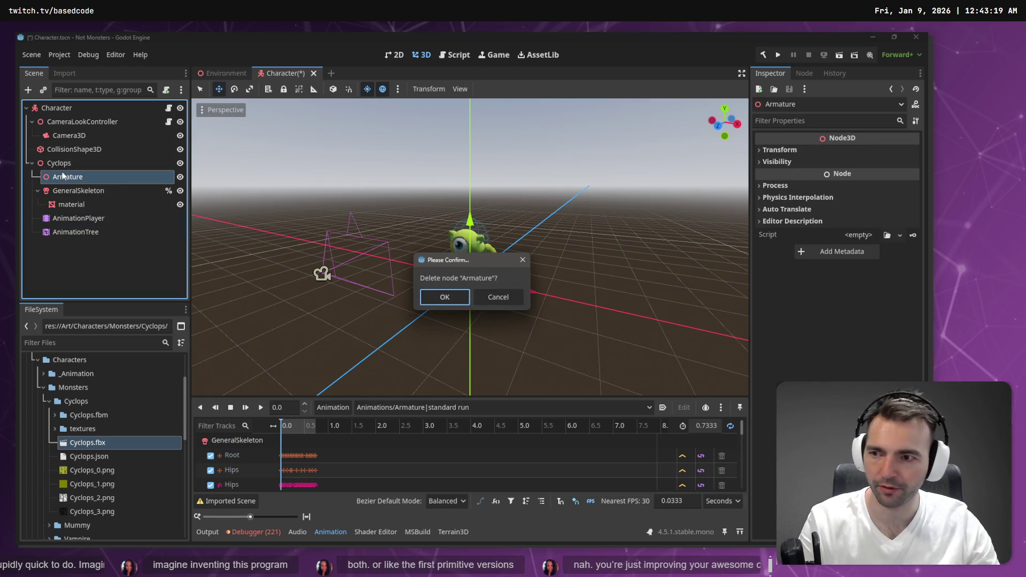
key("Return")
Step: Rename the Cyclops node to CharacterNode3D and save the scene
left_click(59, 163)
left_click(59, 164)
type("CharacterNode3")
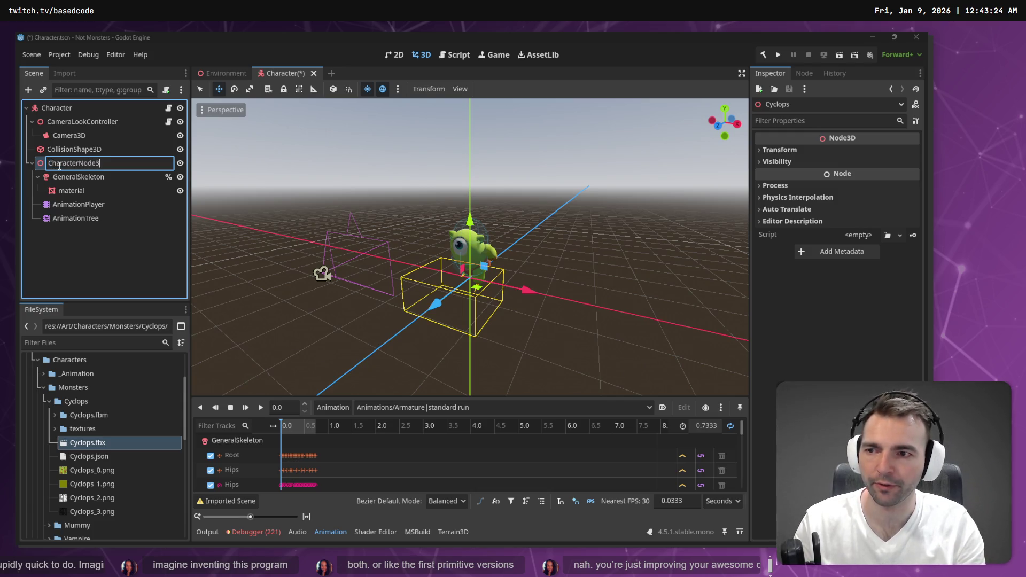
key("Escape")
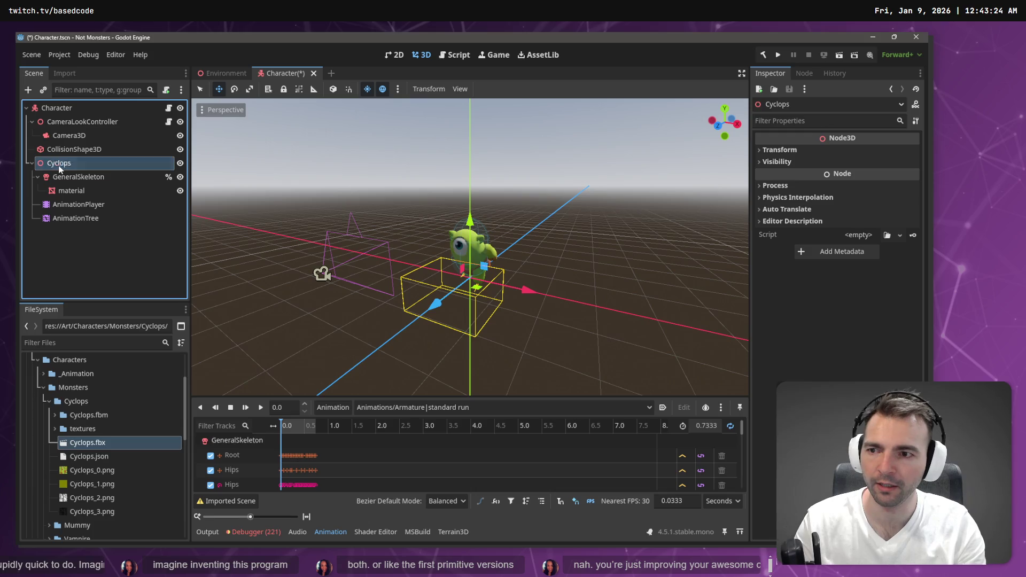
key("ctrl+s")
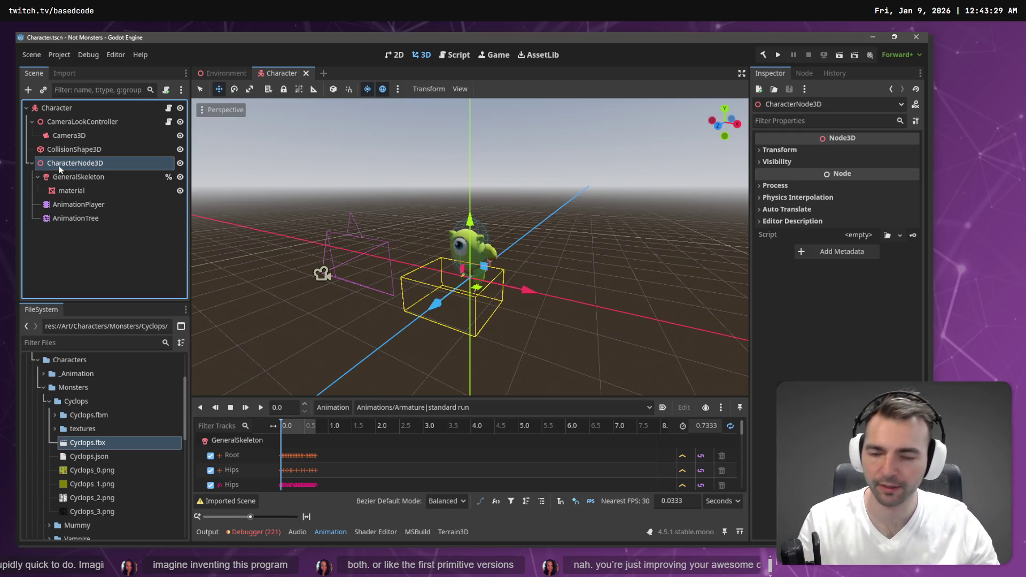
Step: Reset the AnimationTree root motion track to %GeneralSkeleton and run the game
left_click(77, 219)
mouse_move(85, 207)
left_mouse_down()
mouse_move(434, 204)
mouse_move(860, 170)
mouse_move(874, 181)
left_mouse_up()
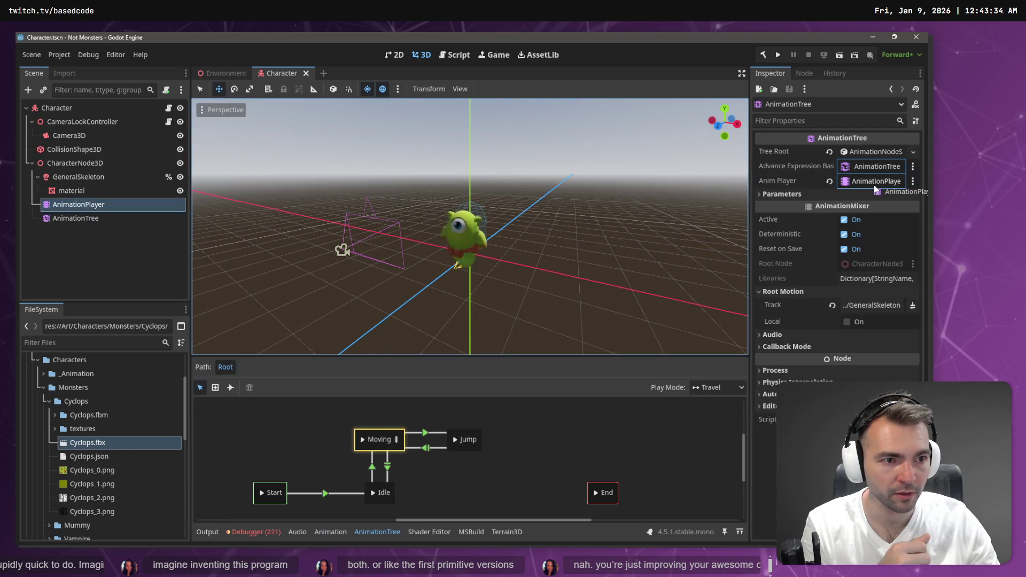
left_click(130, 221)
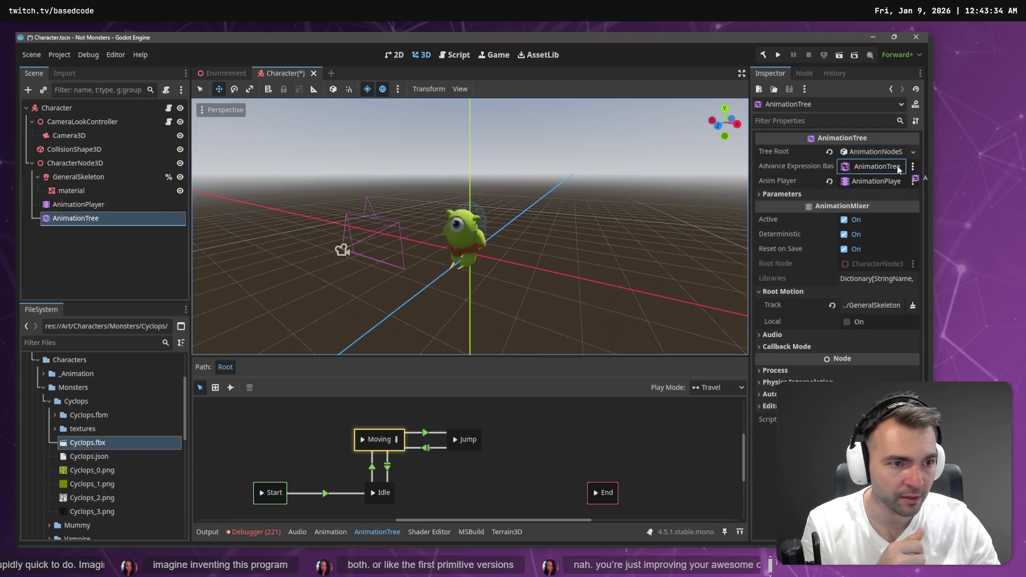
left_click(890, 308)
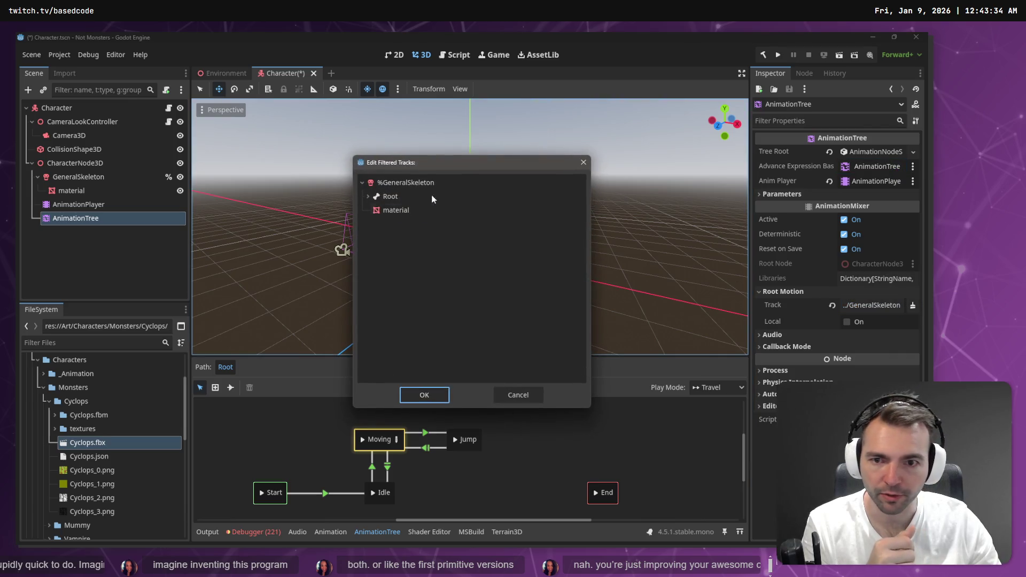
left_click(408, 203)
left_click(424, 389)
key("F5")
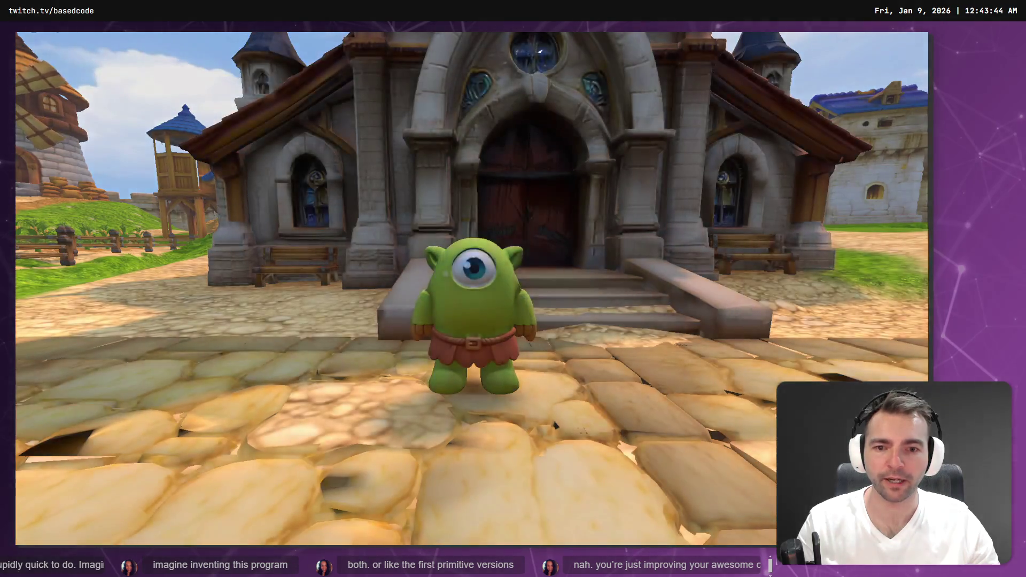
Step: Run the Cyclops across the town square with W, D and A, turning toward the church
key("w")
key("d")
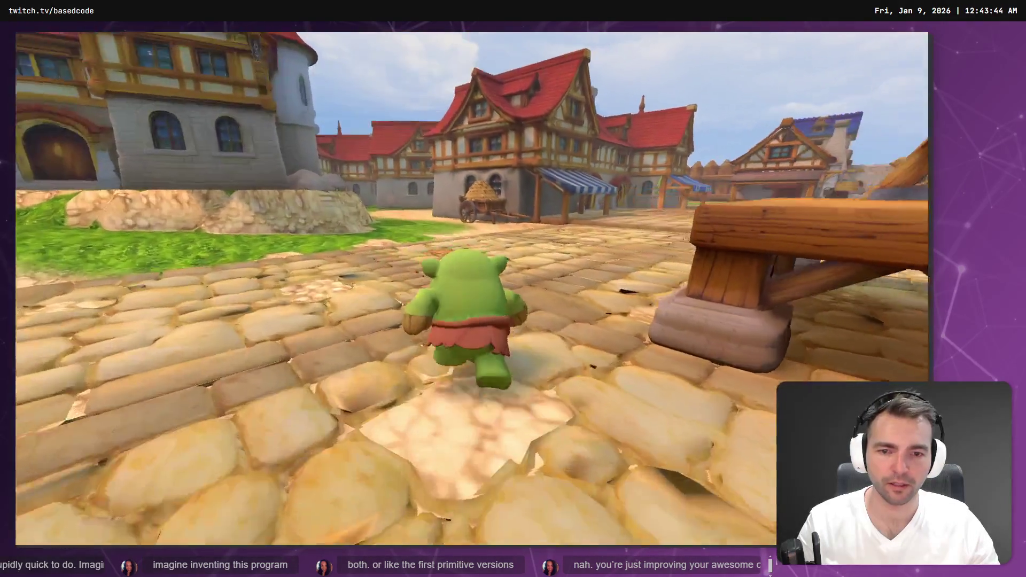
key("a")
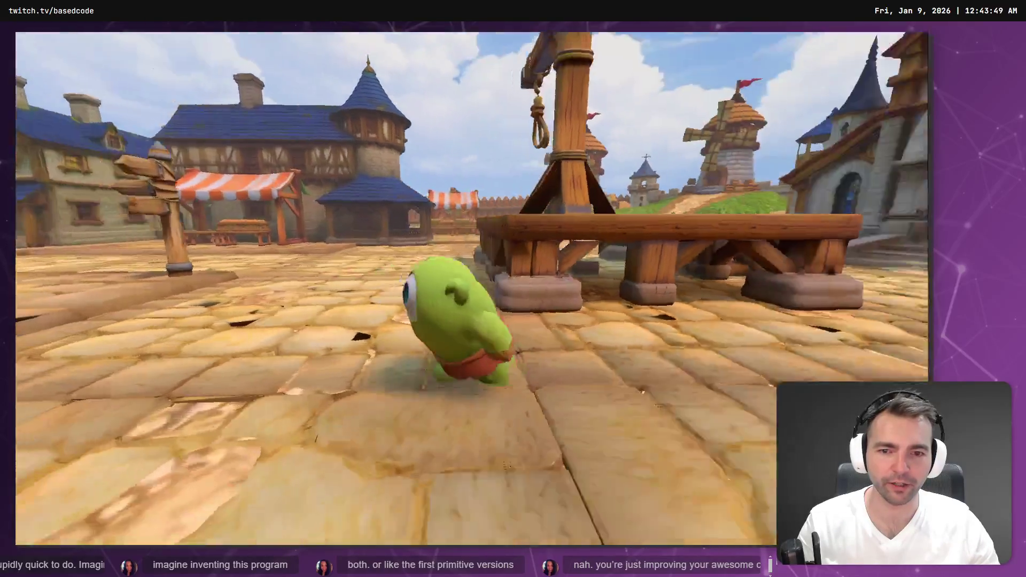
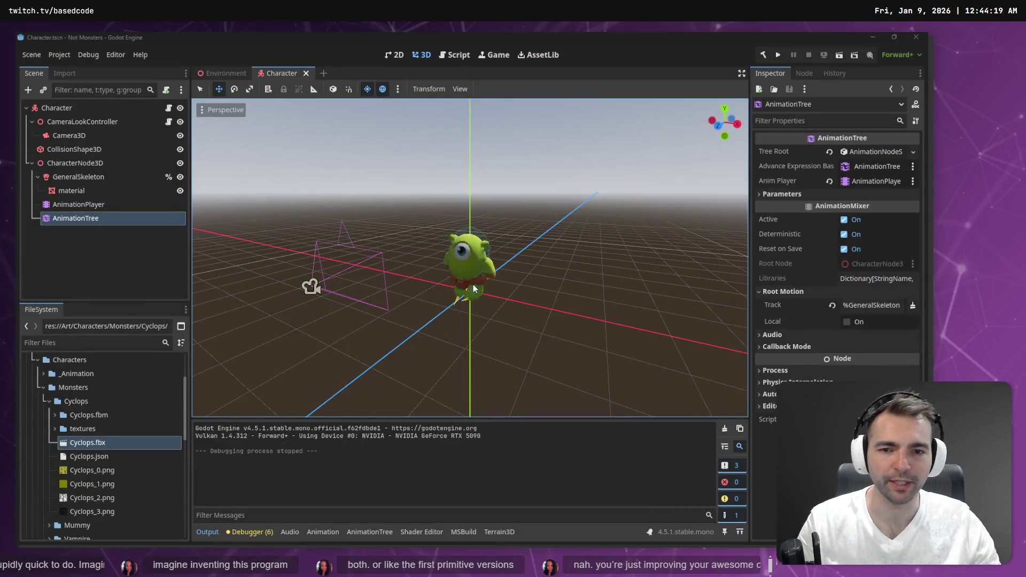
Step: Bring the Blender window with the character's head weight paint to the front
key("alt+Tab")
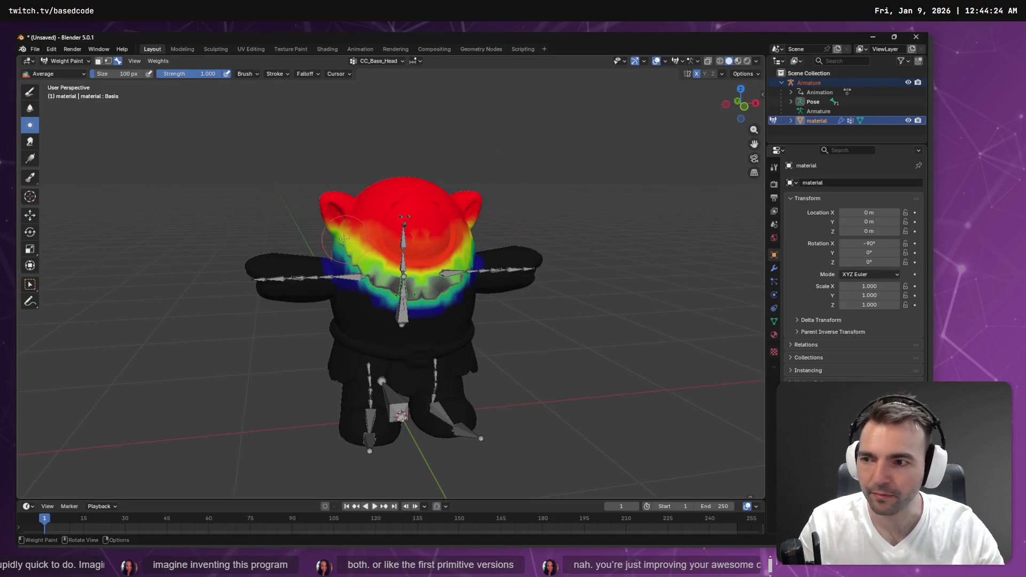
Step: With the Draw brush, paint CC_Base_Spine02 vertex group weights across the chest
left_click(30, 92)
mouse_move(376, 234)
left_mouse_down()
mouse_move(382, 270)
mouse_move(420, 283)
mouse_move(435, 276)
left_mouse_up()
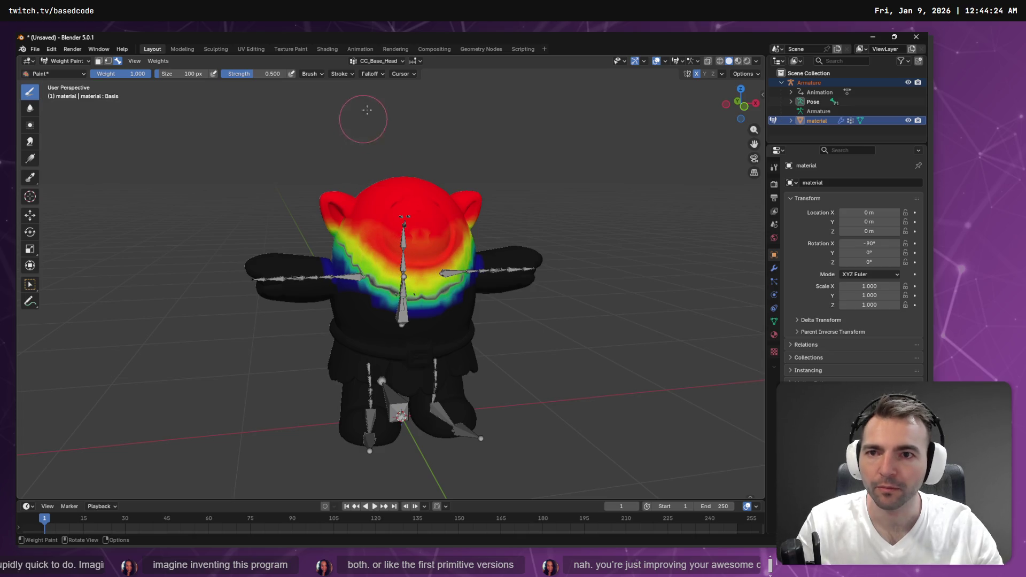
left_click(403, 61)
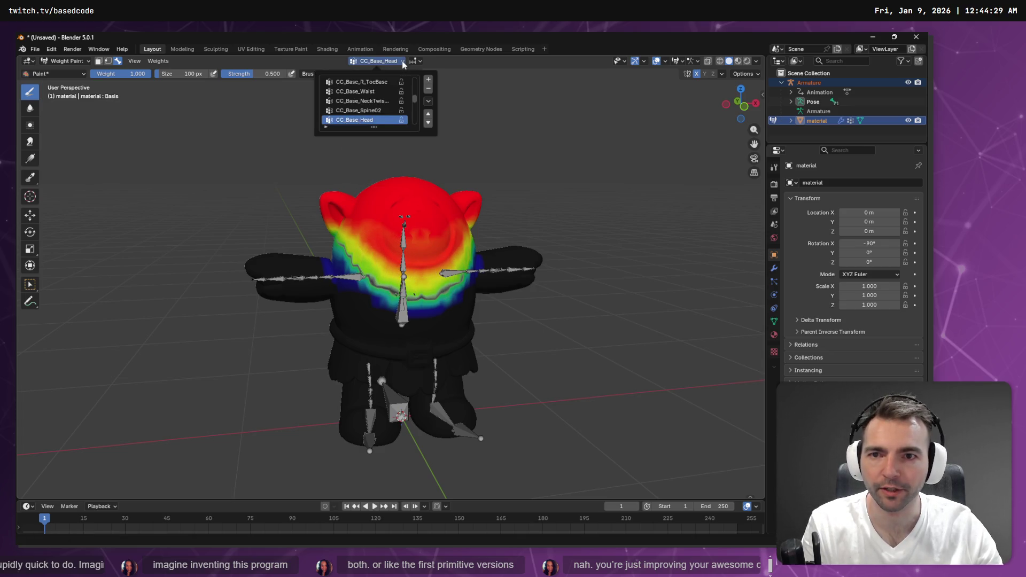
left_click(381, 111)
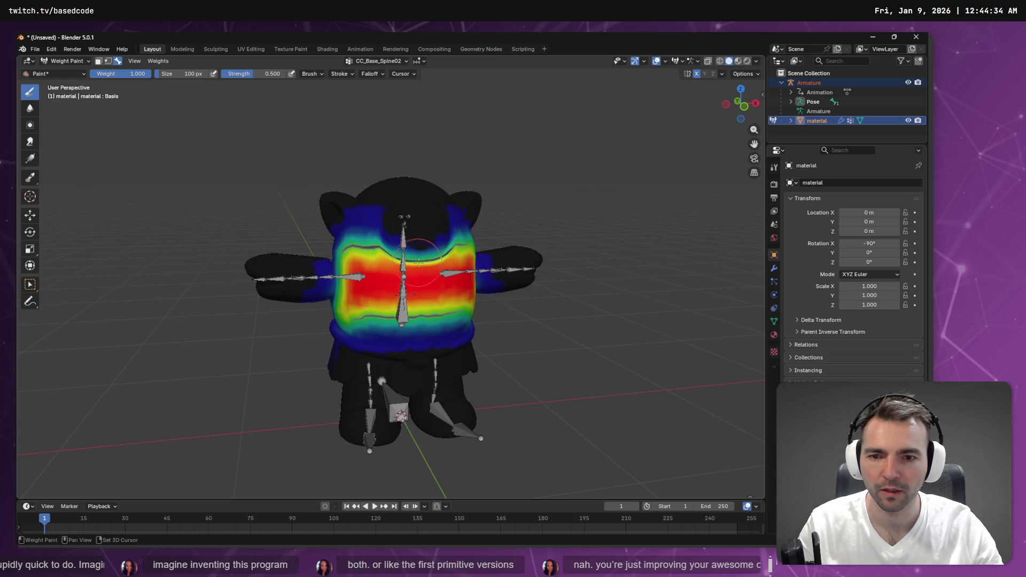
mouse_move(457, 253)
left_mouse_down()
mouse_move(383, 256)
mouse_move(427, 264)
mouse_move(404, 257)
left_mouse_up()
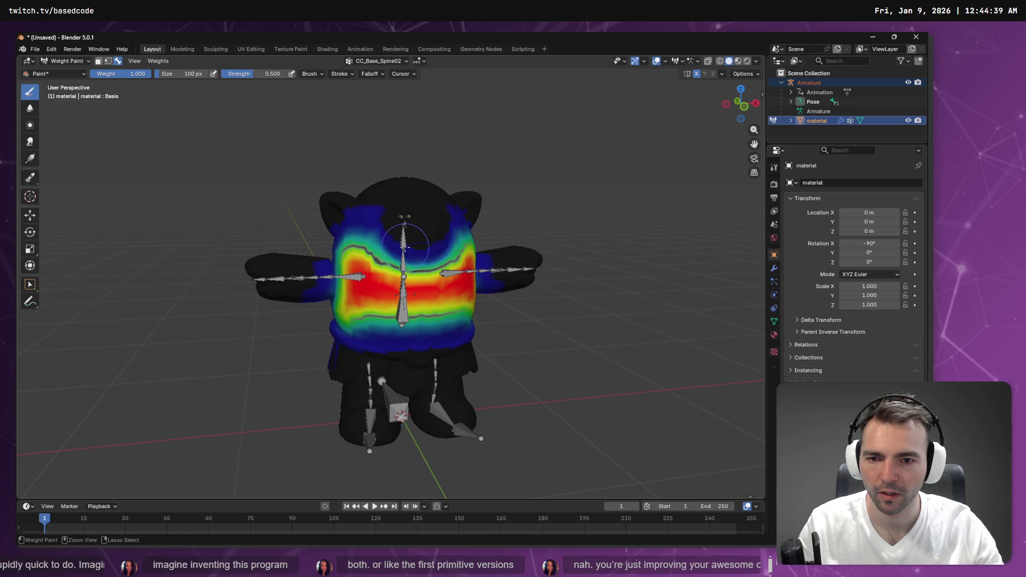
mouse_move(367, 239)
left_mouse_down()
mouse_move(435, 243)
mouse_move(452, 258)
mouse_move(374, 244)
mouse_move(423, 251)
mouse_move(470, 242)
left_mouse_up()
mouse_move(379, 251)
left_mouse_down()
mouse_move(342, 224)
mouse_move(393, 261)
left_mouse_up()
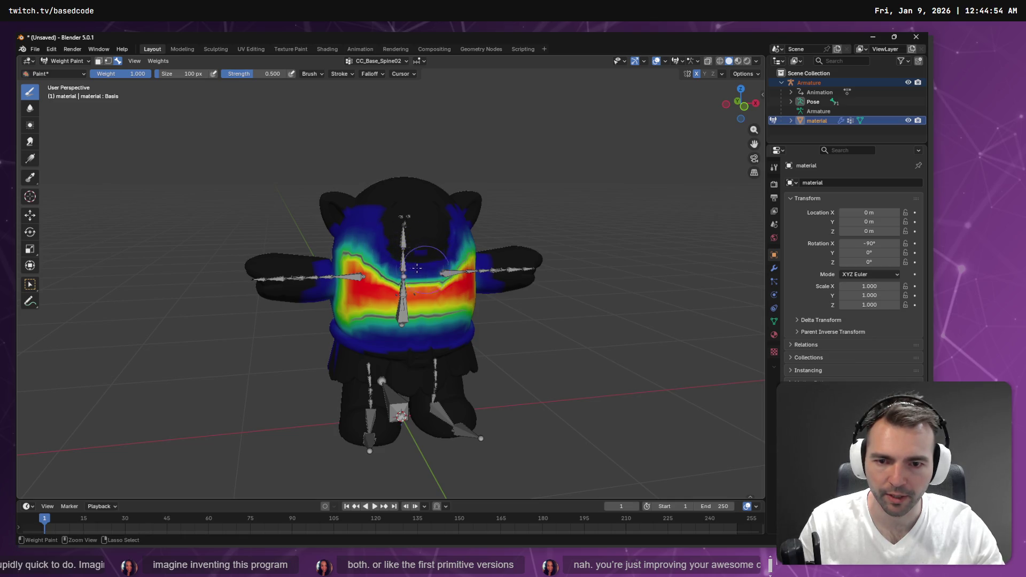
Step: Adjust brush settings, redo the chest-centre stroke after an undo, and enter Edit Mode
right_click(472, 254)
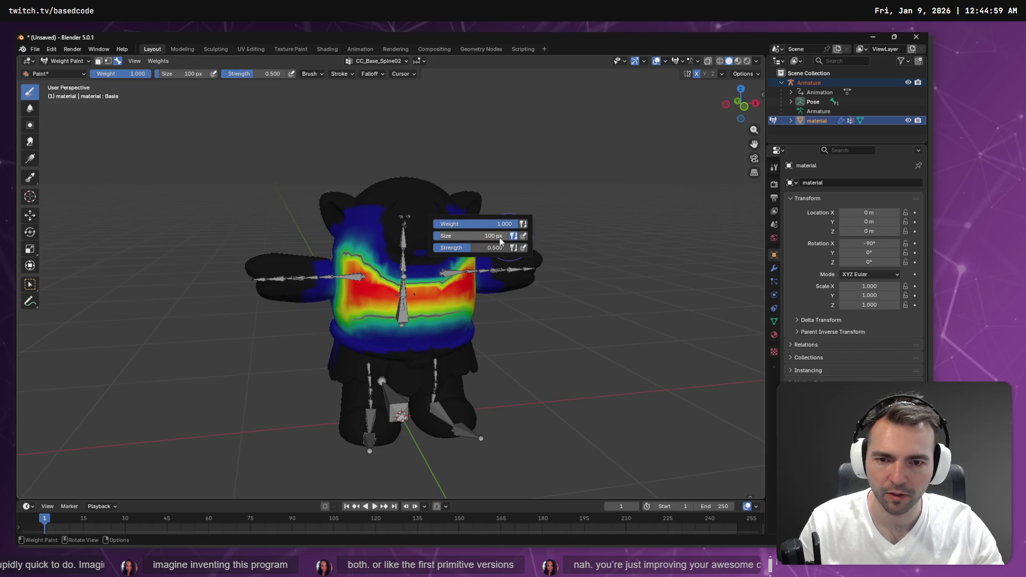
mouse_move(568, 155)
left_mouse_down()
mouse_move(534, 167)
mouse_move(520, 156)
mouse_move(456, 235)
left_mouse_up()
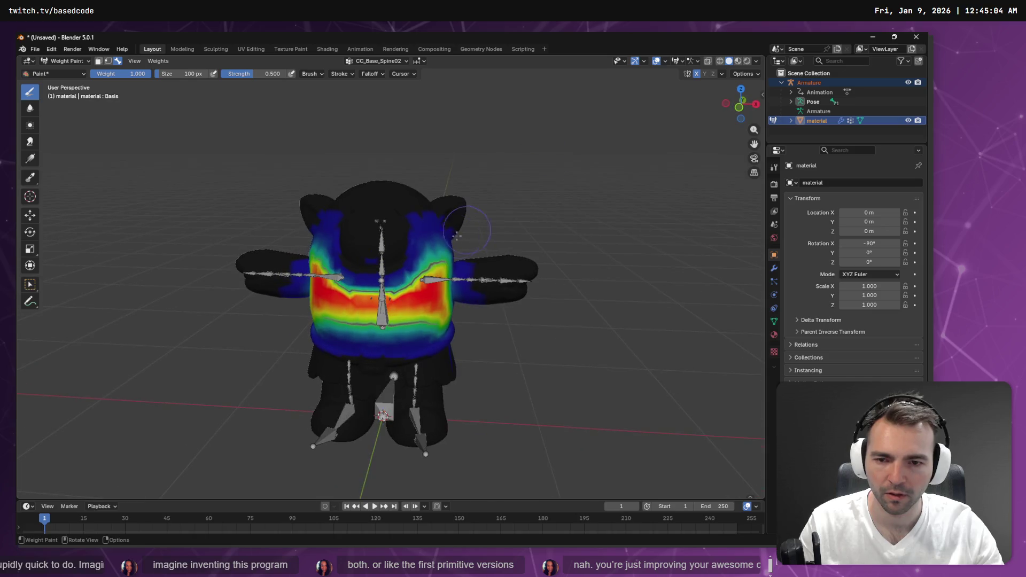
left_click_drag(416, 292, 374, 302)
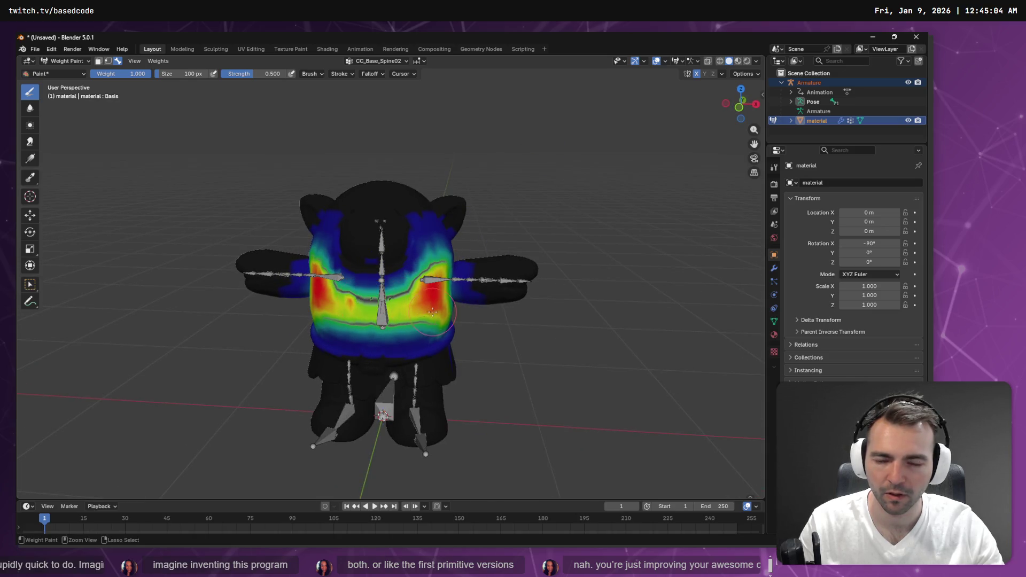
key("ctrl+z")
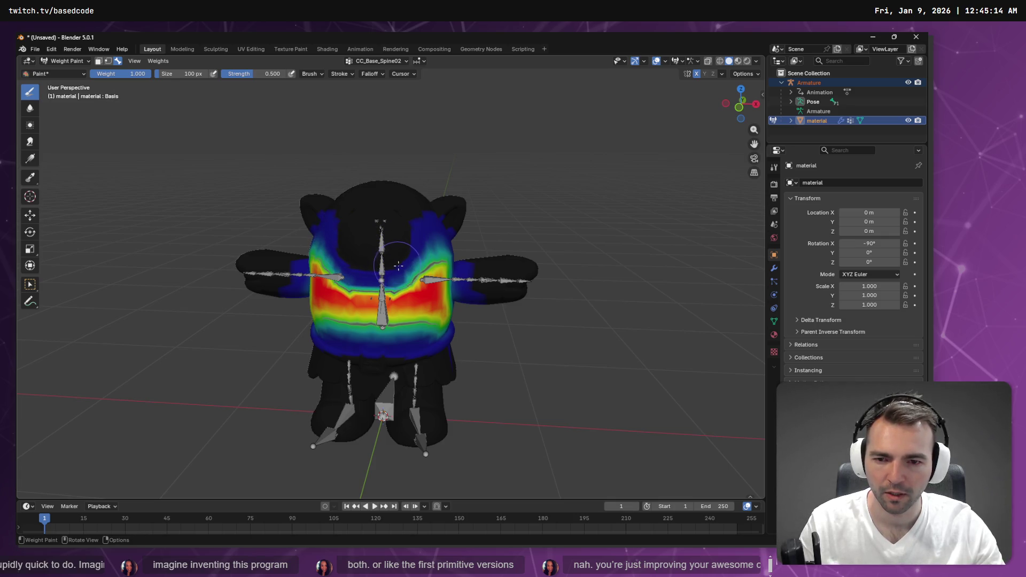
mouse_move(421, 251)
left_mouse_down()
mouse_move(416, 263)
mouse_move(376, 275)
mouse_move(397, 275)
left_mouse_up()
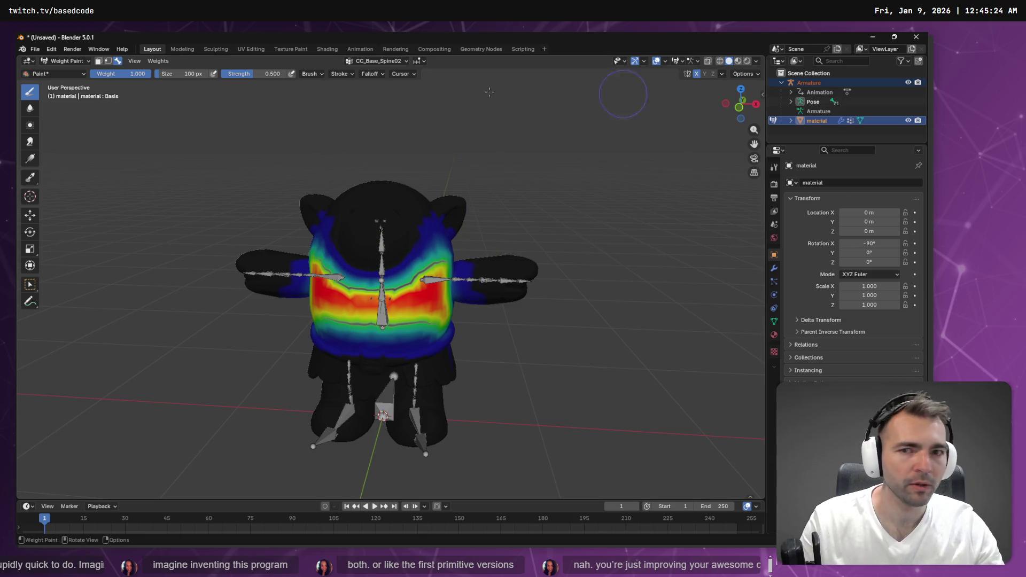
key("Tab")
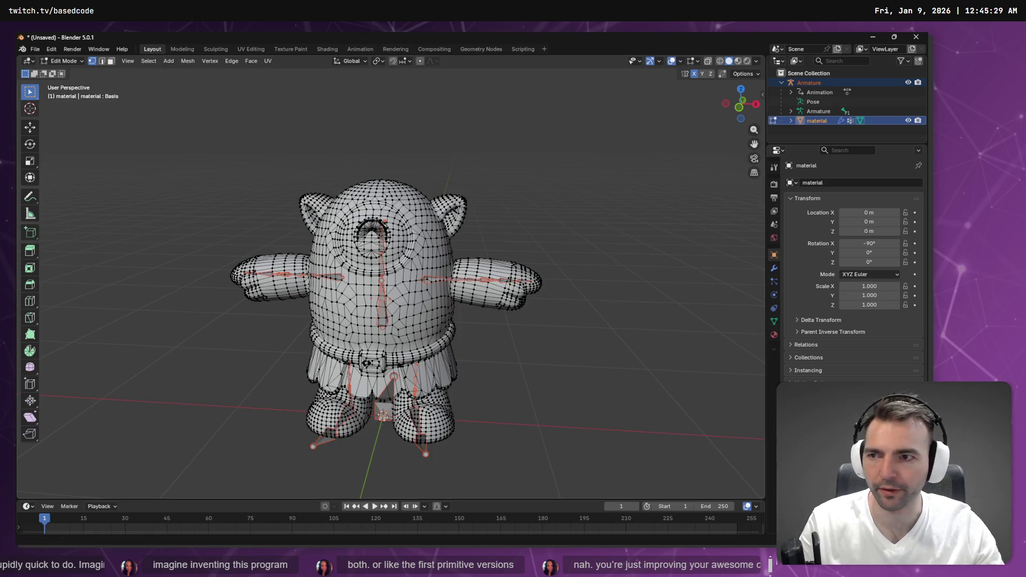
Step: Move through the outliner selection and return to Object Mode
left_click(61, 61)
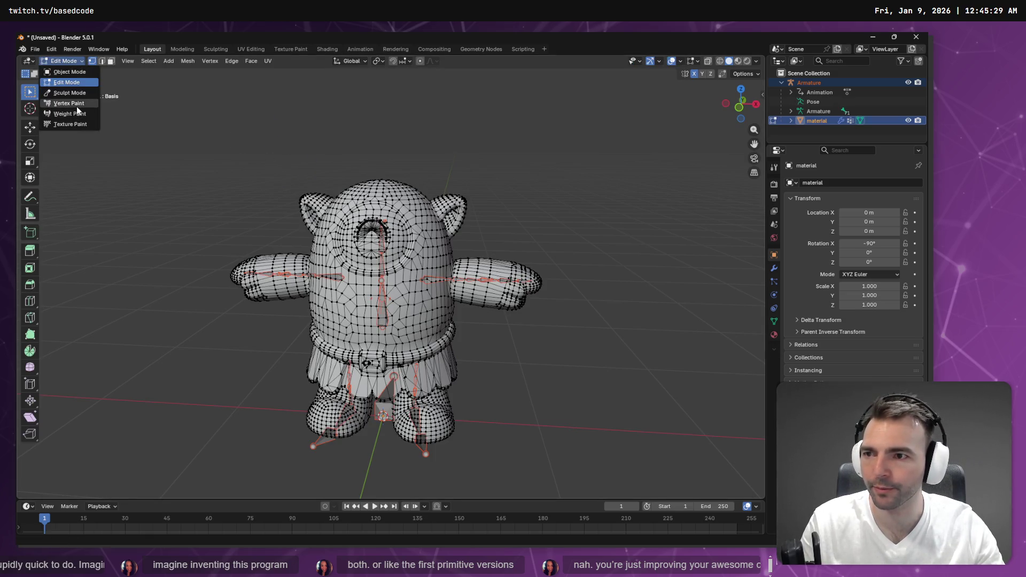
left_click(824, 111)
left_click(63, 61)
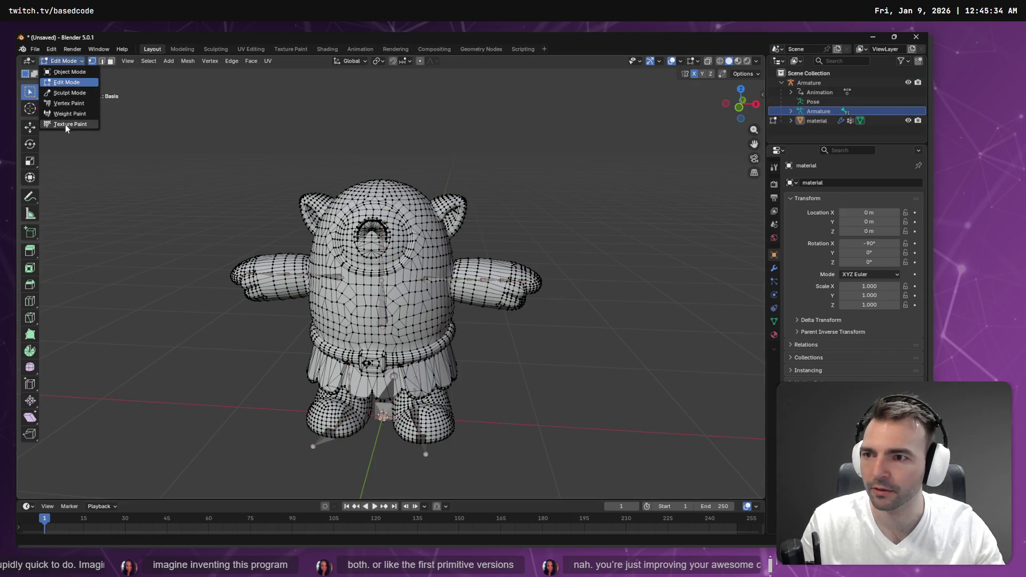
key("Up")
key("Up")
key("Up")
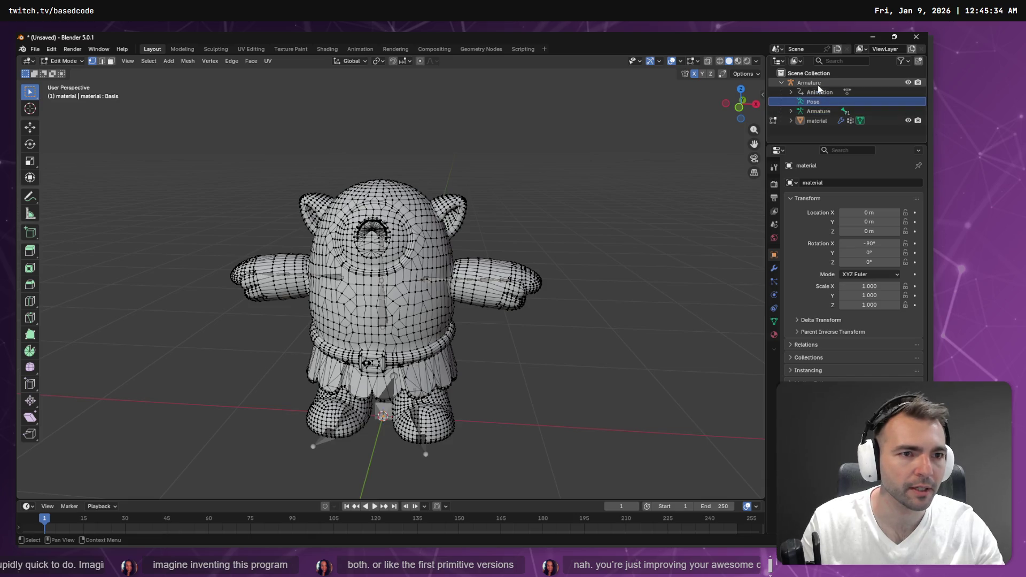
left_click(816, 121)
left_click(63, 61)
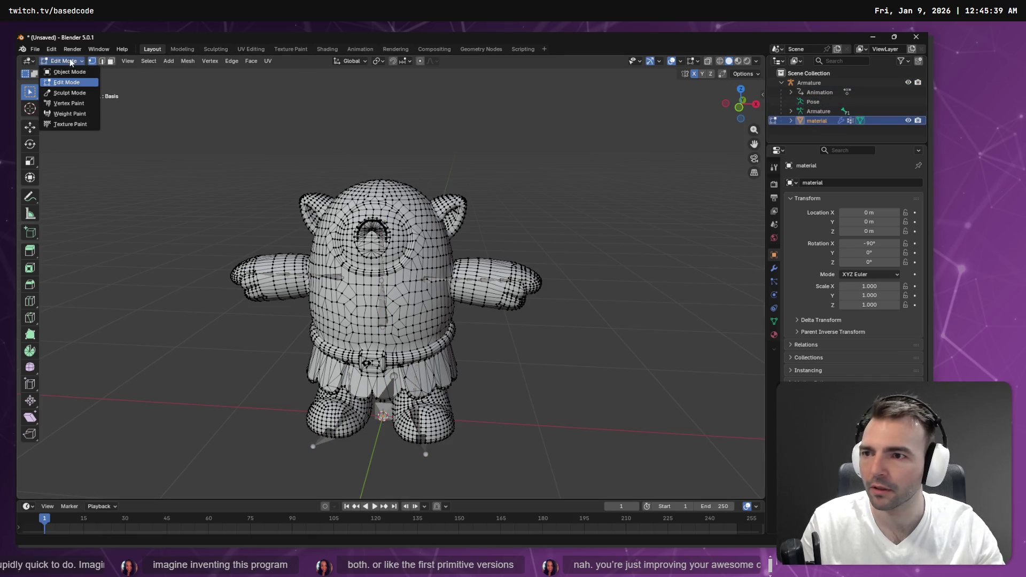
key("Left")
key("Down")
key("Down")
key("Down")
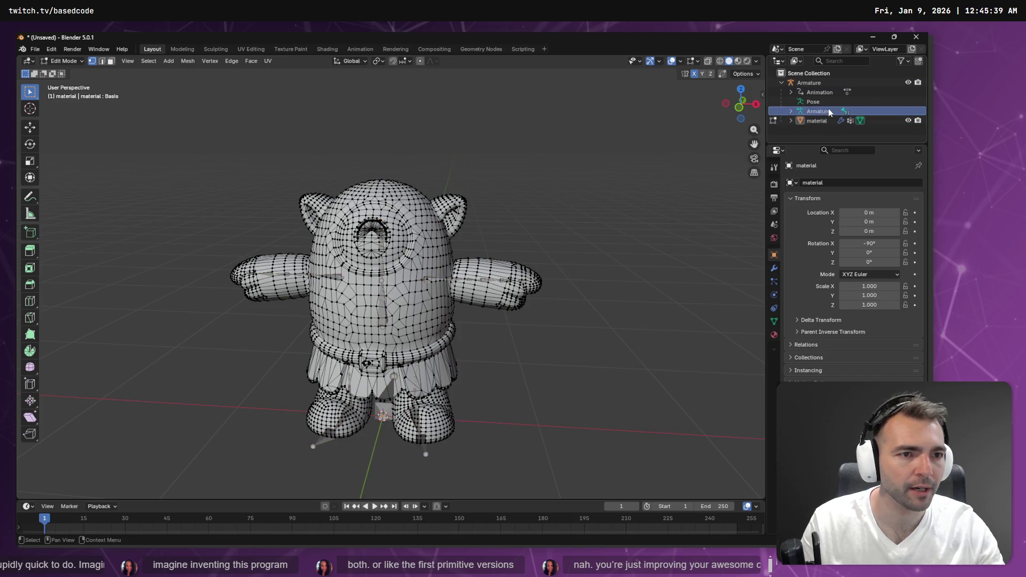
left_click(70, 62)
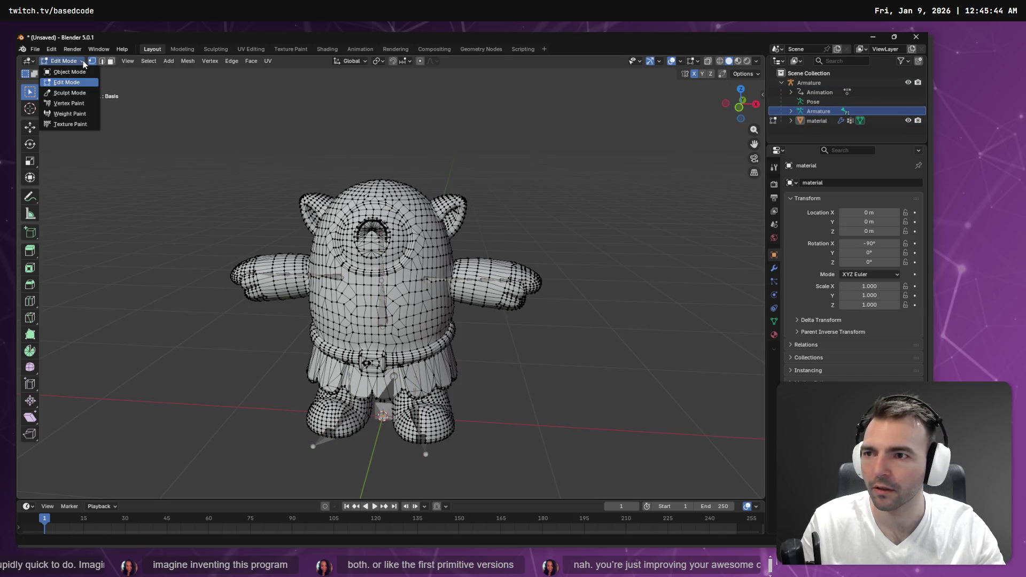
left_click(70, 72)
Step: Put the armature in Pose Mode and rotate CC_Base_NeckTwist01 about 15 degrees sideways
left_click(68, 62)
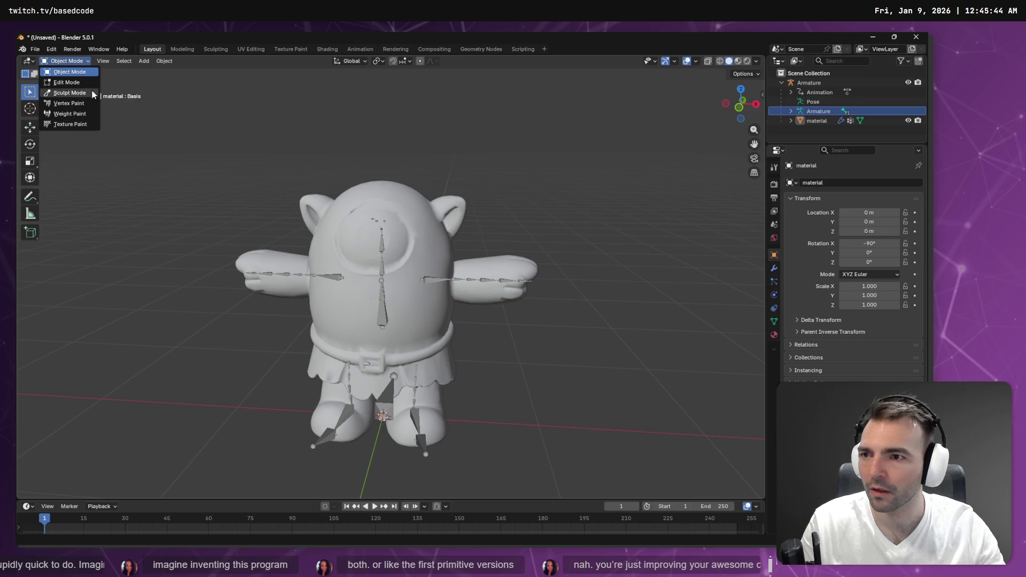
left_click(812, 101)
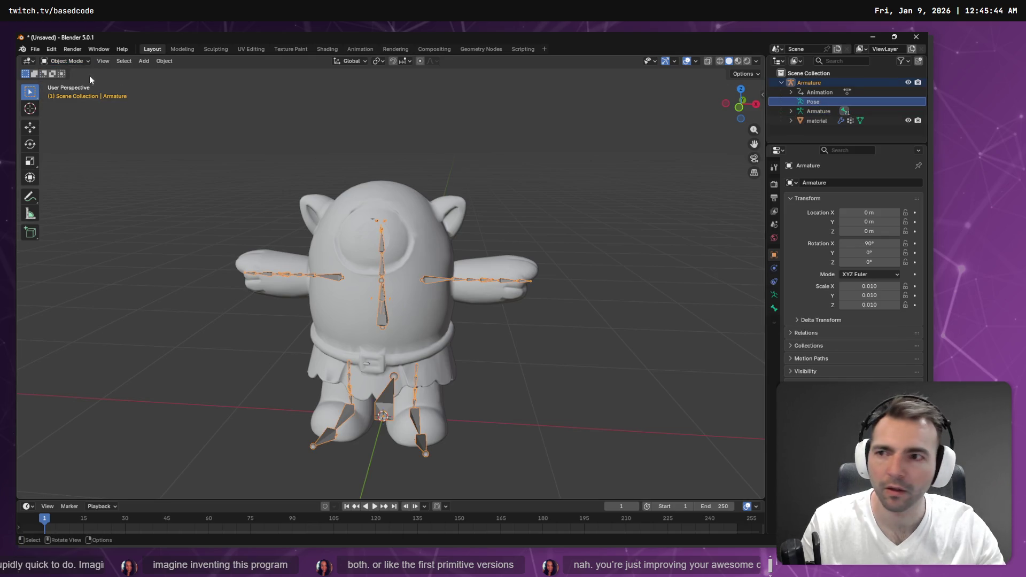
left_click(81, 62)
left_click(71, 94)
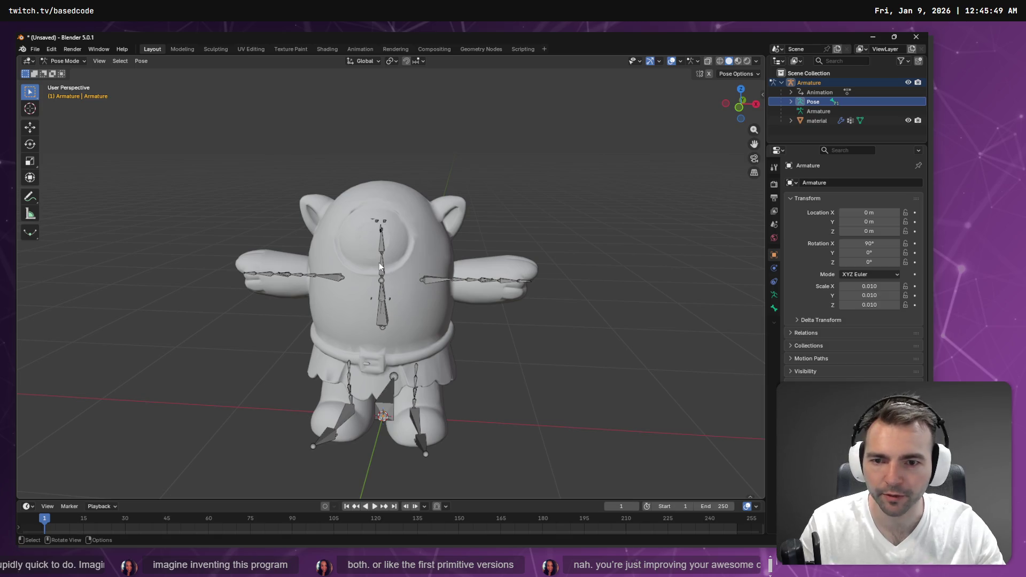
left_click(385, 264)
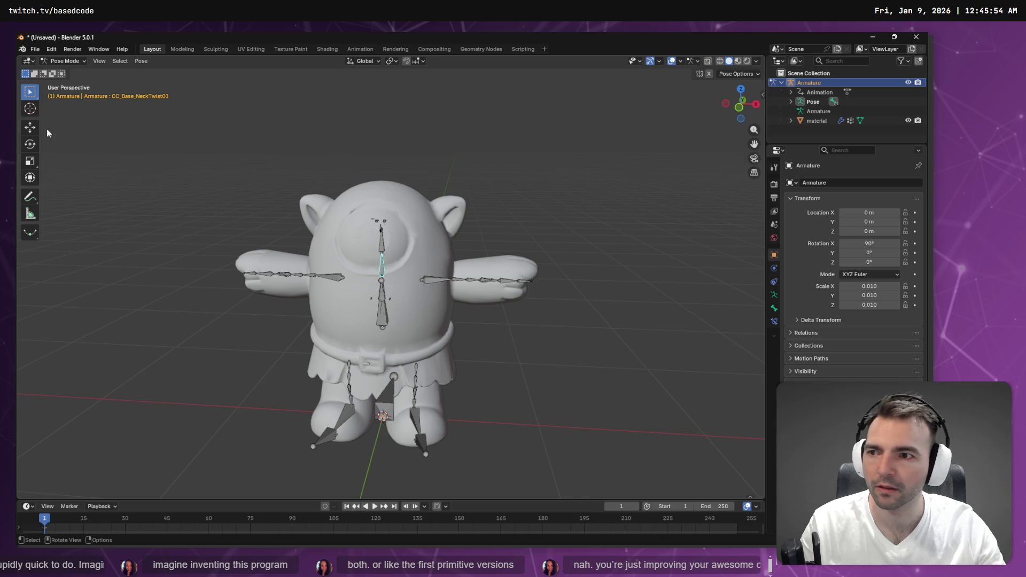
left_click(31, 143)
mouse_move(398, 283)
left_mouse_down()
mouse_move(559, 285)
mouse_move(614, 188)
mouse_move(367, 57)
mouse_move(412, 185)
mouse_move(435, 162)
mouse_move(536, 199)
mouse_move(524, 312)
mouse_move(460, 449)
mouse_move(525, 168)
mouse_move(492, 474)
mouse_move(551, 205)
mouse_move(481, 476)
left_mouse_up()
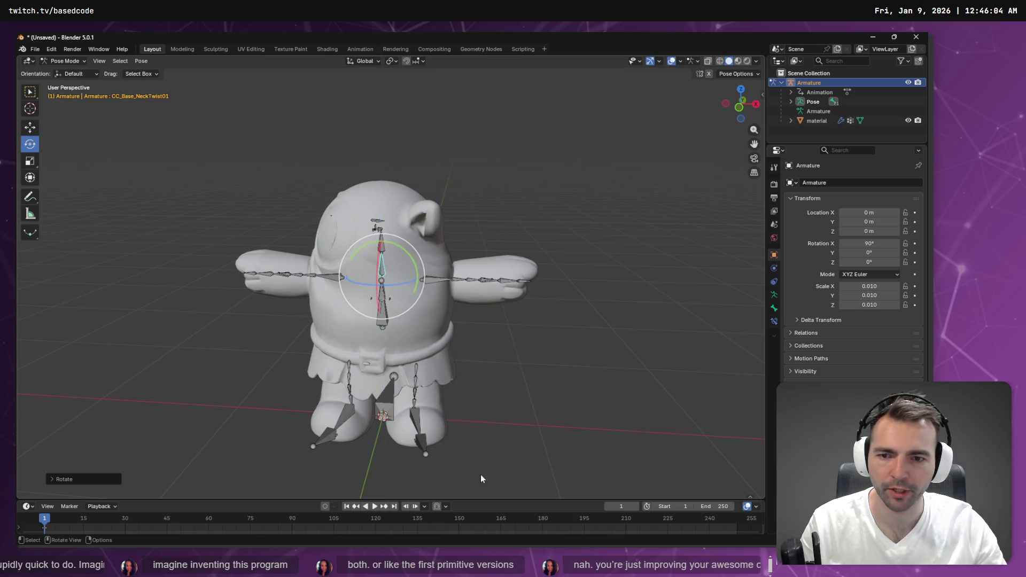
Step: Tilt the neck bone about -12.64 degrees on X, inspect the head, then enter Edit Mode
left_click_drag(379, 266, 428, 270)
mouse_move(523, 175)
left_mouse_down()
mouse_move(628, 160)
mouse_move(533, 157)
left_mouse_up()
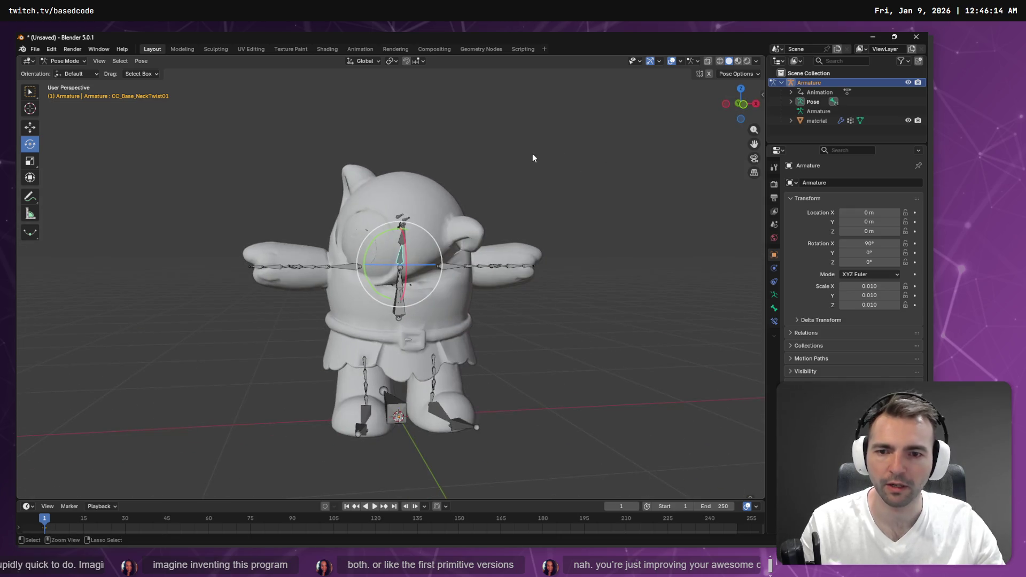
key("Tab")
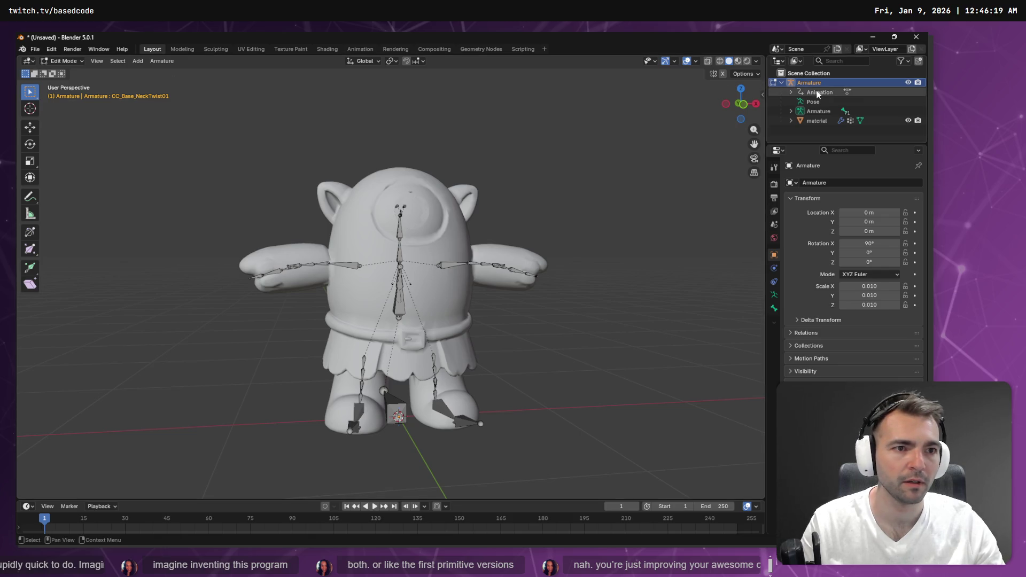
Step: Select the character mesh, export it as Cyclops.fbx, and return to Godot
left_click(822, 121)
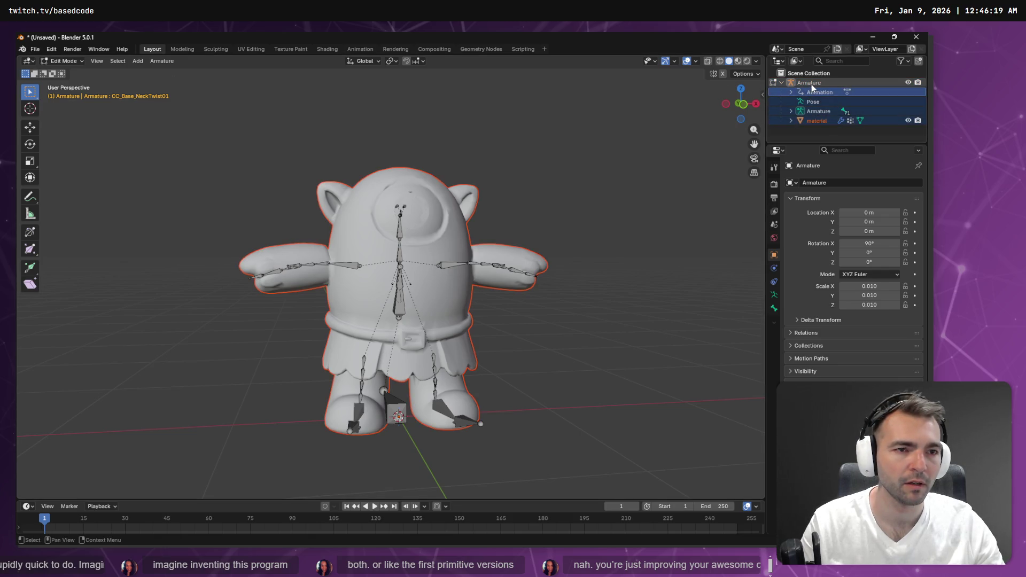
left_click(35, 51)
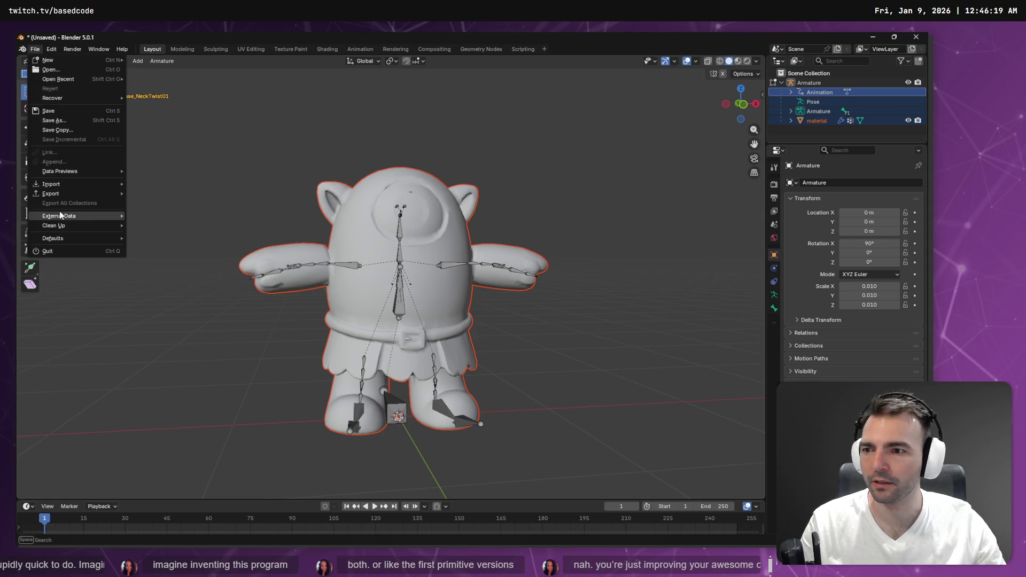
mouse_move(76, 194)
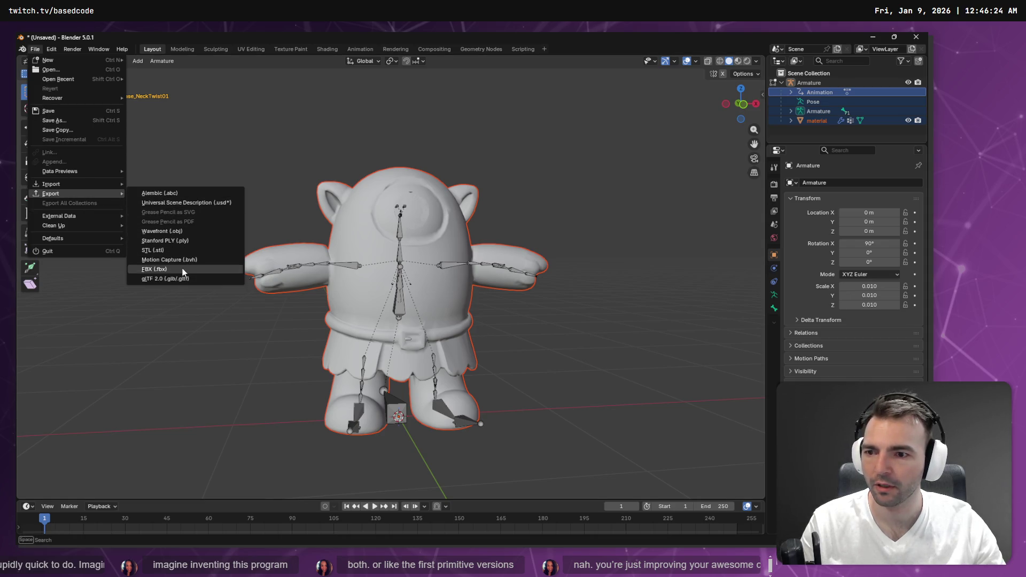
left_click(183, 268)
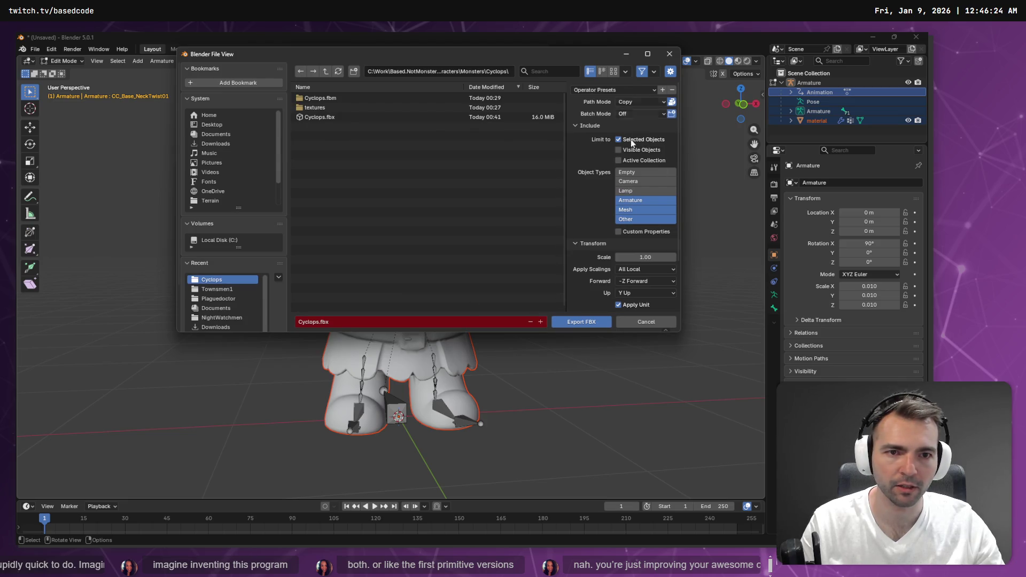
left_click(582, 326)
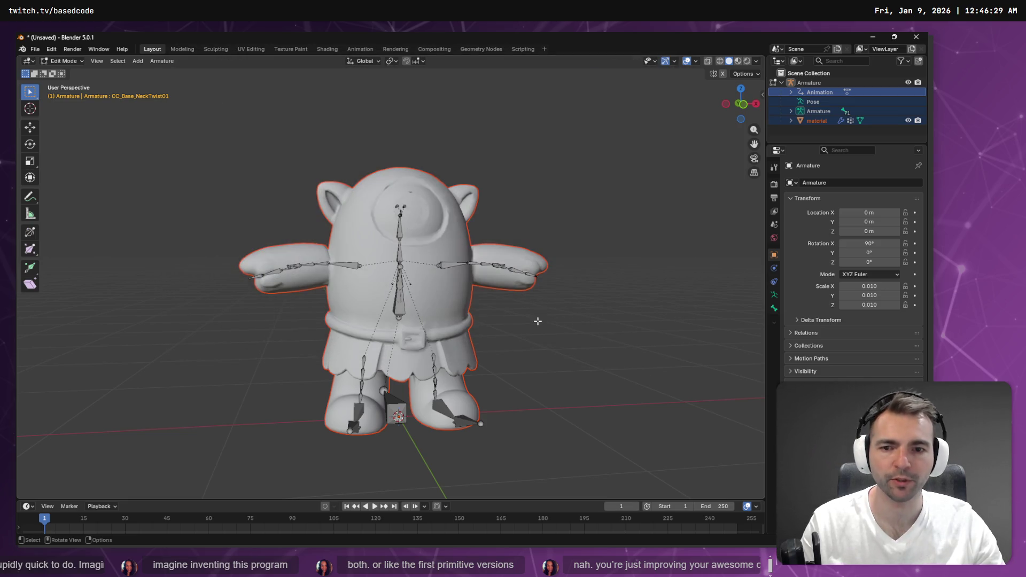
key("alt+Tab")
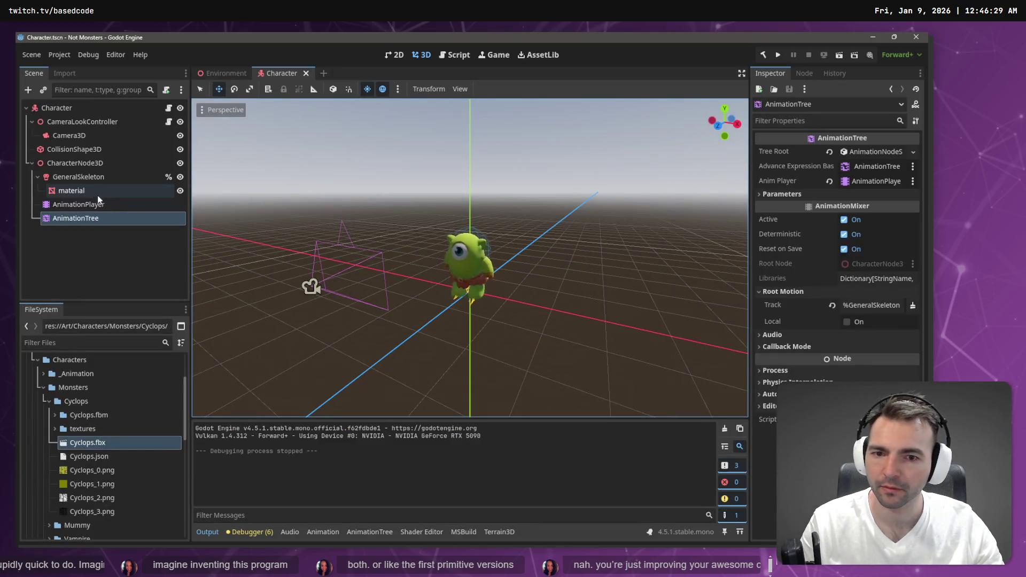
Step: Move AnimationTree directly under Character, delete CharacterNode3D, and briefly check Cyclops.fbx import settings
left_click(73, 163)
left_click_drag(75, 218, 69, 110)
left_click(70, 163)
key("Delete")
key("Return")
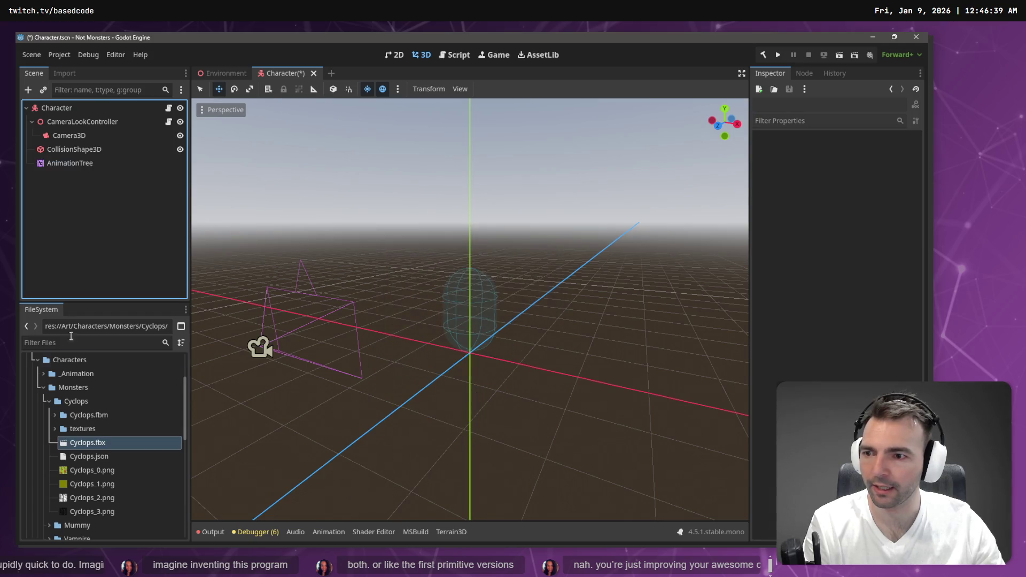
double_click(73, 444)
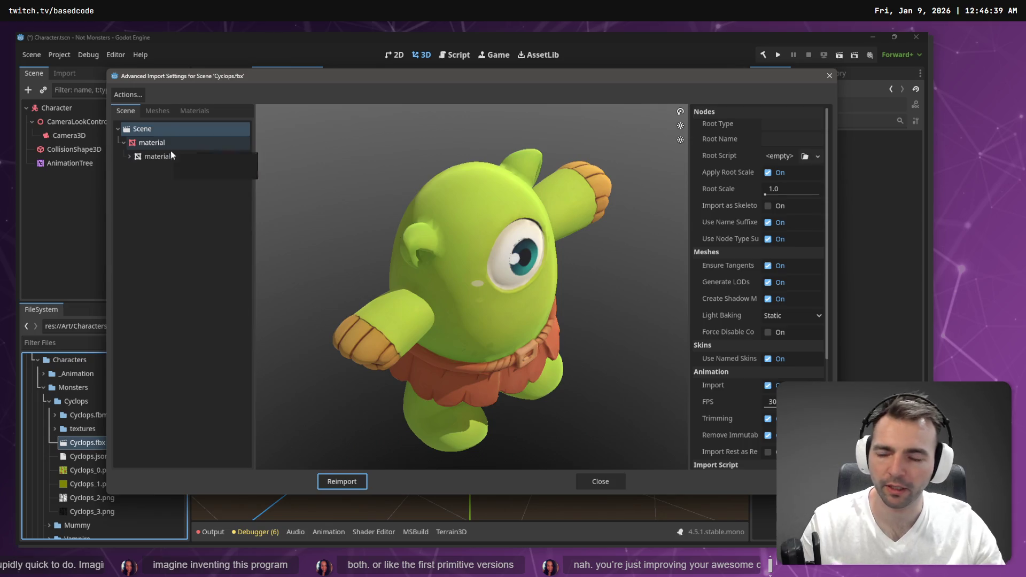
key("Escape")
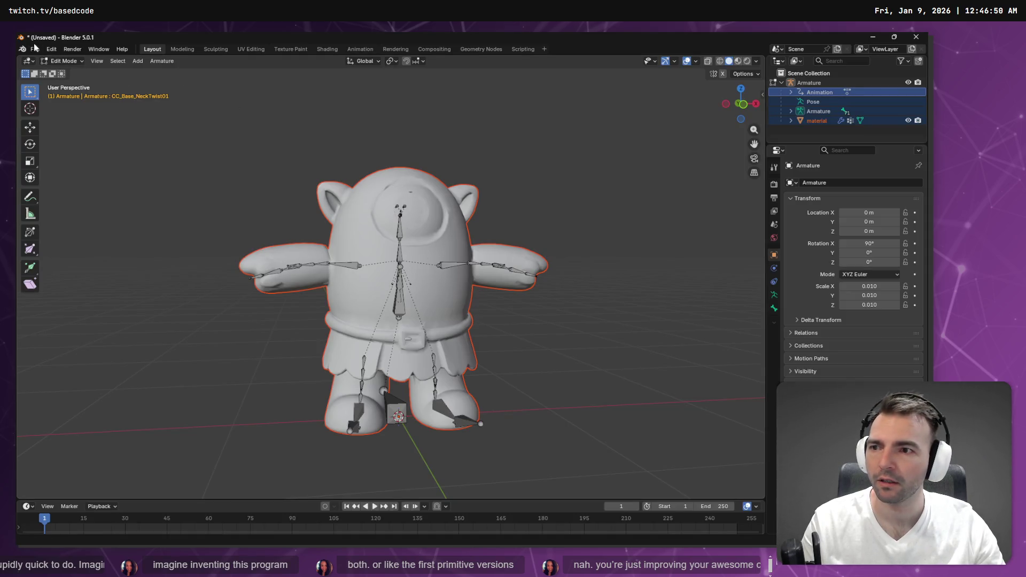
Step: Export the model as FBX over Cyclops.fbx and check its import settings in Godot
left_click(35, 49)
mouse_move(58, 193)
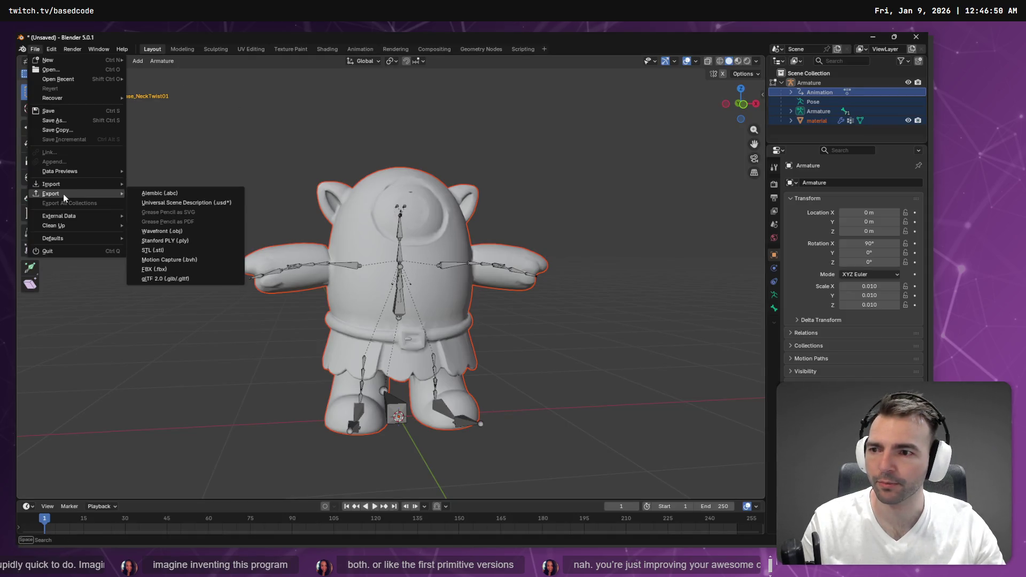
left_click(171, 268)
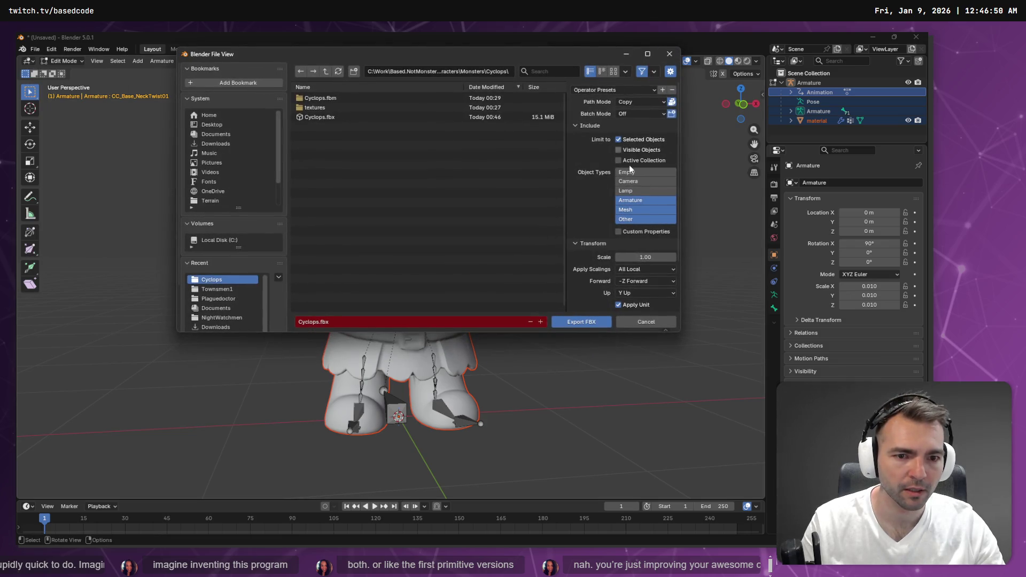
scroll(630, 165, "down", 3)
double_click(339, 117)
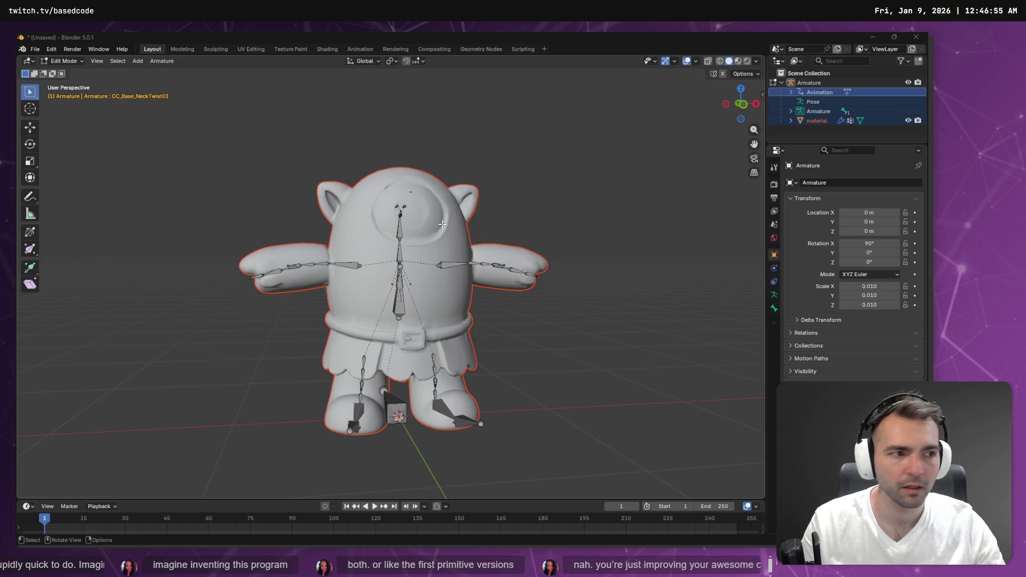
key("alt+Tab")
double_click(101, 442)
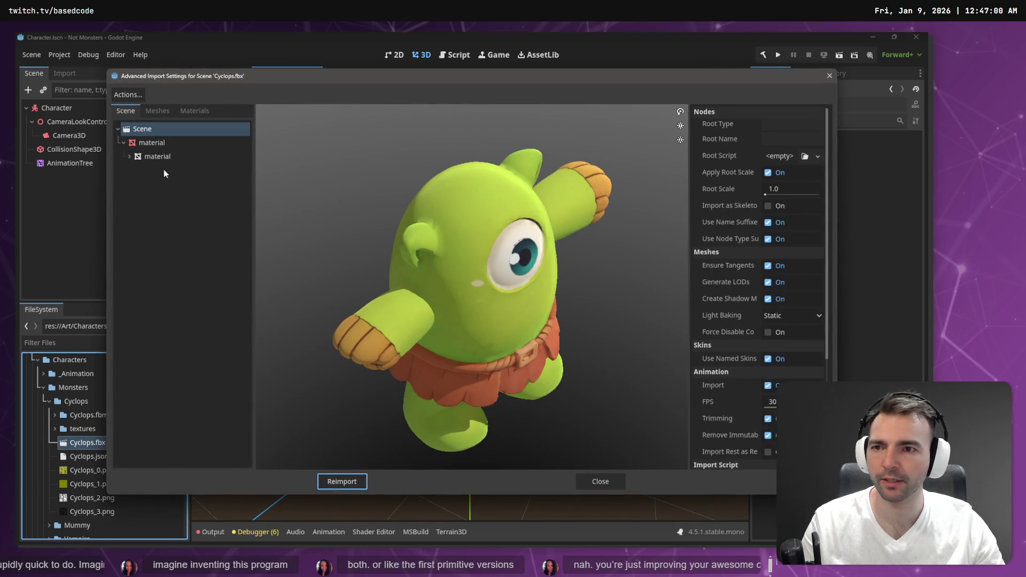
key("Escape")
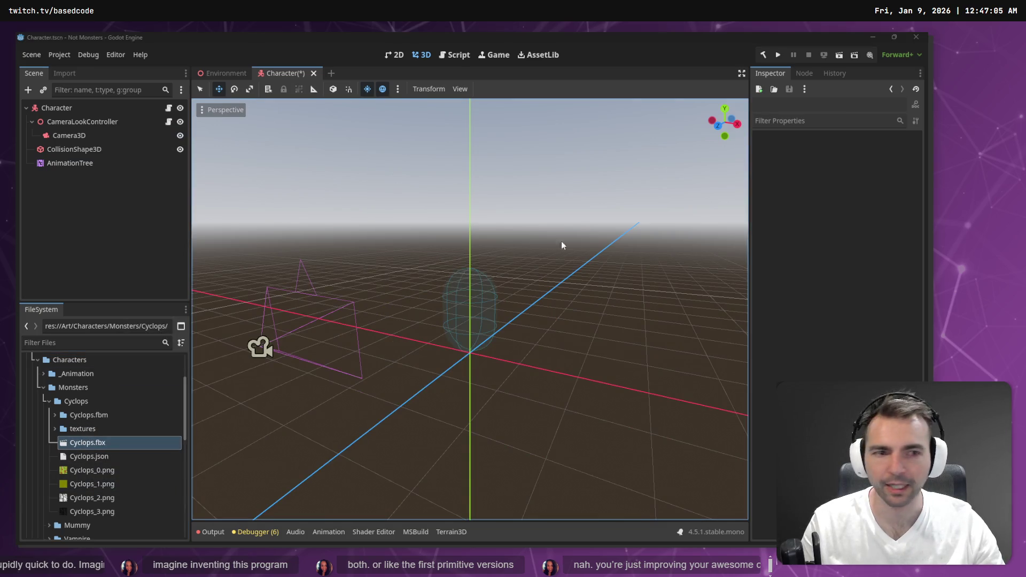
Step: Select the whole Armature object and overwrite Cyclops.fbx with a fresh FBX export
key("alt+Tab")
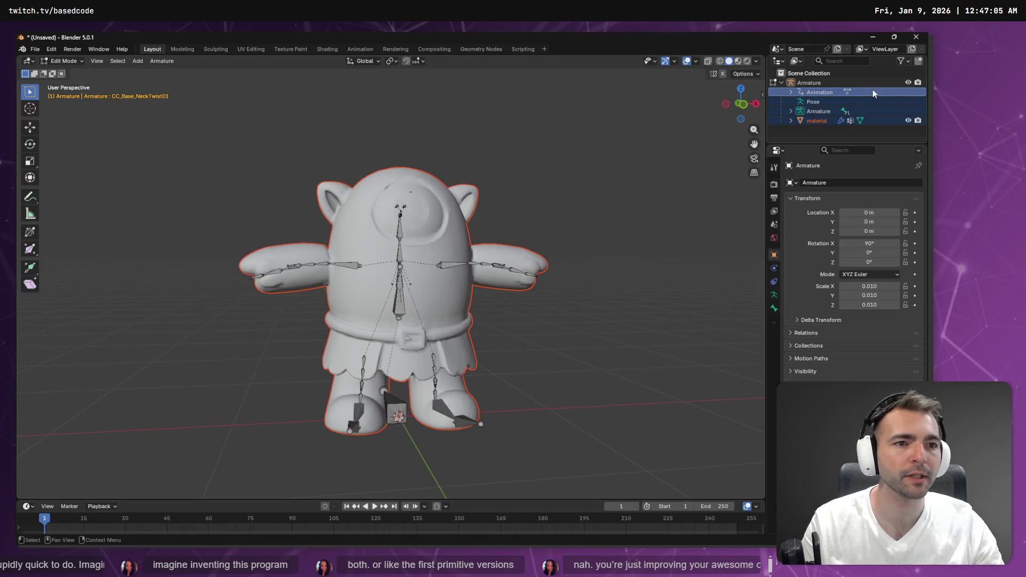
left_click(825, 120)
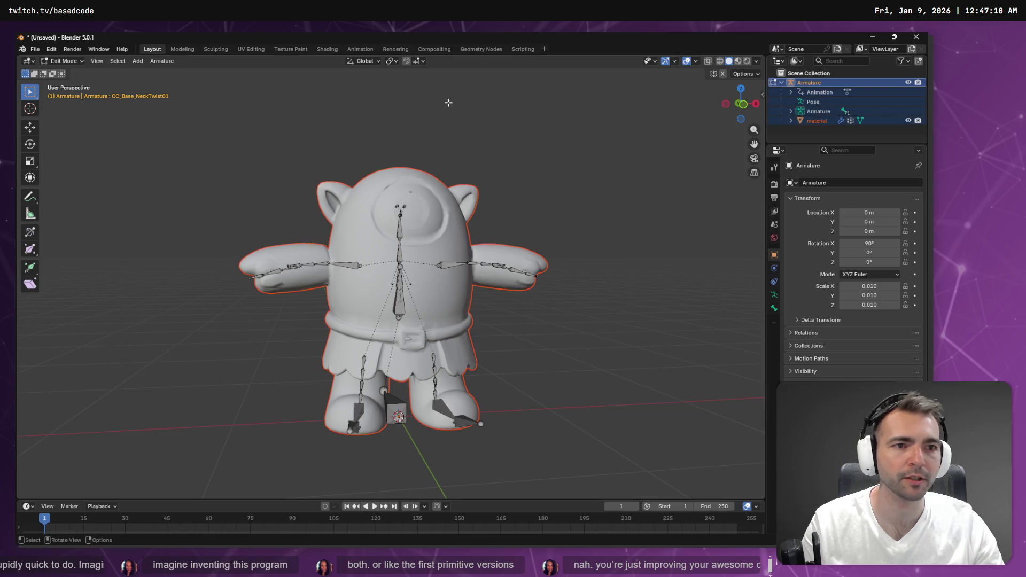
left_click(34, 49)
mouse_move(81, 198)
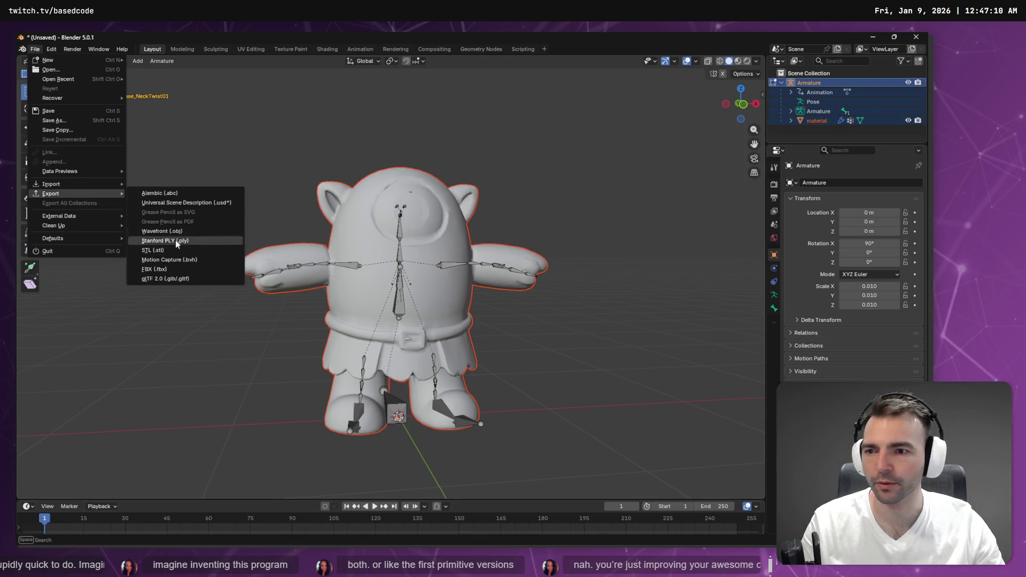
left_click(177, 270)
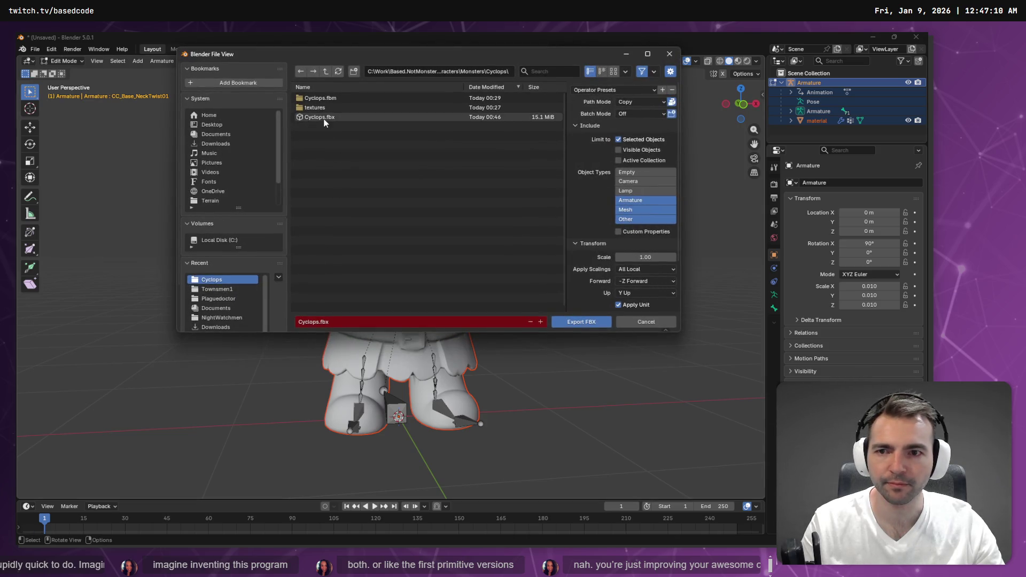
double_click(327, 117)
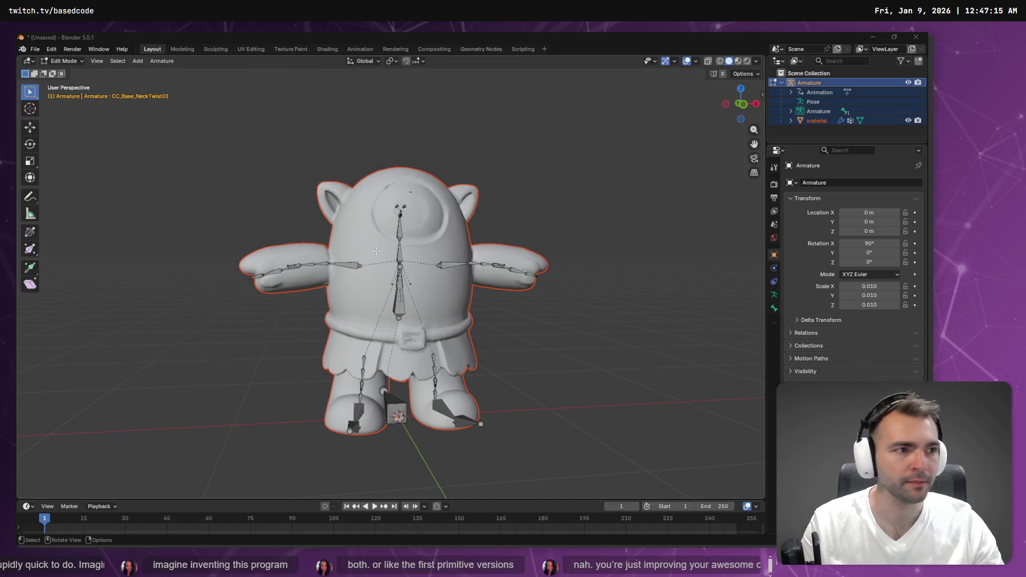
key("alt+Tab")
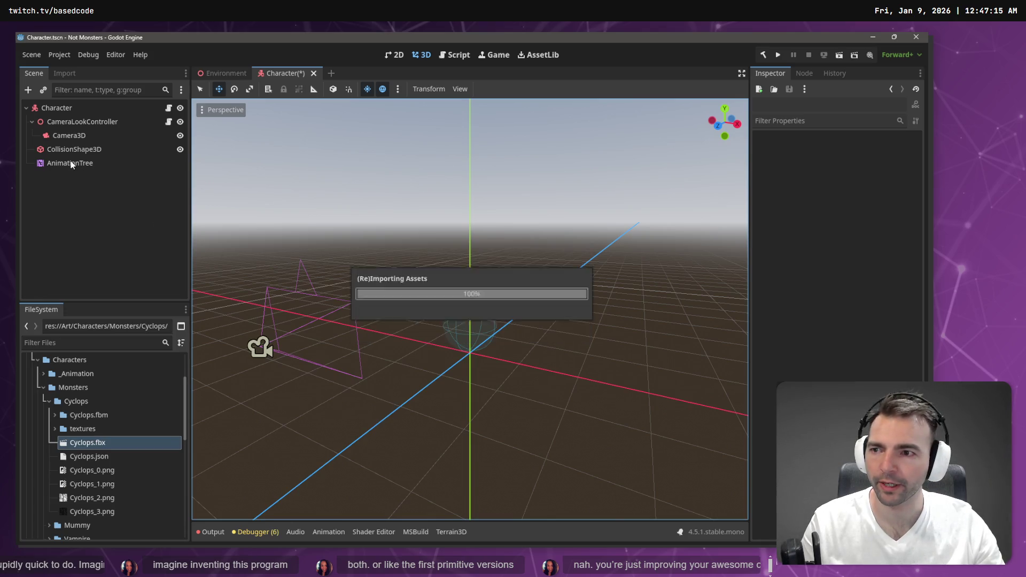
Step: Give Skeleton3D a new BoneMap with a SkeletonProfile, reimport Cyclops.fbx, and add it under Character
double_click(86, 444)
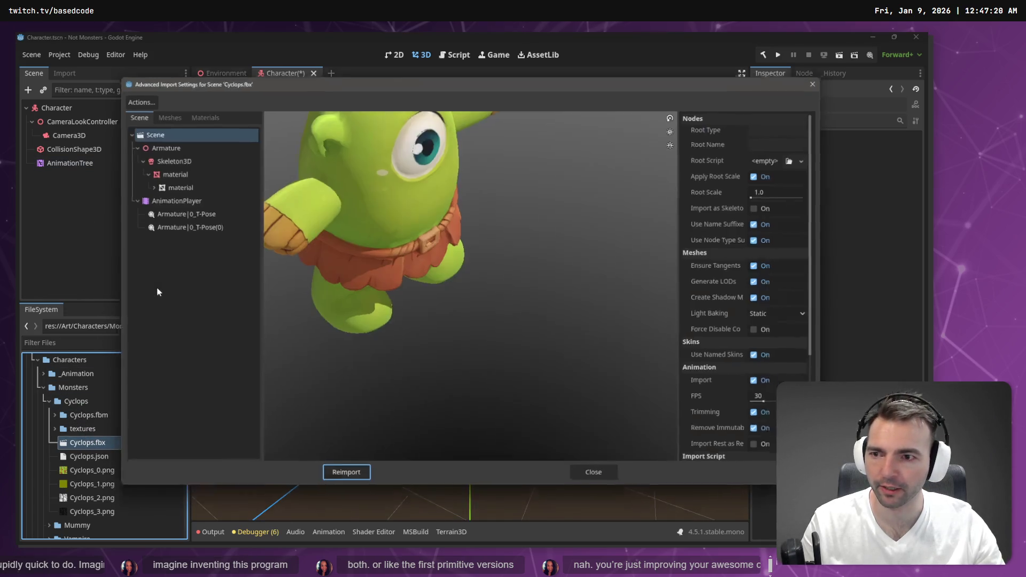
left_click(167, 160)
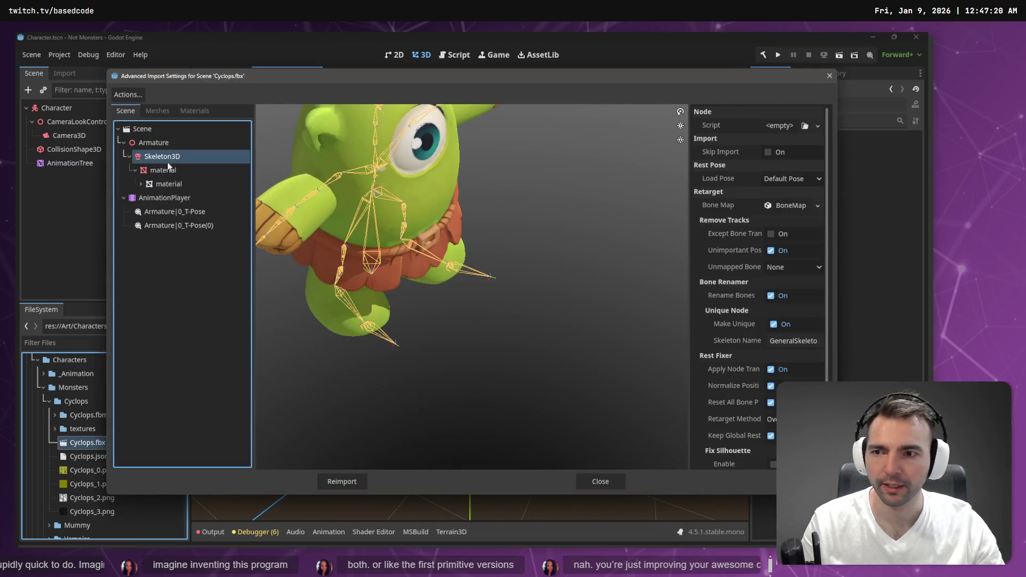
left_click(818, 205)
left_click(792, 207)
left_click(785, 222)
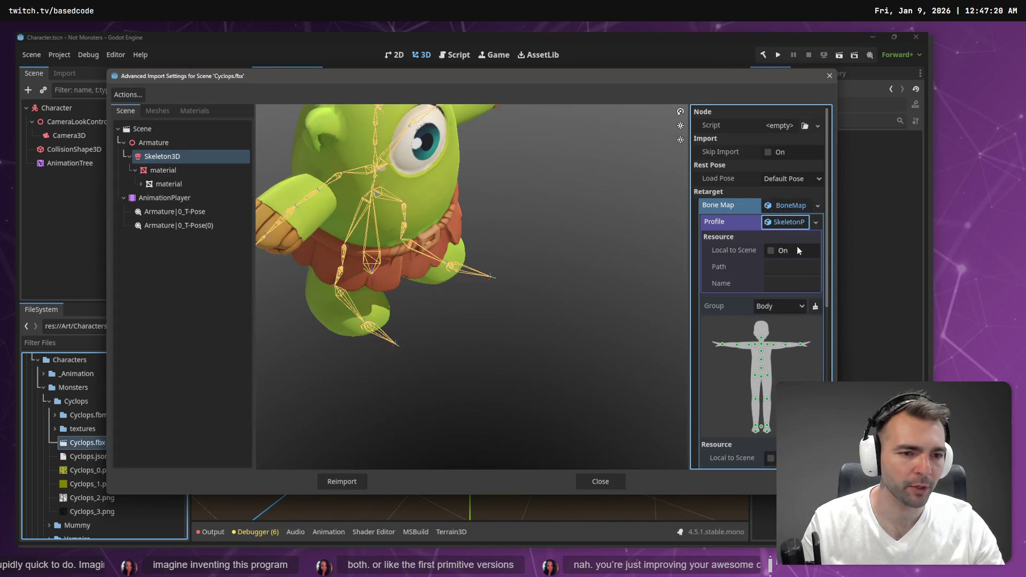
left_click(357, 481)
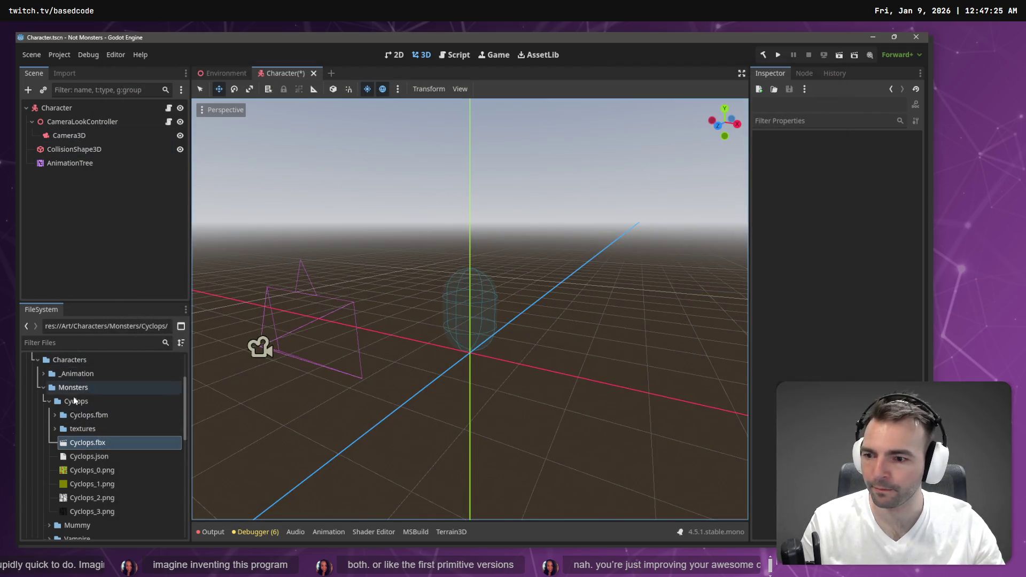
left_click_drag(86, 448, 63, 111)
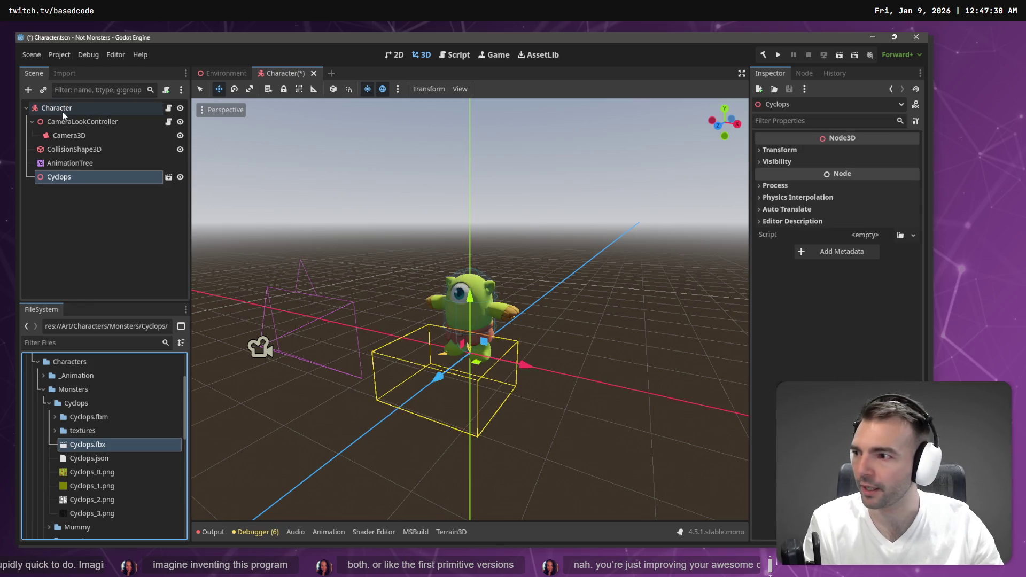
Step: Make the Cyclops instance local, rename it CharacterNode3D, and place AnimationTree below AnimationPlayer
right_click(63, 164)
right_click(54, 178)
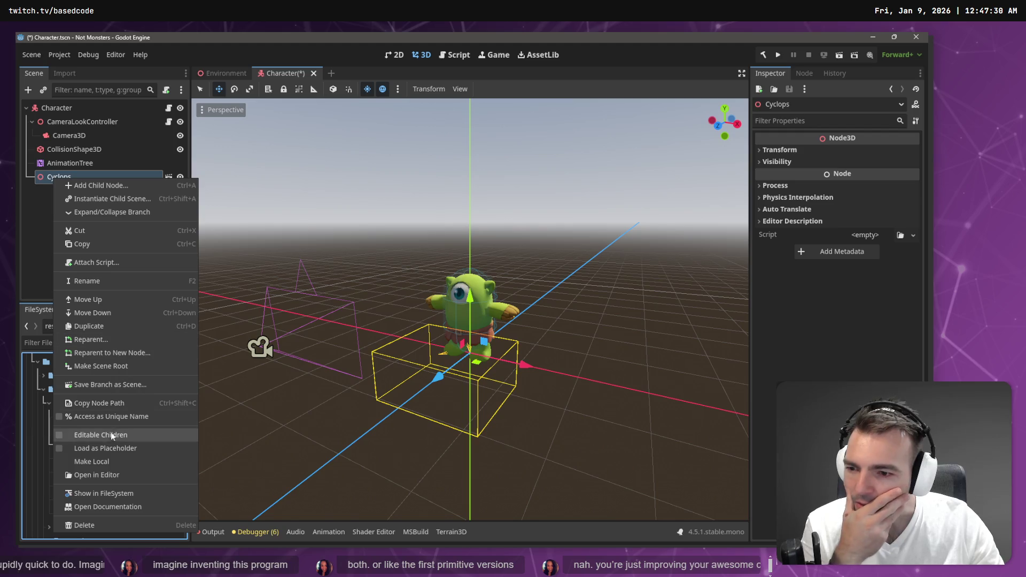
left_click(113, 460)
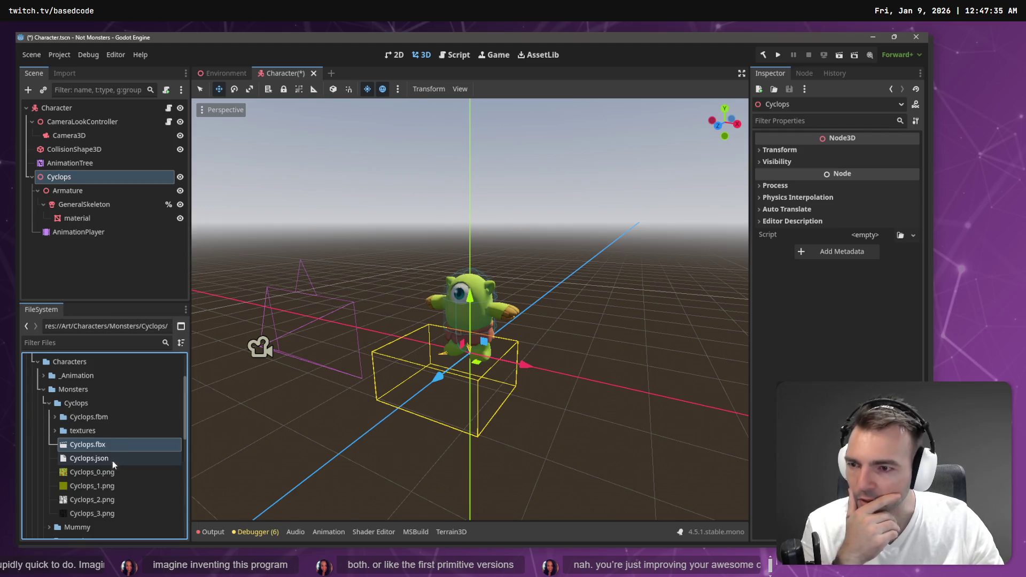
left_click(63, 177)
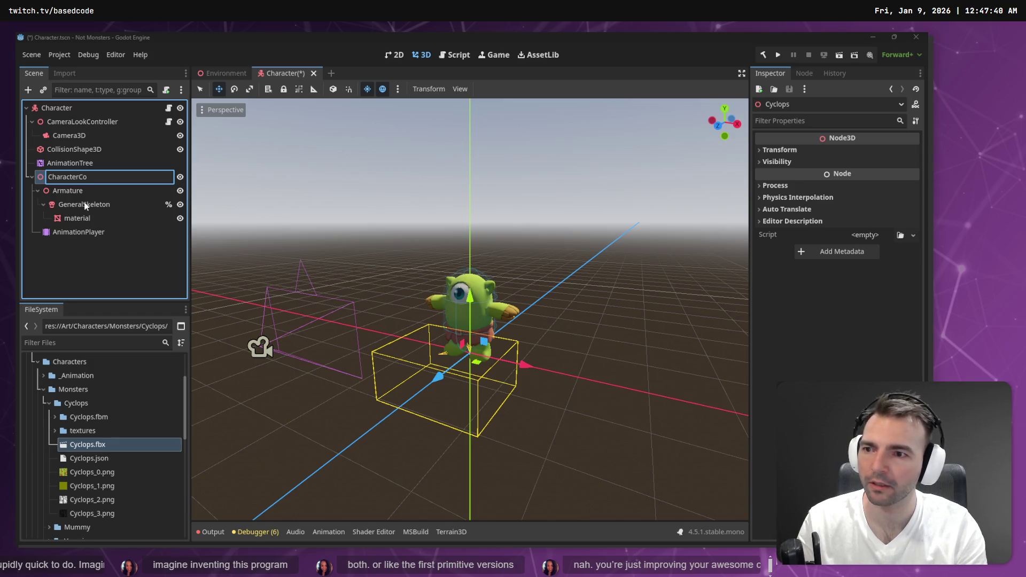
type("D")
key("Return")
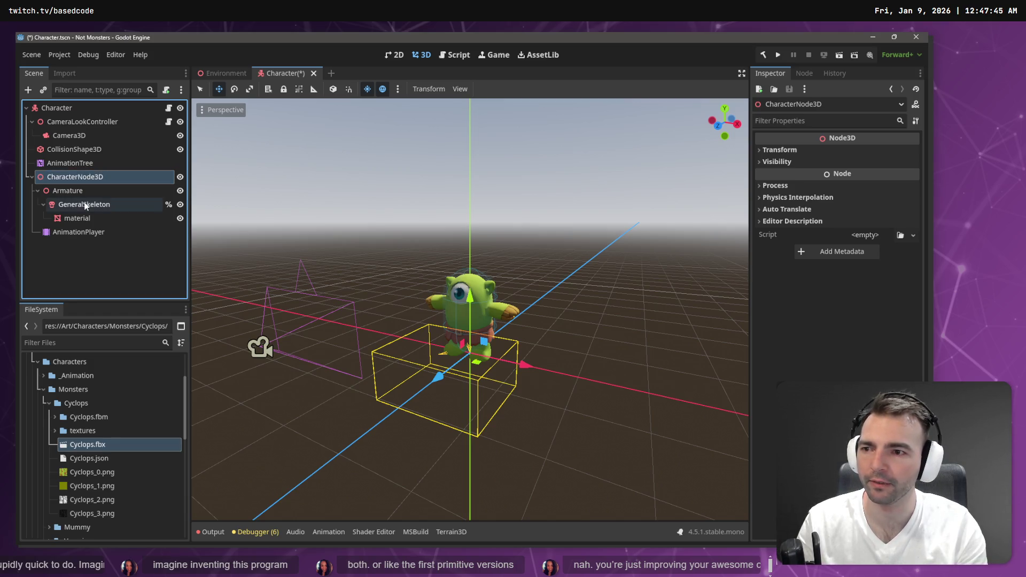
mouse_move(80, 164)
left_mouse_down()
mouse_move(82, 231)
mouse_move(871, 181)
left_mouse_up()
left_click_drag(166, 236, 592, 203)
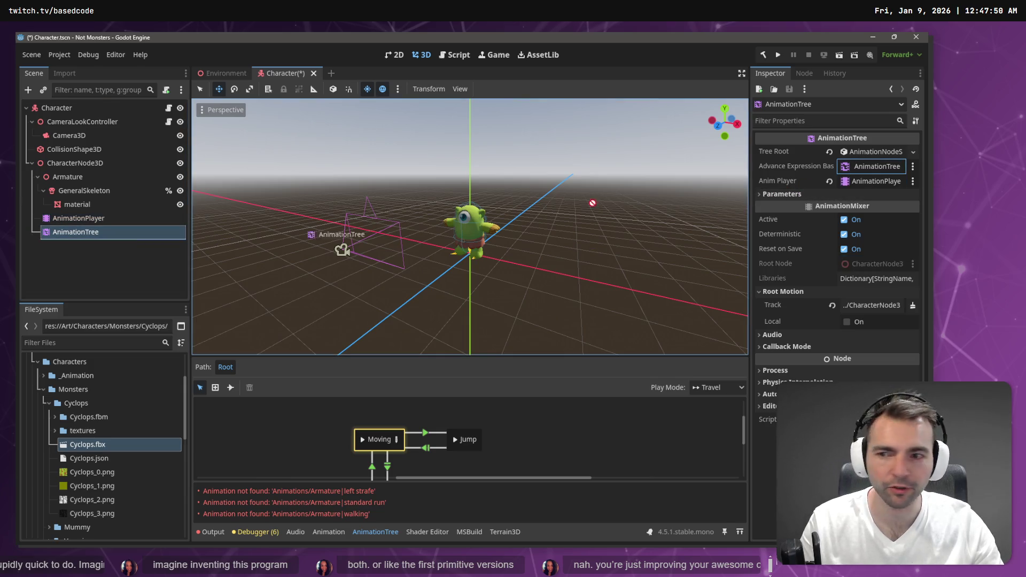
Step: Move GeneralSkeleton, AnimationPlayer and AnimationTree directly under CharacterNode3D and delete Armature
left_click(871, 305)
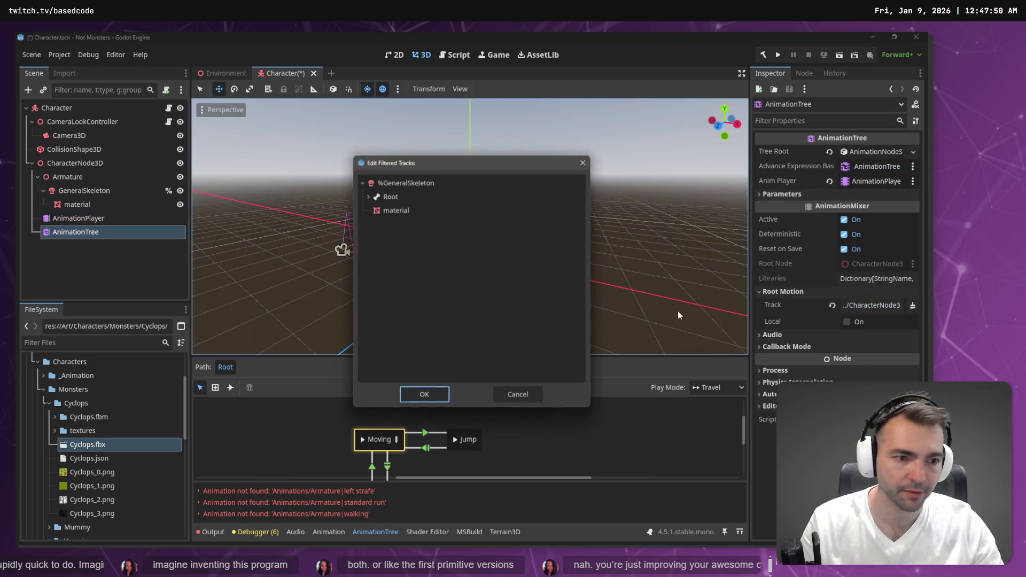
double_click(387, 199)
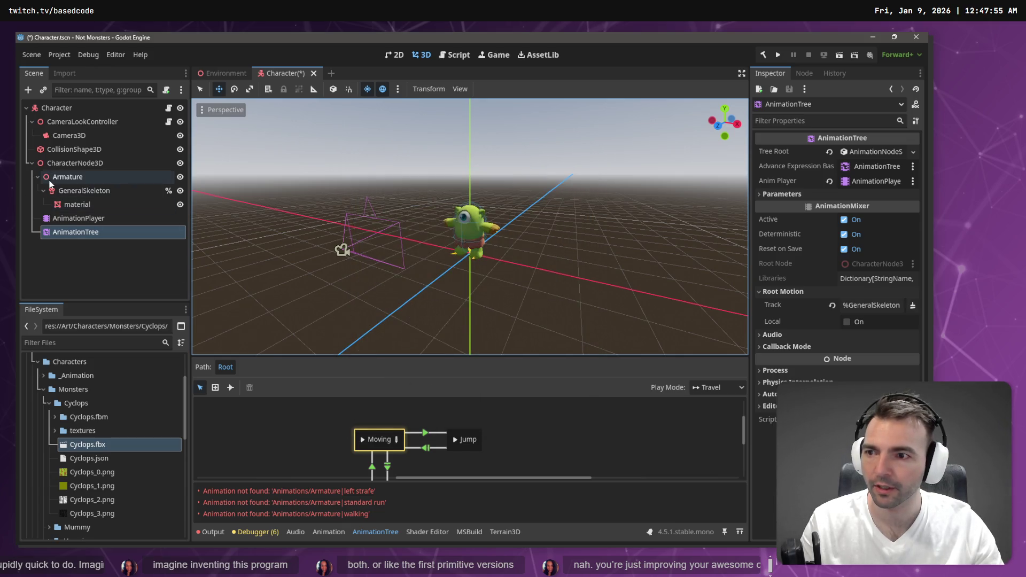
left_click(62, 191)
left_click(68, 219, "shift")
left_click(69, 227, "shift")
left_click_drag(70, 229, 73, 165)
left_click(75, 177)
key("Delete")
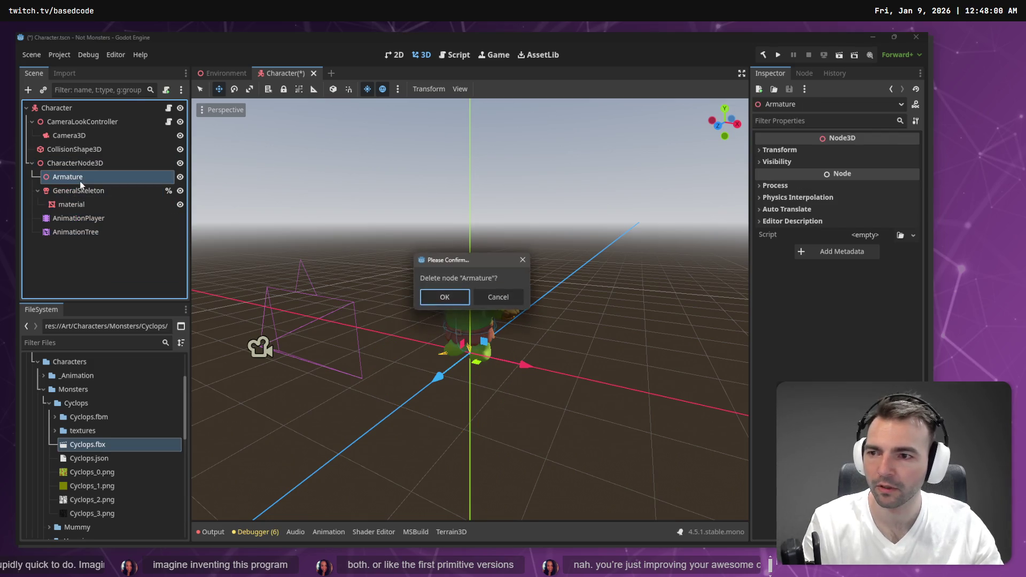
key("Return")
Step: Set AnimationTree's root motion track to %GeneralSkeleton and save the Character scene
left_click(76, 214)
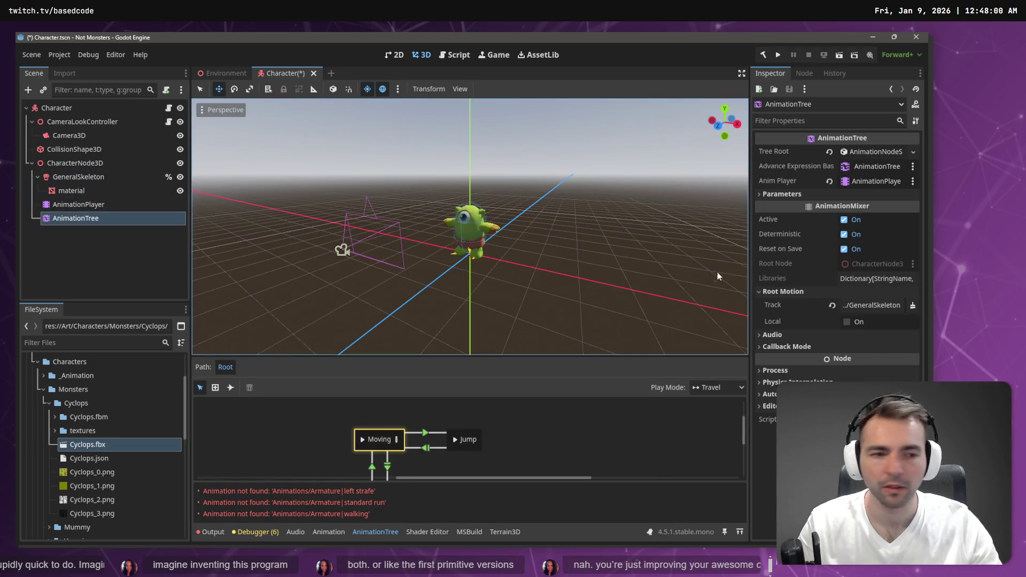
left_click(876, 305)
double_click(400, 200)
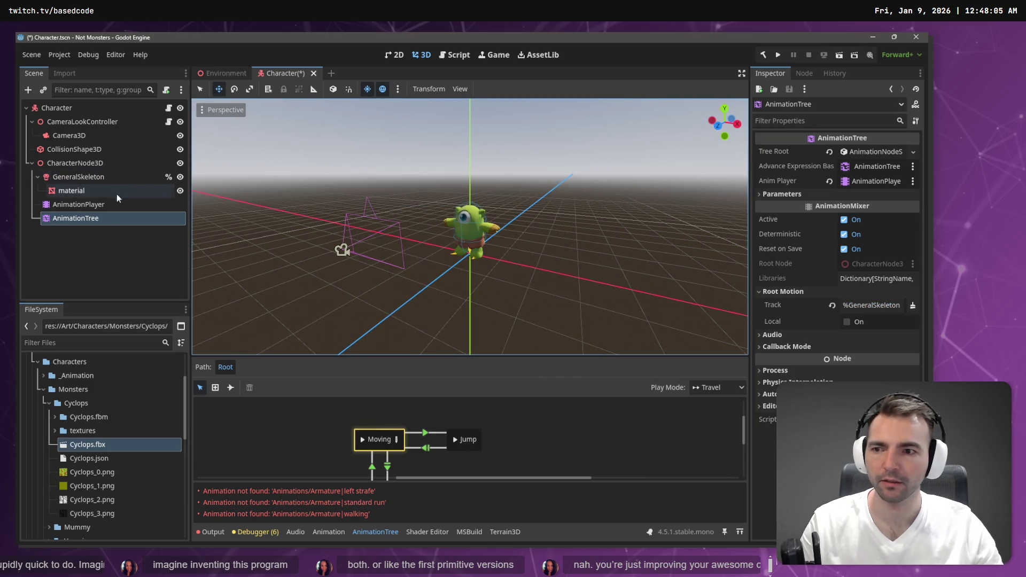
left_click(117, 241)
key("ctrl+s")
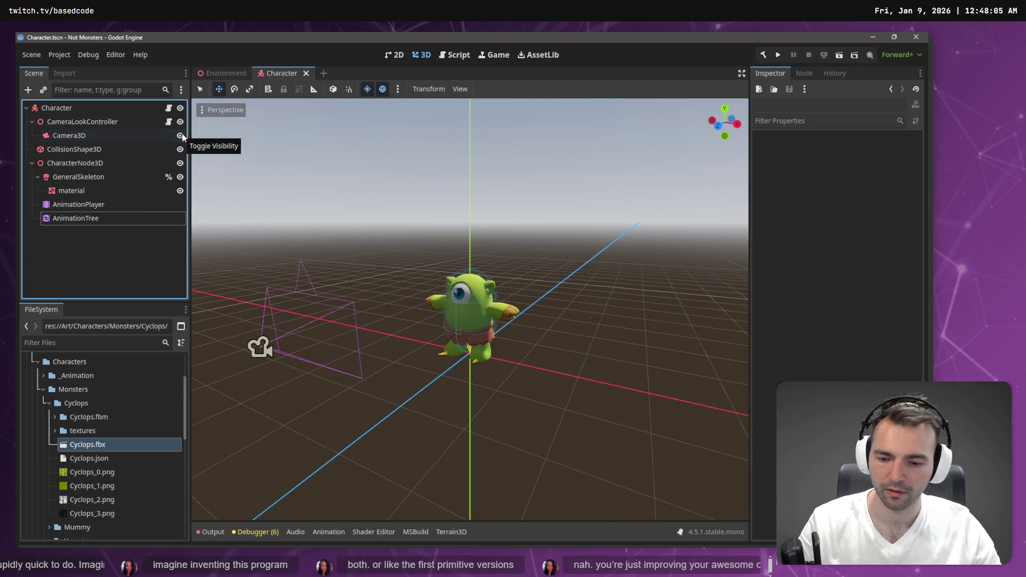
Step: Test-run the game, stop it, and select the Cyclops character's AnimationPlayer
key("F5")
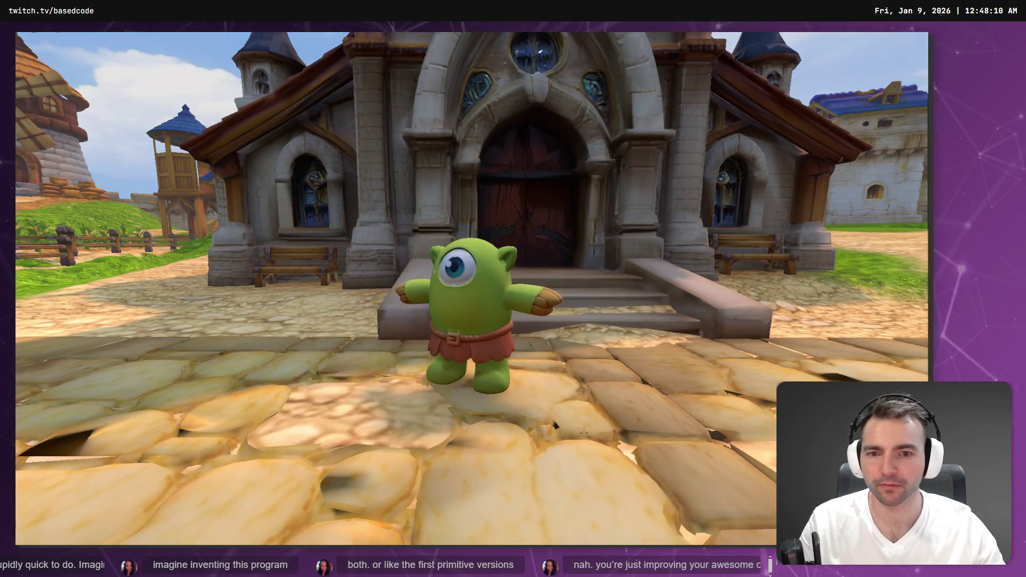
key("F8")
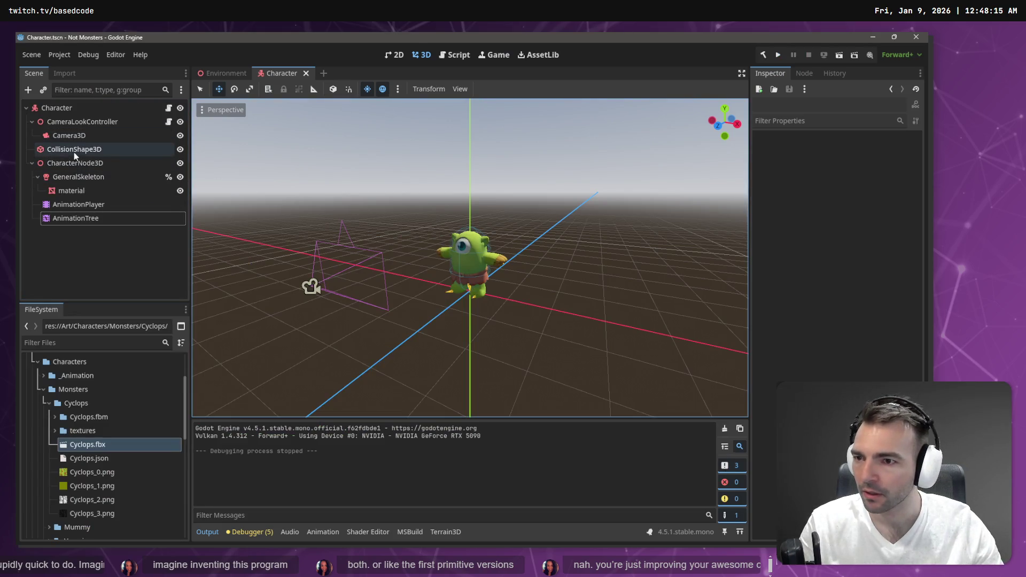
left_click(76, 160)
left_click(97, 206)
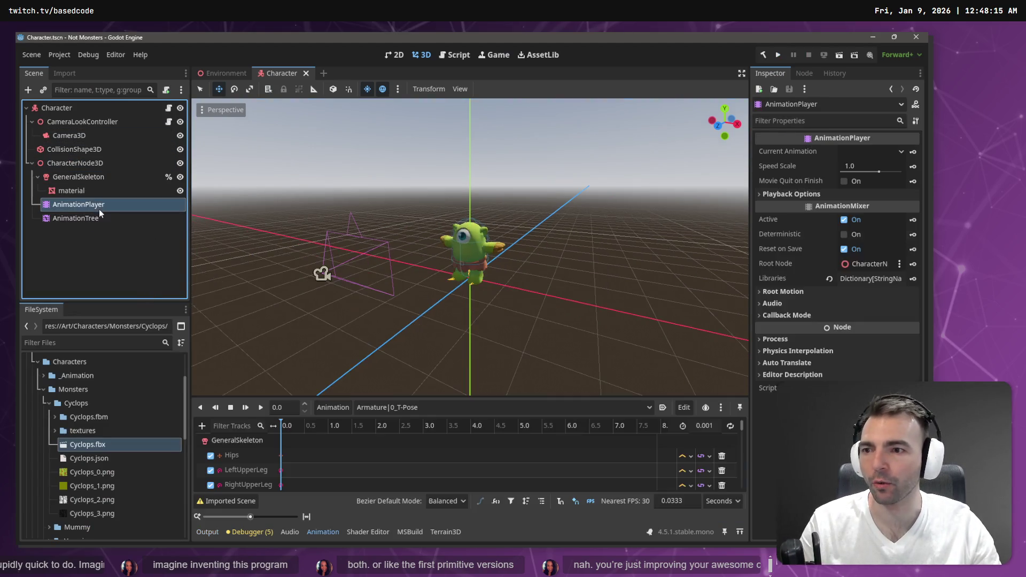
Step: Load the Animations.fbx library via Manage Animations and run the game again
left_click(327, 407)
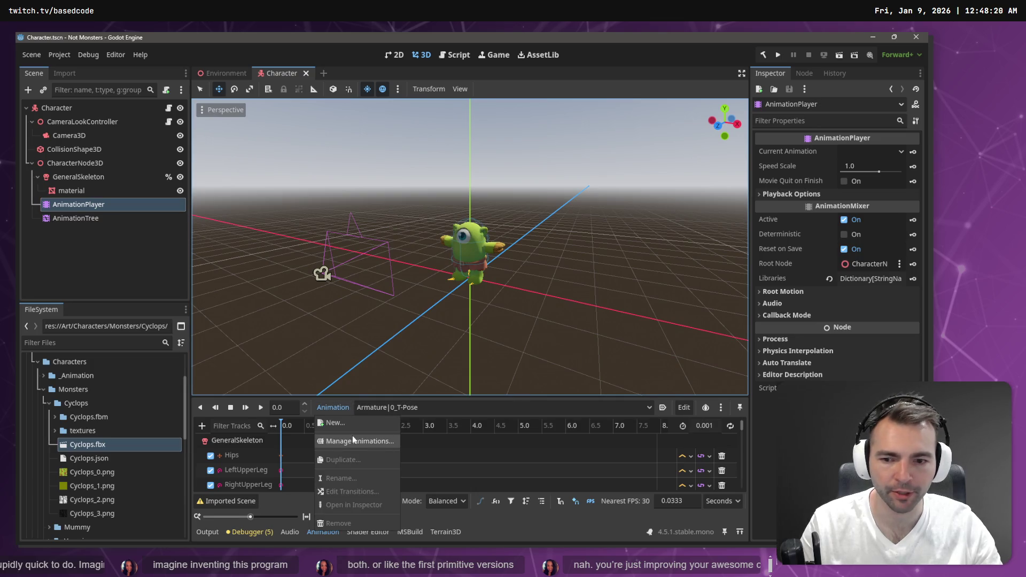
left_click(353, 440)
left_click(669, 172)
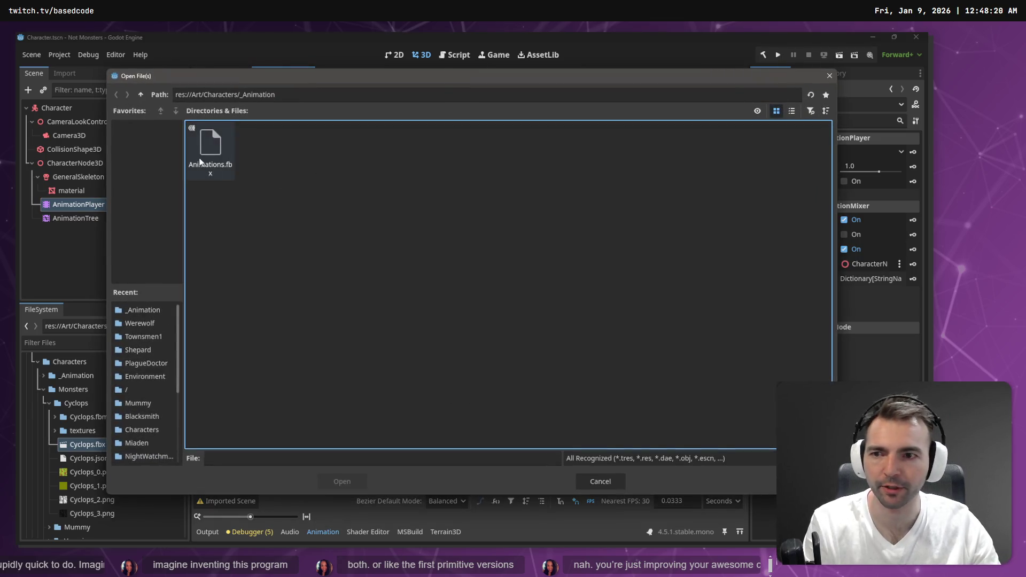
double_click(201, 162)
left_click(464, 405)
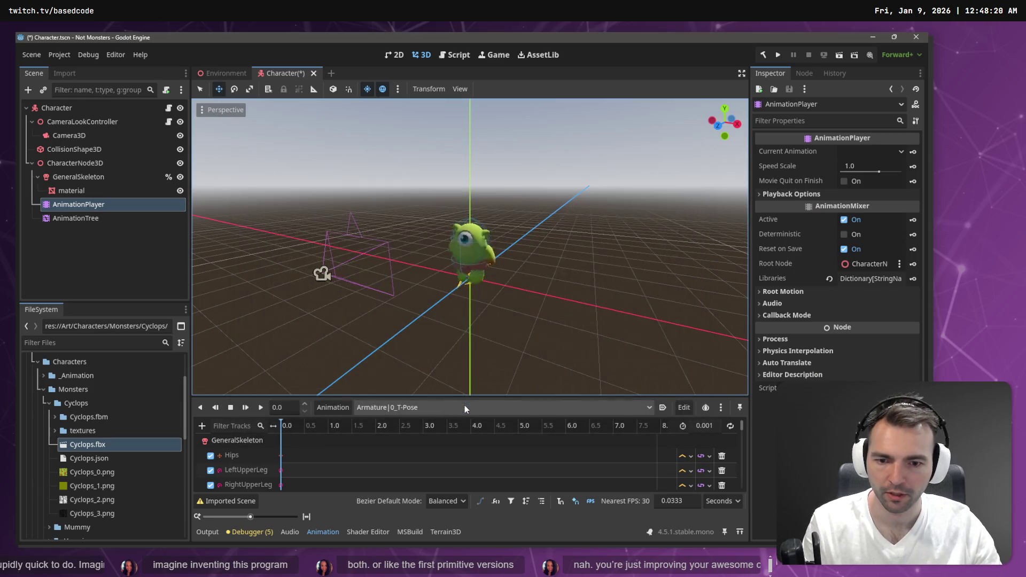
key("F5")
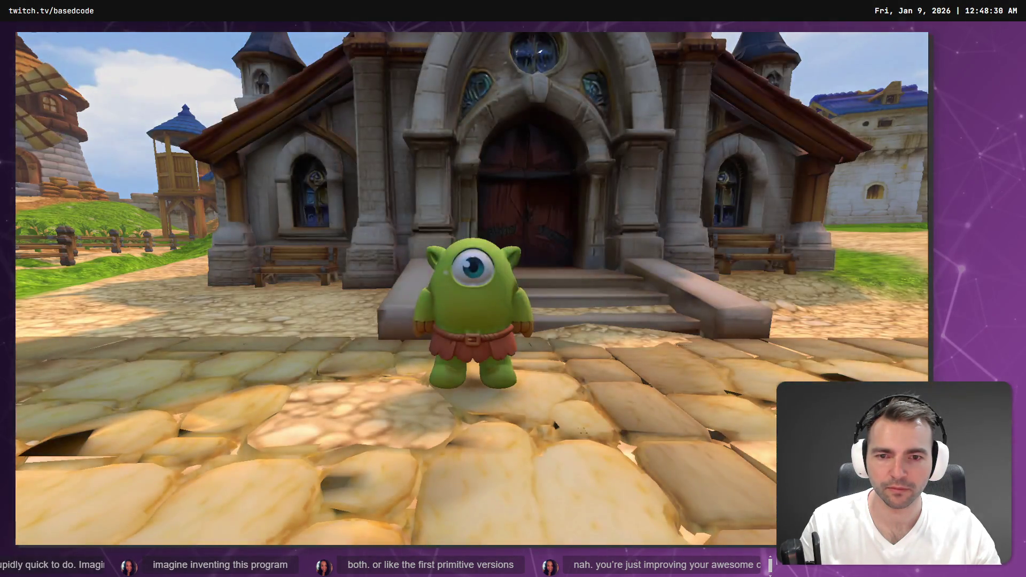
Step: Play-test the monster running onto the platform, then discard Character.tscn changes in Fork
key("a")
key("a")
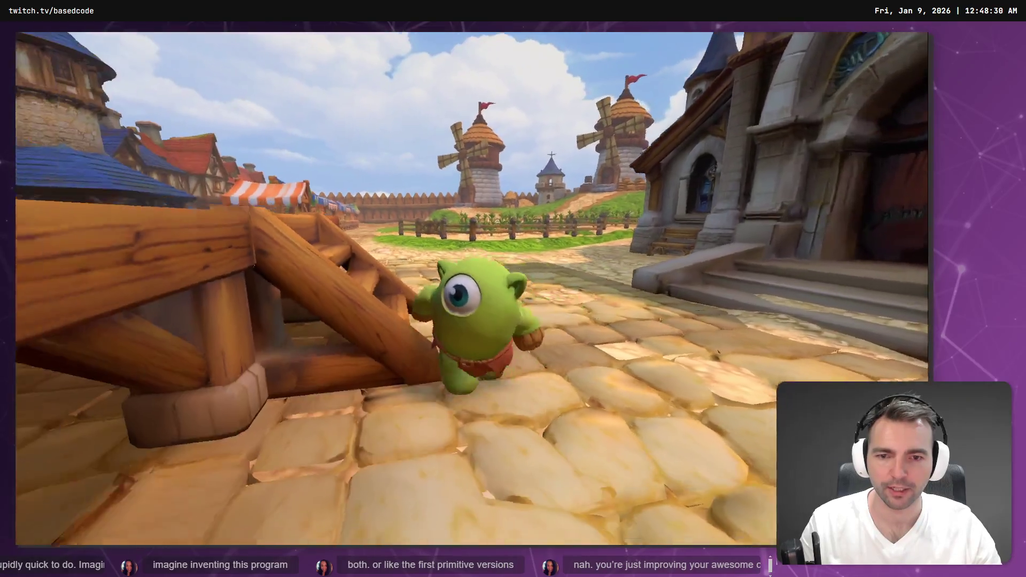
key("w")
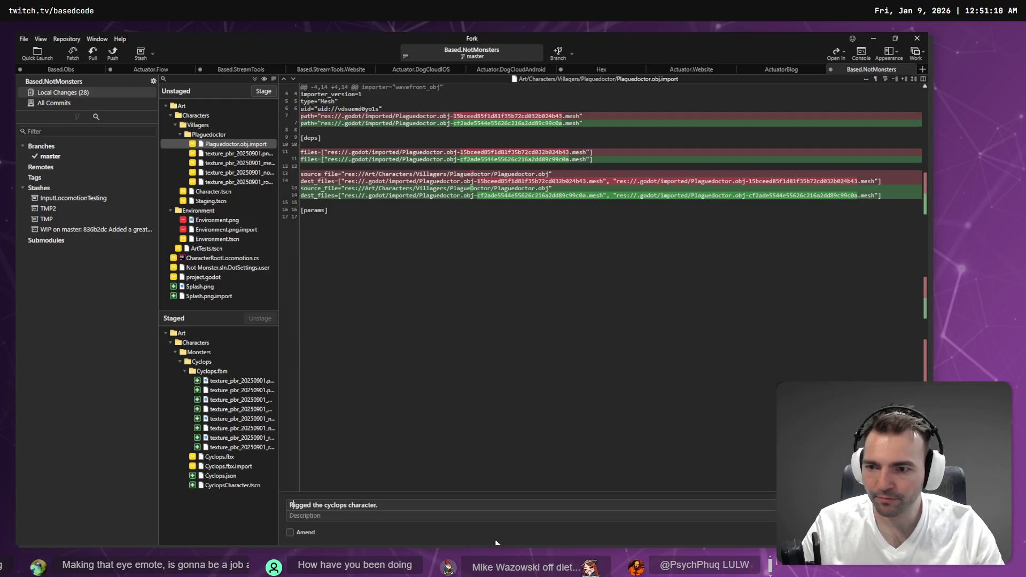
left_click(210, 192)
right_click(204, 194)
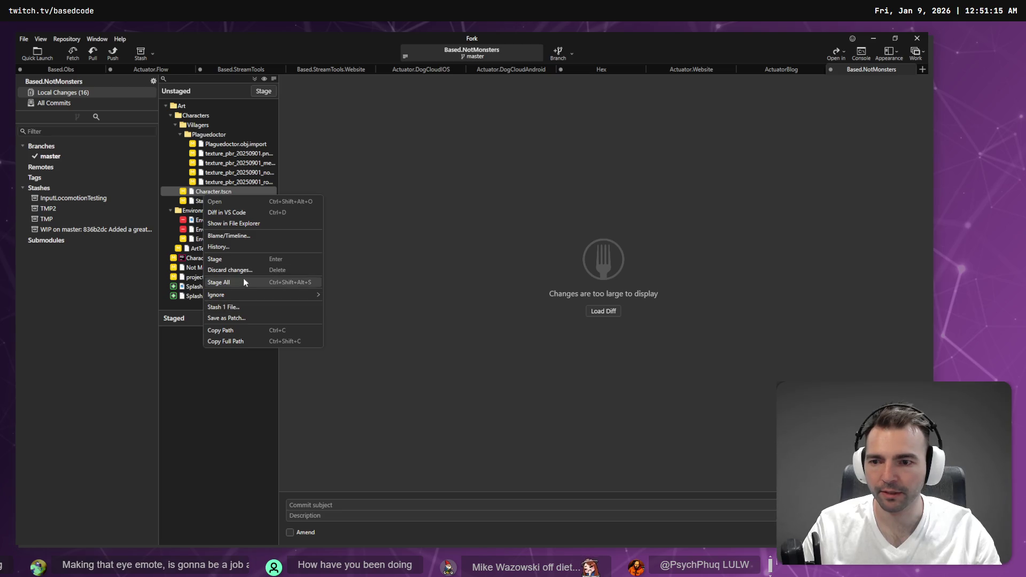
left_click(241, 270)
left_click(544, 300)
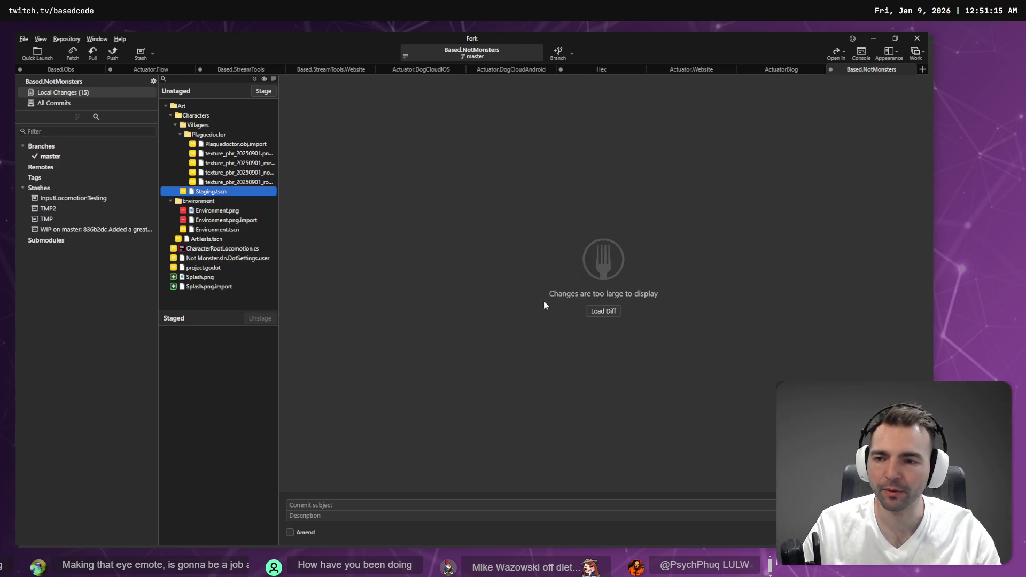
key("alt+Tab")
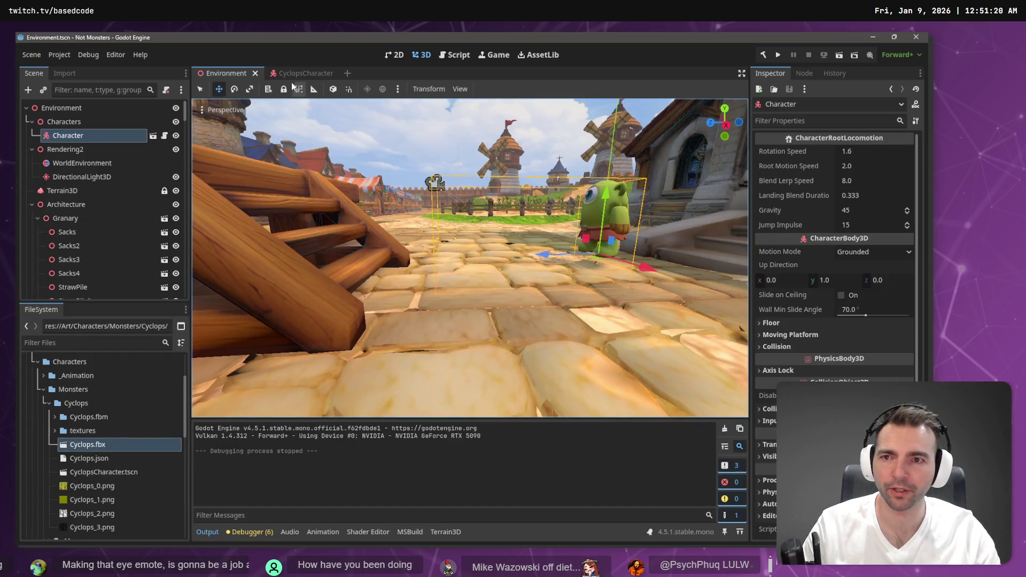
Step: Open the Character scene in its own tab, close it, and return to Environment
left_click(99, 122)
left_click(105, 135)
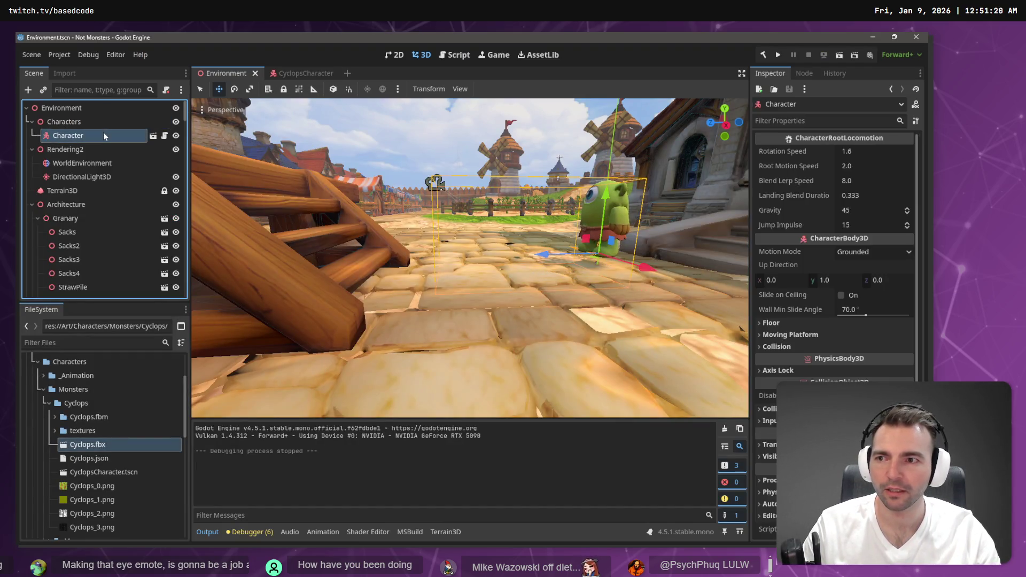
key("alt+Tab")
key("alt+Tab")
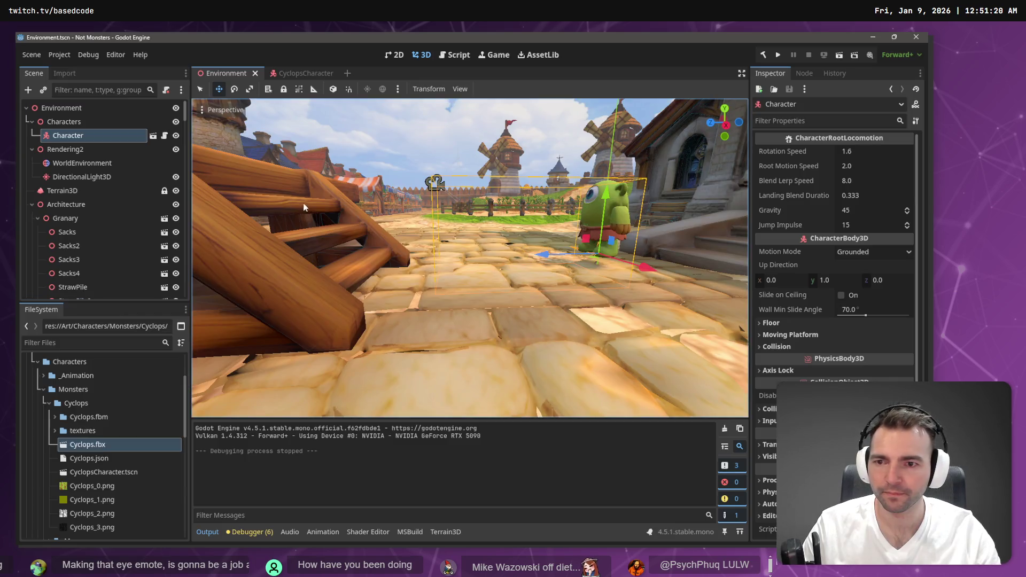
right_click(98, 131)
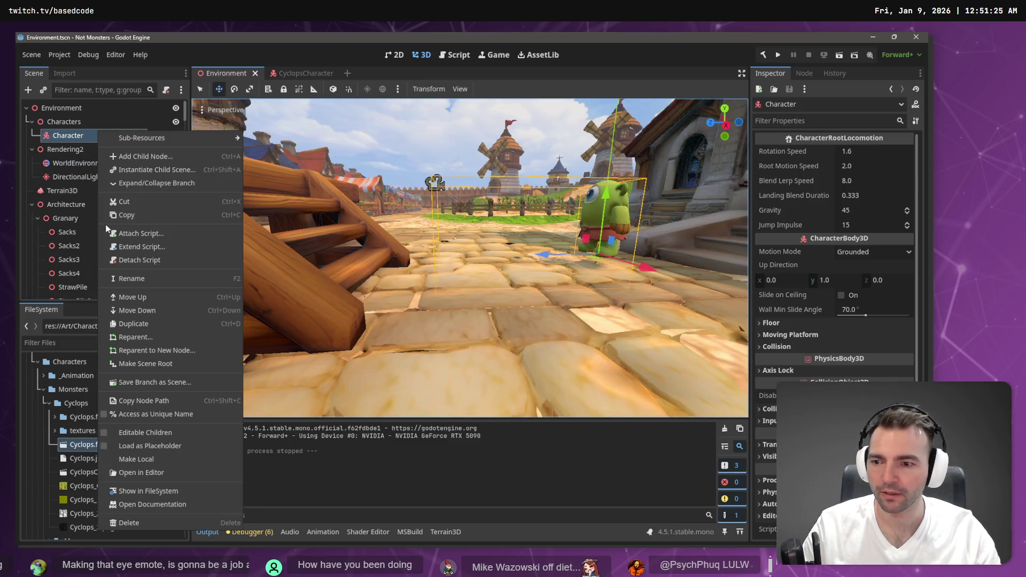
left_click(136, 469)
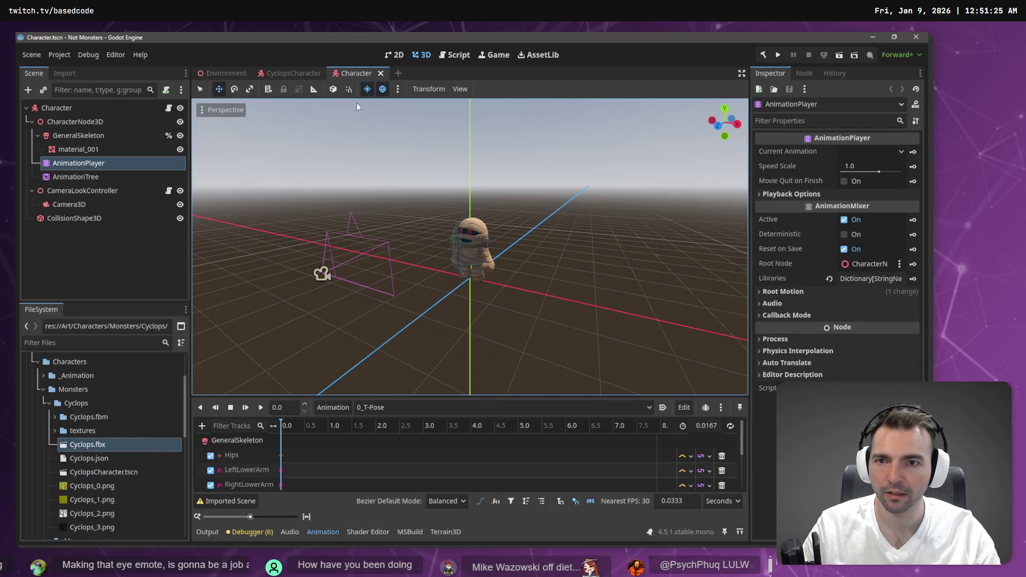
middle_click(358, 73)
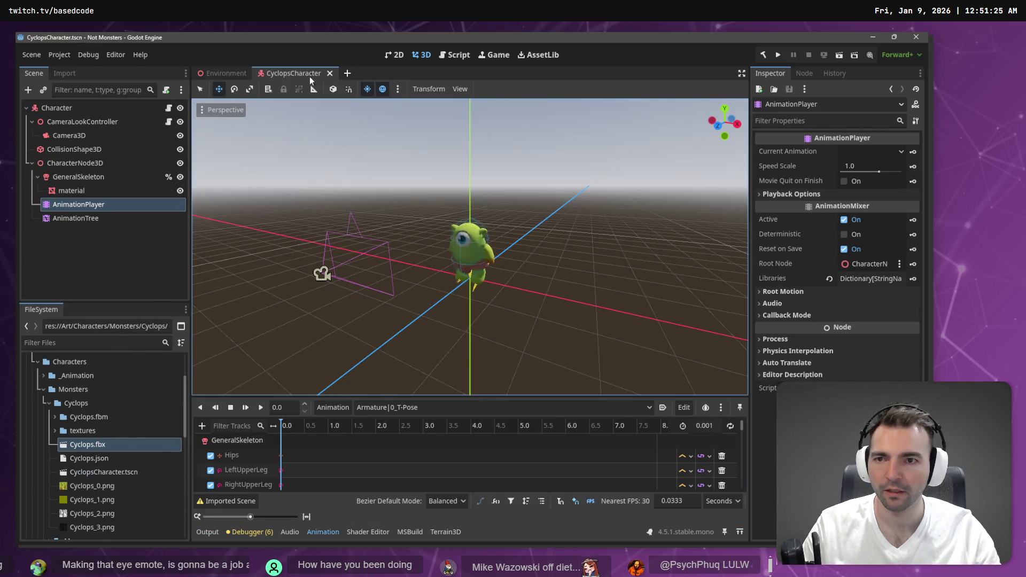
left_click(220, 75)
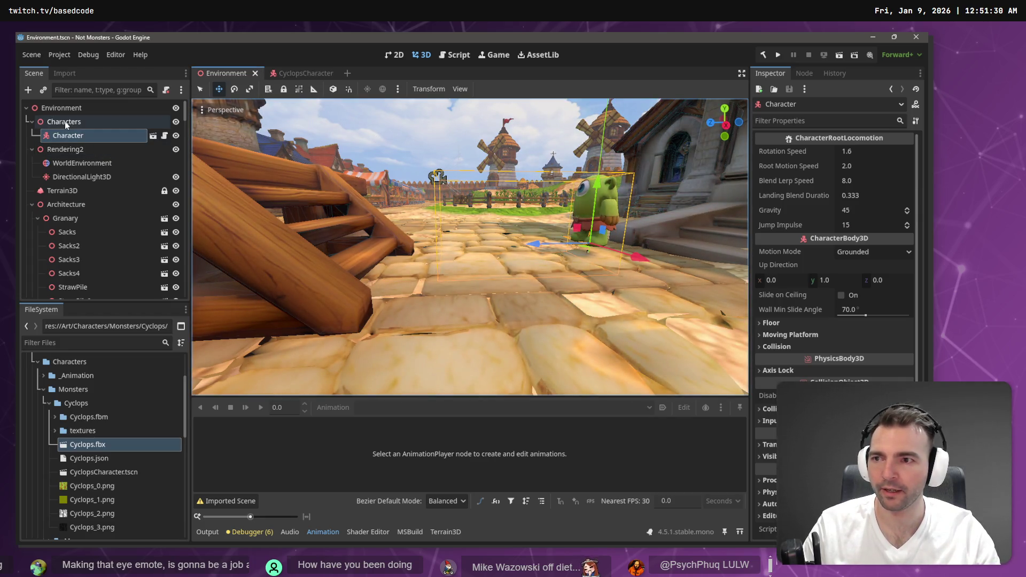
Step: Delete the Character node from Characters and collapse the Cyclops folder
right_click(72, 137)
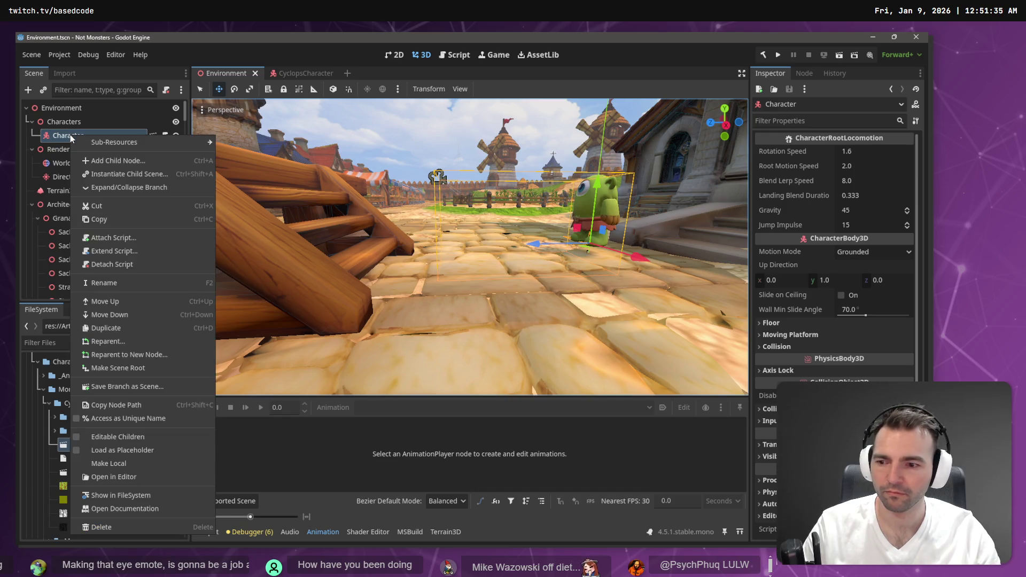
left_click(69, 129)
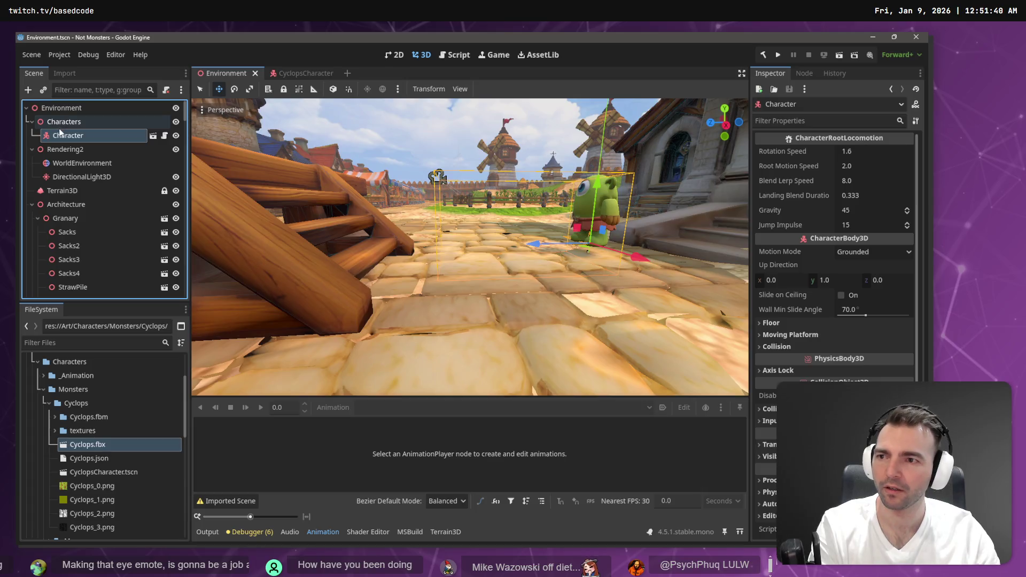
key("Delete")
left_click(454, 297)
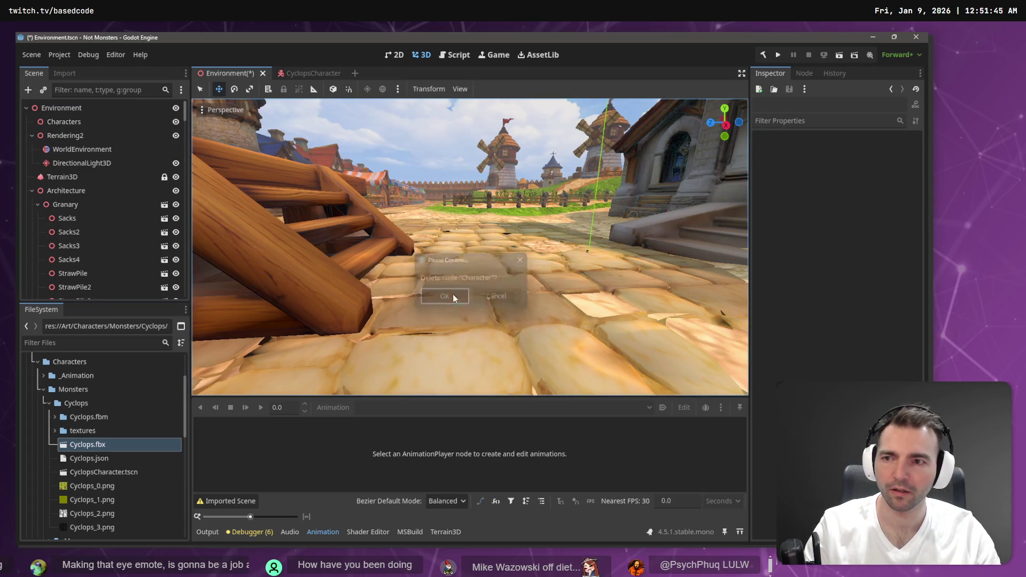
scroll(101, 470, "down", 5)
scroll(108, 479, "up", 5)
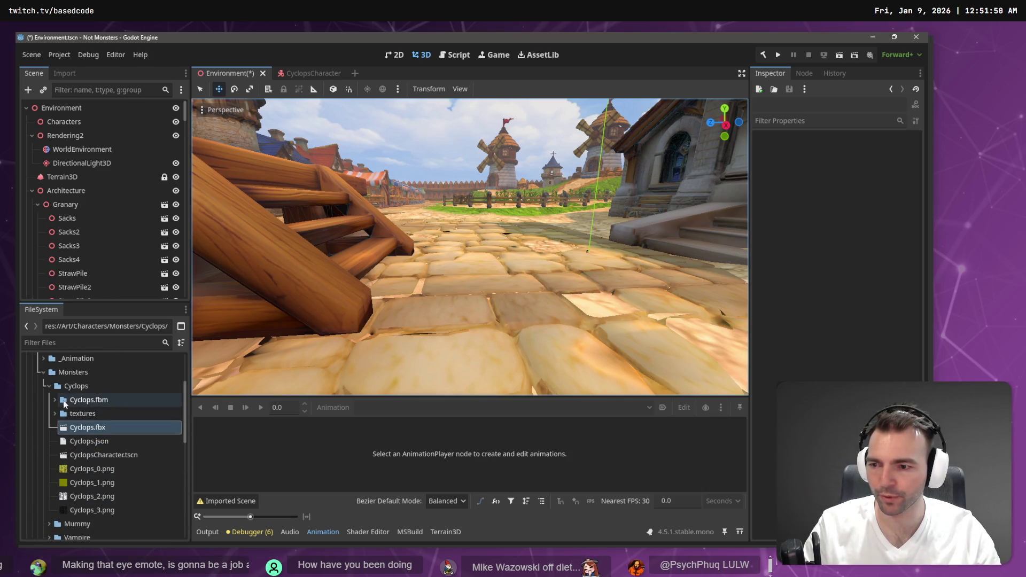
left_click(75, 386)
left_click(49, 386)
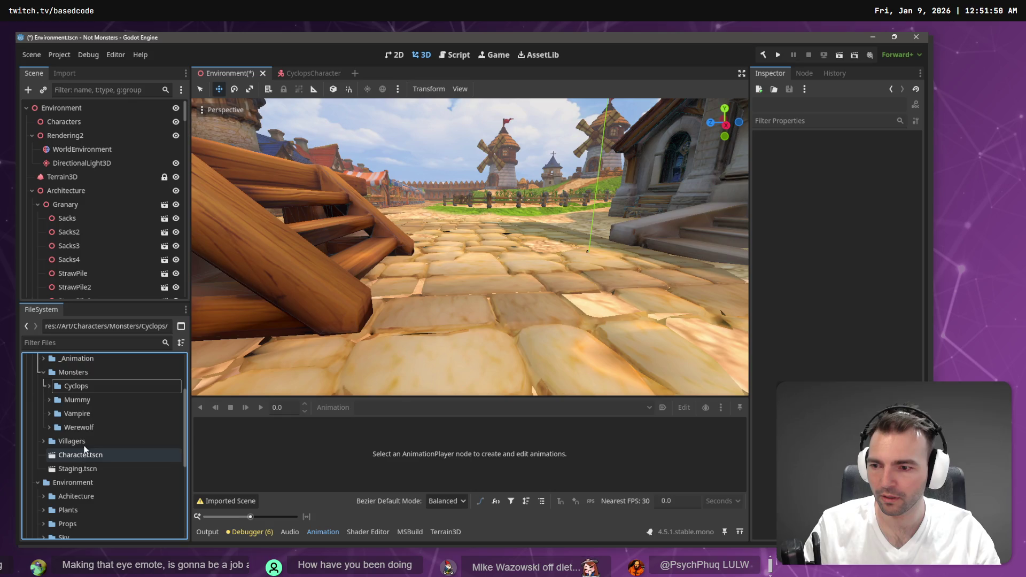
Step: Drop Character.tscn under the Characters node and pull the camera back over the town
mouse_move(91, 457)
left_mouse_down()
mouse_move(112, 320)
mouse_move(59, 123)
left_mouse_up()
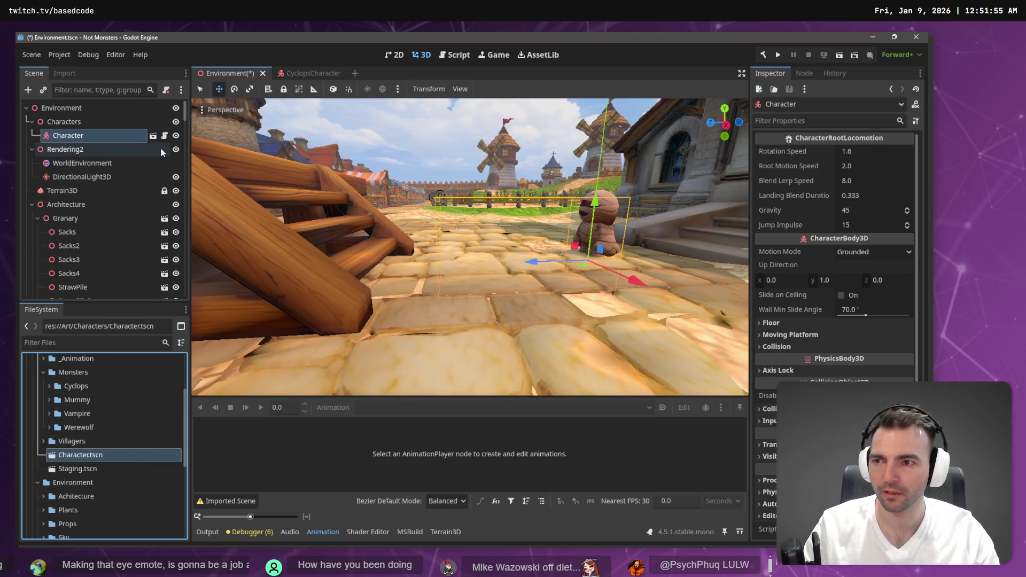
left_click_drag(490, 171, 490, 171)
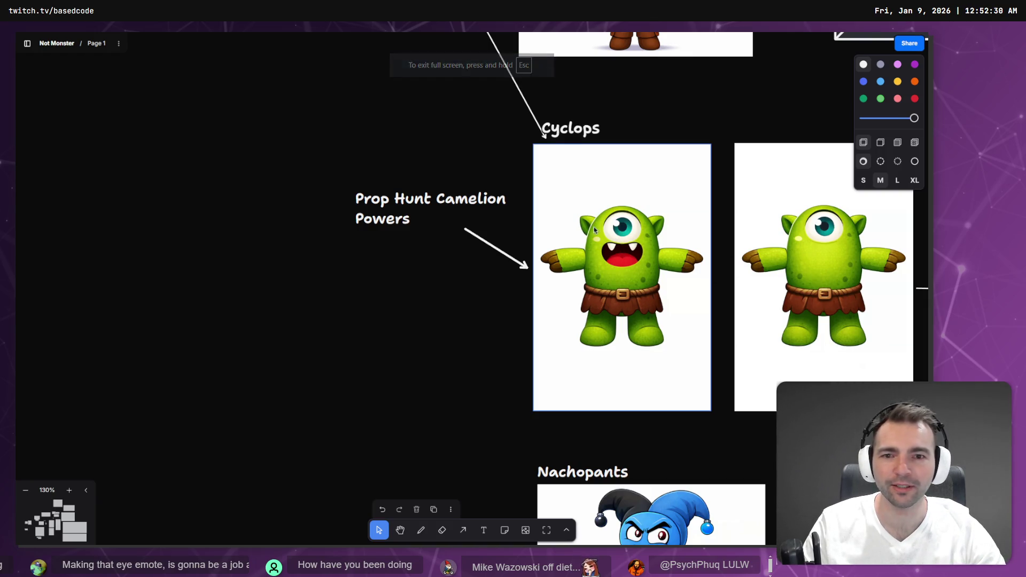
Step: Move the face-expression image to the lower-left of the Expressions sheet
scroll(351, 268, "down", 5)
left_click_drag(323, 283, 682, 344)
scroll(687, 344, "down", 3)
scroll(691, 344, "down", 3)
scroll(694, 321, "right", 3)
scroll(488, 298, "up", 8)
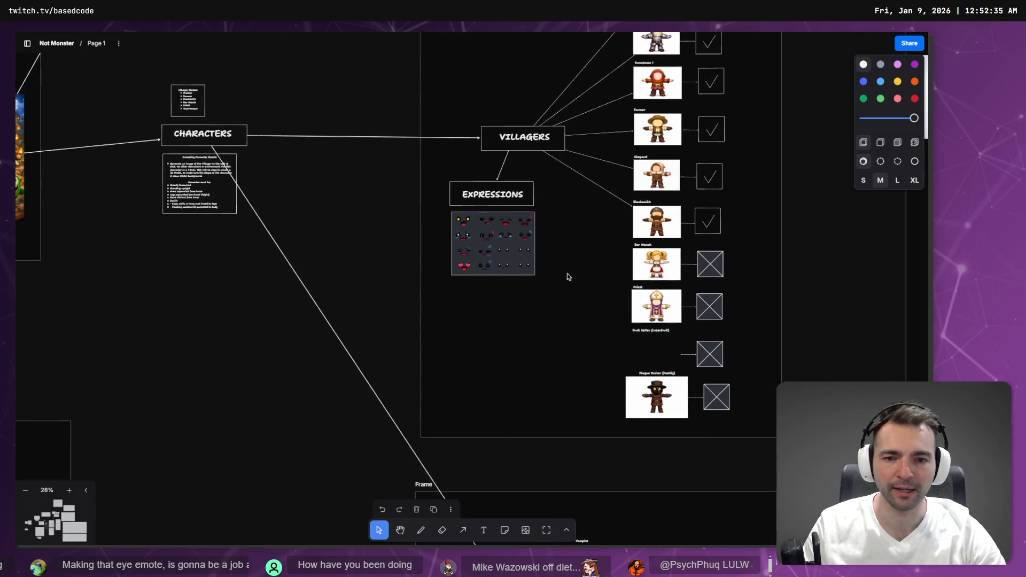
scroll(504, 254, "up", 6)
mouse_move(396, 278)
left_mouse_down()
mouse_move(575, 217)
mouse_move(646, 172)
left_mouse_up()
mouse_move(558, 181)
left_mouse_down()
mouse_move(540, 315)
mouse_move(367, 319)
left_mouse_up()
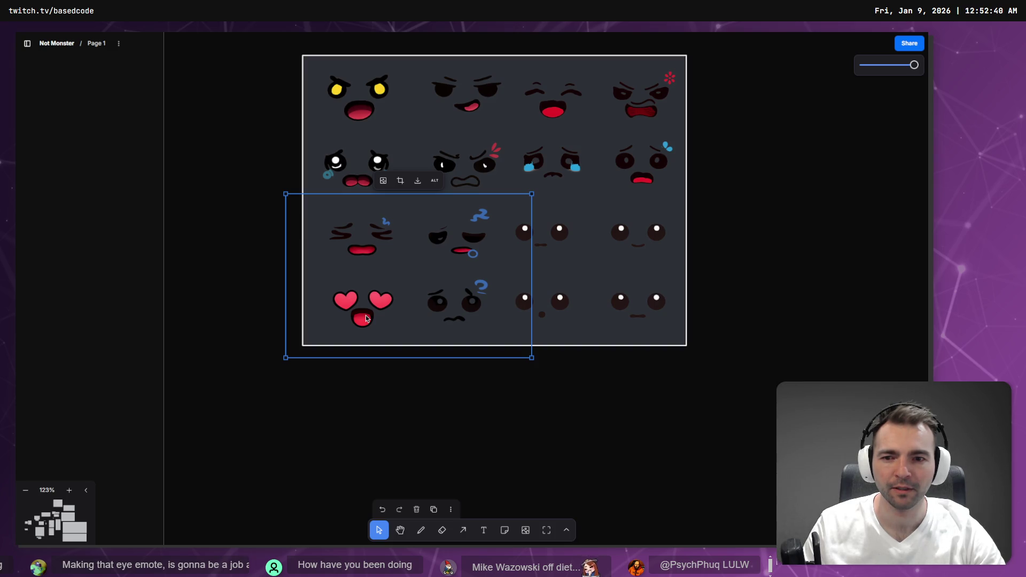
left_click(497, 409)
Step: Navigate to the Cyclops concepts and select the second Cyclops image
scroll(508, 412, "down", 3)
scroll(545, 442, "down", 5)
scroll(598, 190, "down", 3)
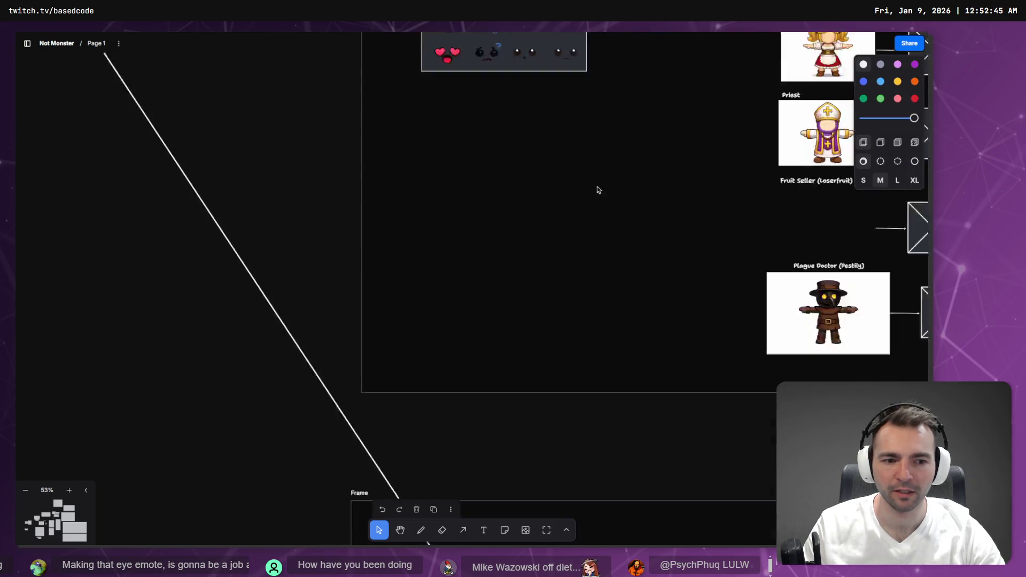
scroll(598, 190, "down", 15)
scroll(366, 266, "right", 5)
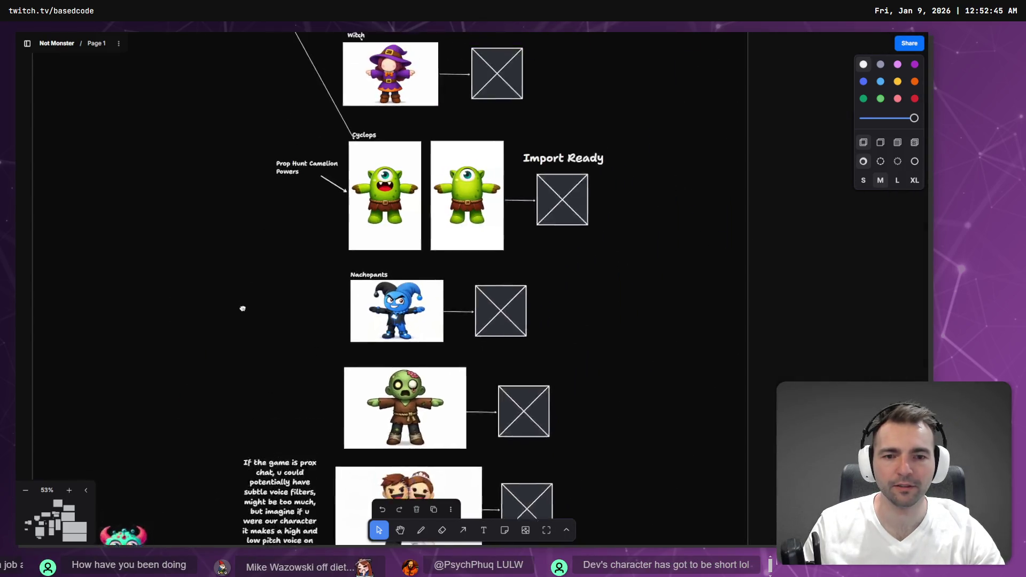
scroll(485, 155, "up", 10)
left_click(532, 275)
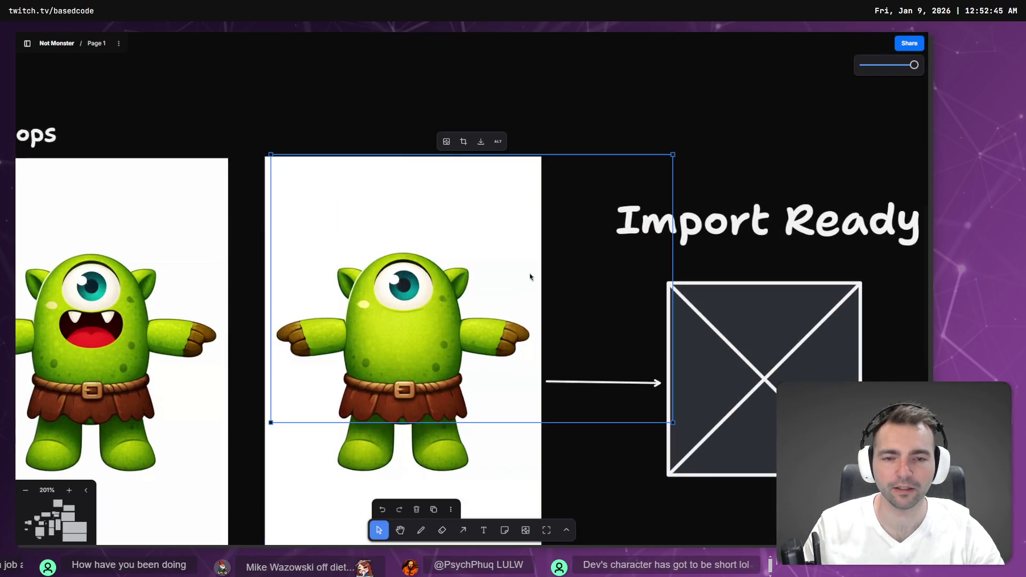
Step: Delete the sticker overlay, squiggle, small side element and mouth overlay from the second Cyclops
right_click(584, 277)
key("Escape")
key("Escape")
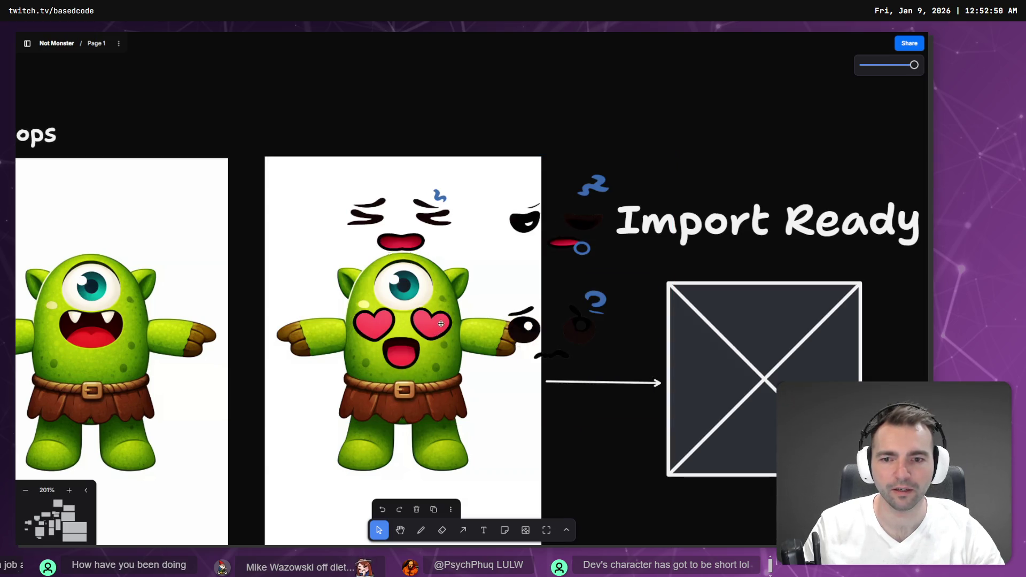
left_click(435, 321)
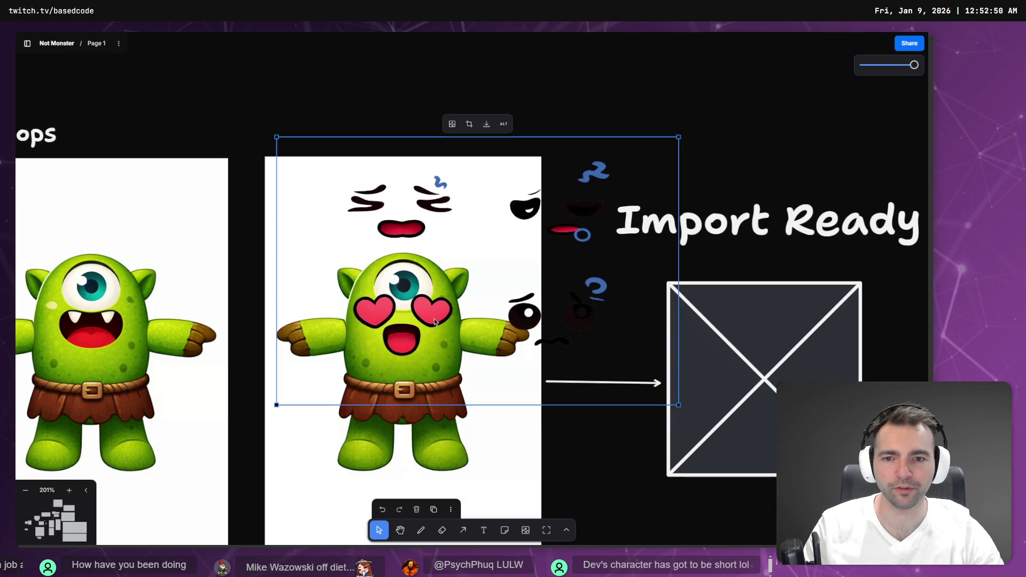
left_click(470, 124)
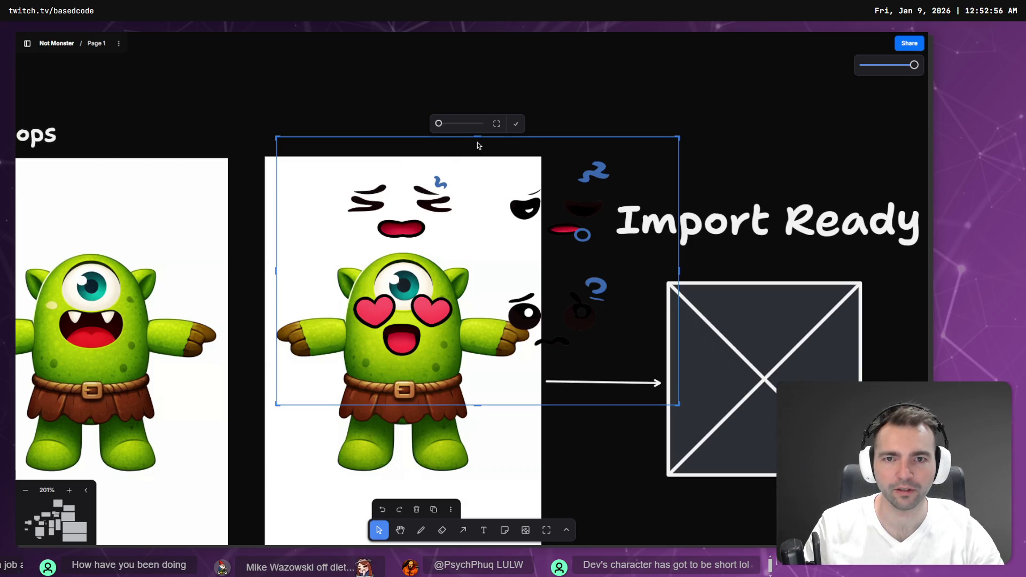
key("Delete")
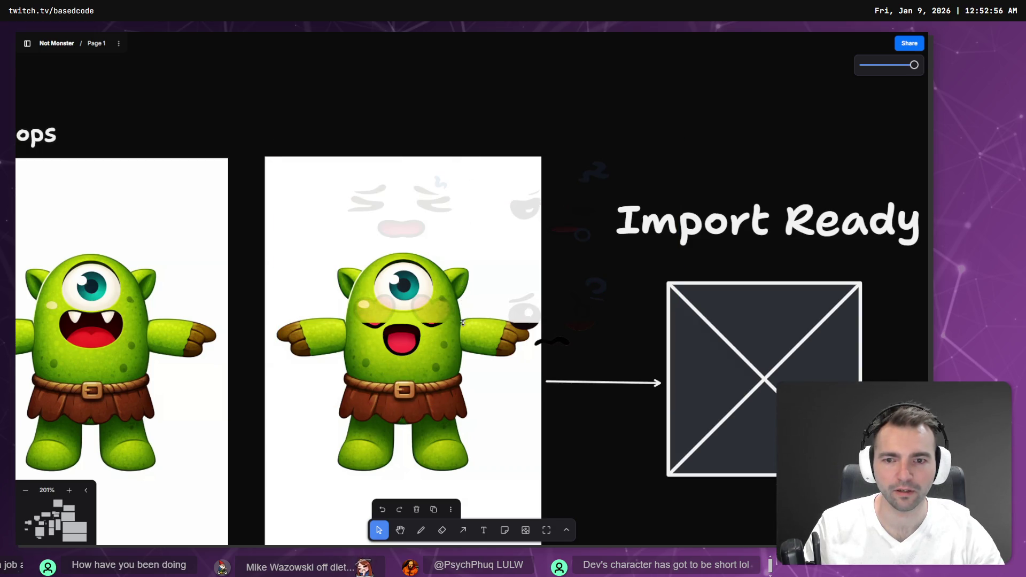
left_click(462, 323)
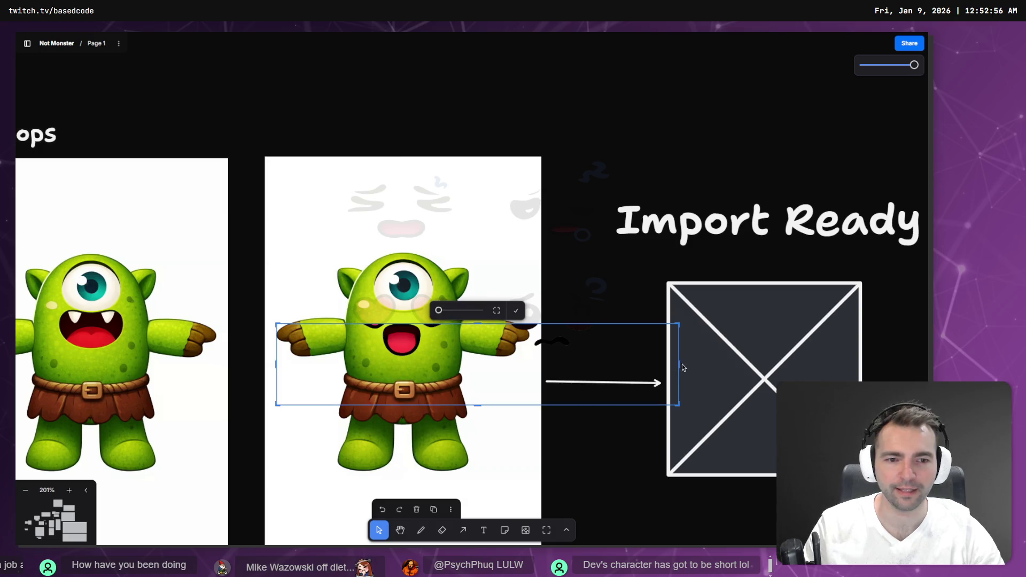
key("Delete")
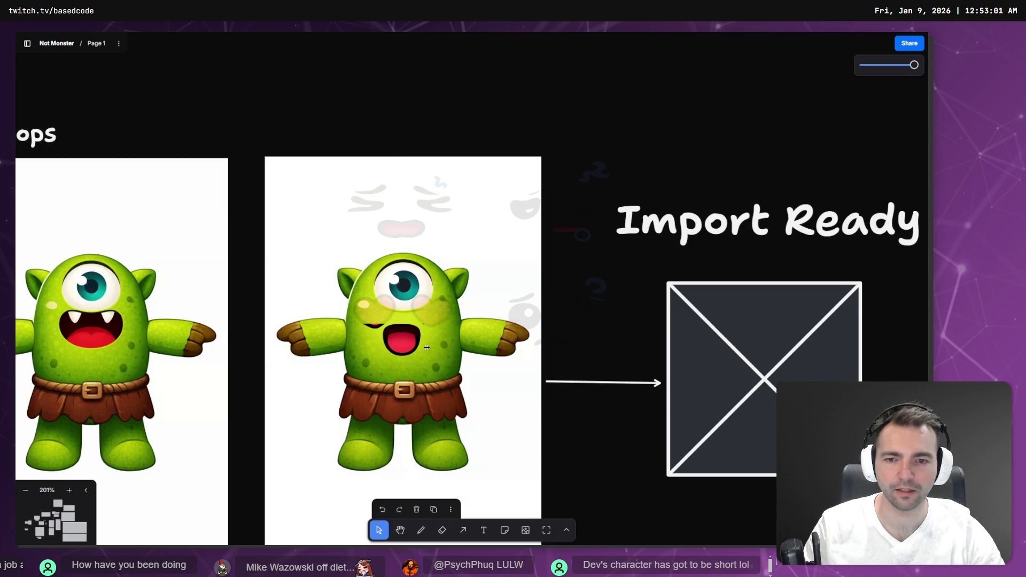
left_click(272, 358)
key("Delete")
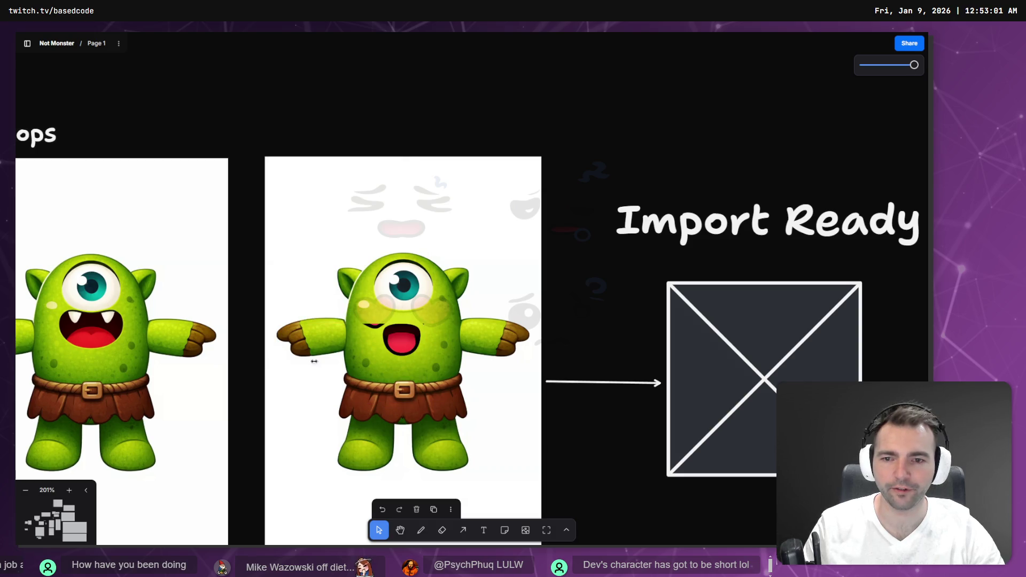
left_click(389, 343)
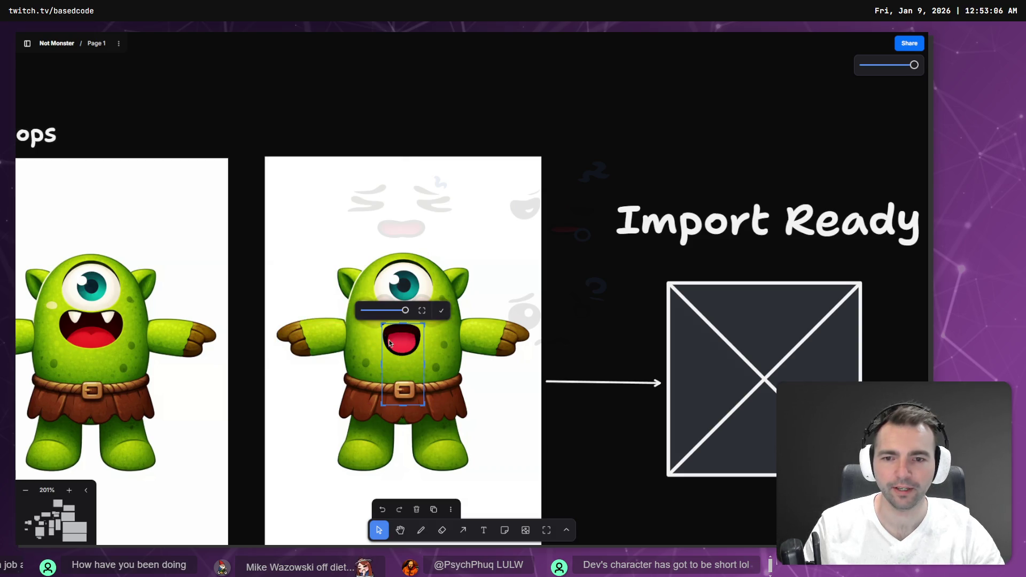
key("Delete")
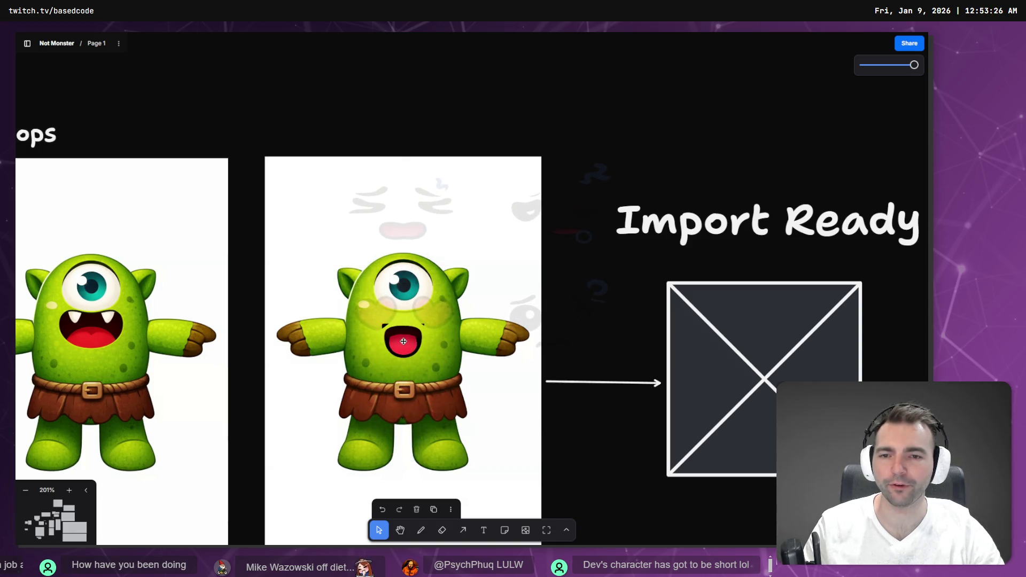
left_click(404, 343)
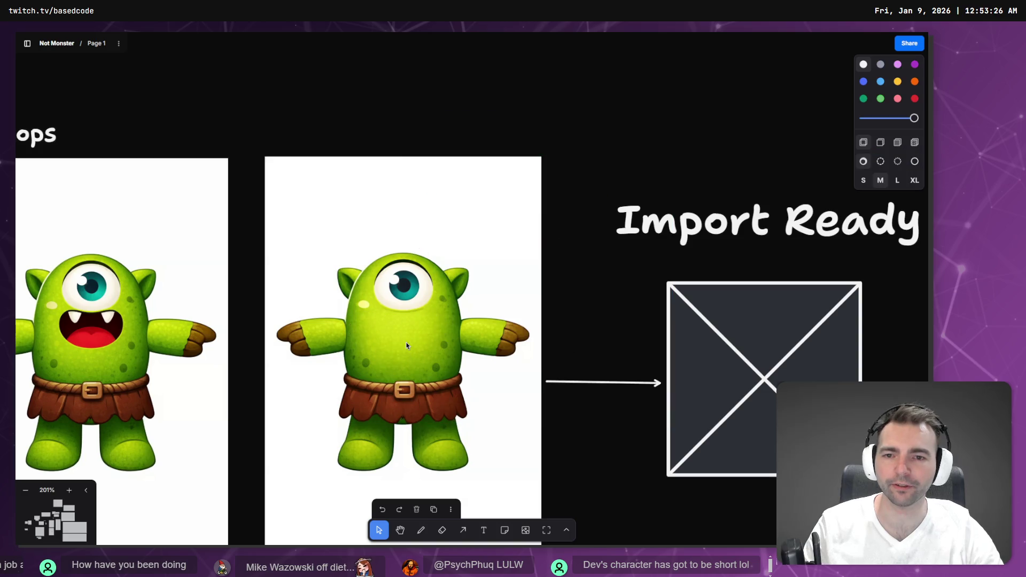
Step: Replace the Cyclops row's crossed placeholder with a copy of the Mummy check box
scroll(406, 345, "down", 5)
scroll(362, 156, "up", 5)
scroll(580, 286, "down", 10)
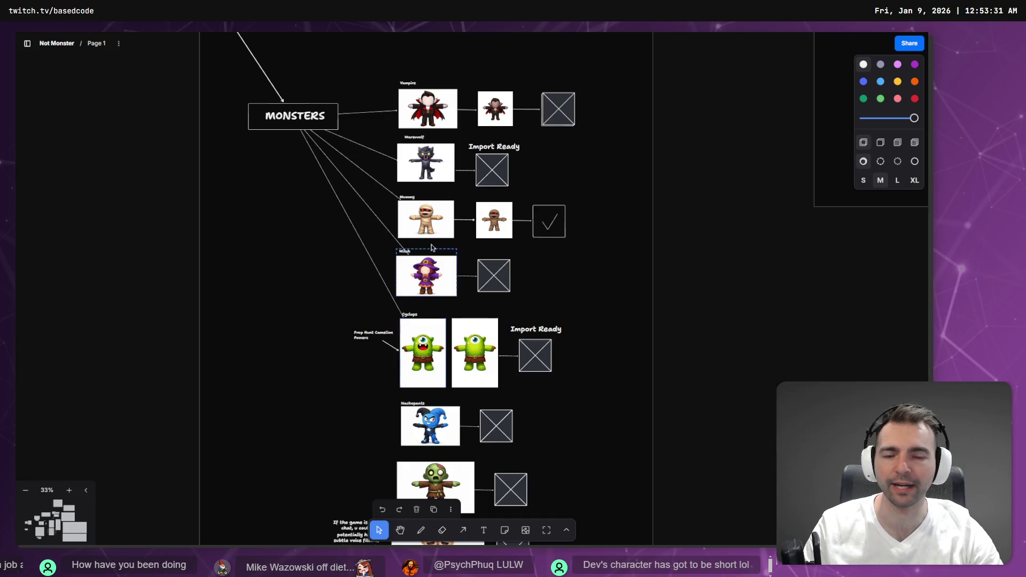
scroll(406, 299, "up", 5)
scroll(408, 214, "down", 10)
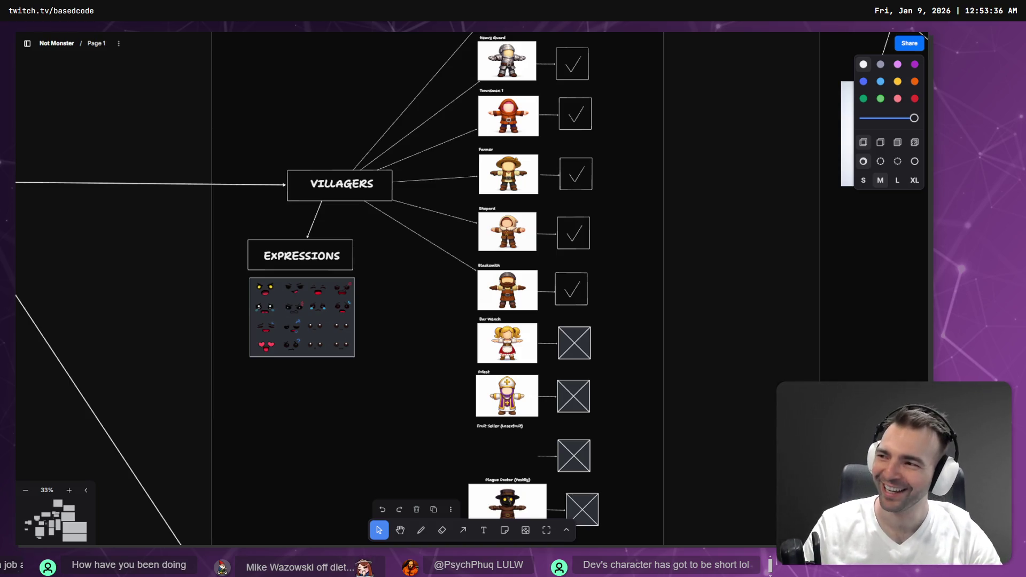
left_click_drag(465, 404, 483, 205)
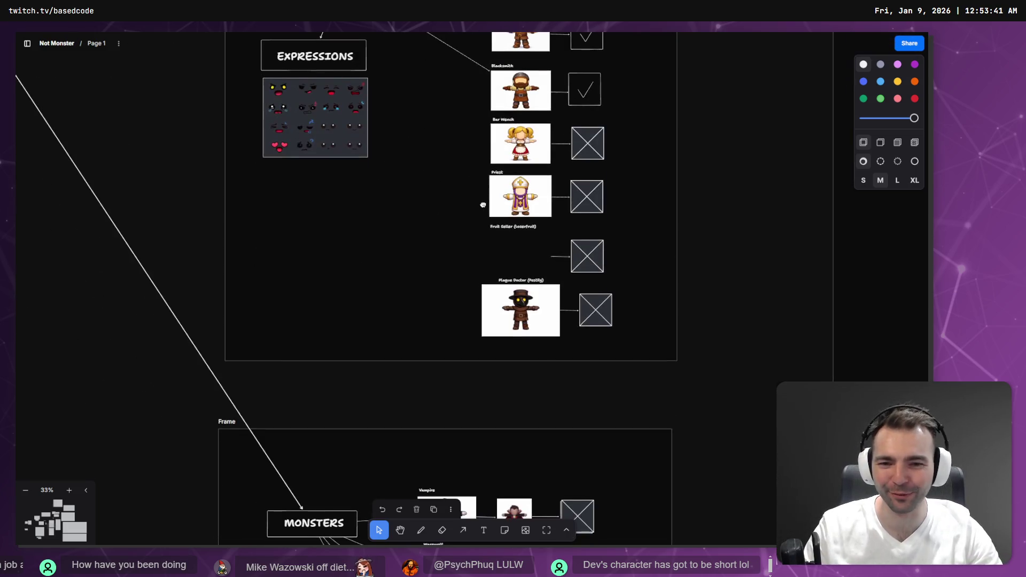
mouse_move(443, 115)
left_mouse_down()
mouse_move(430, 373)
mouse_move(373, 60)
left_mouse_up()
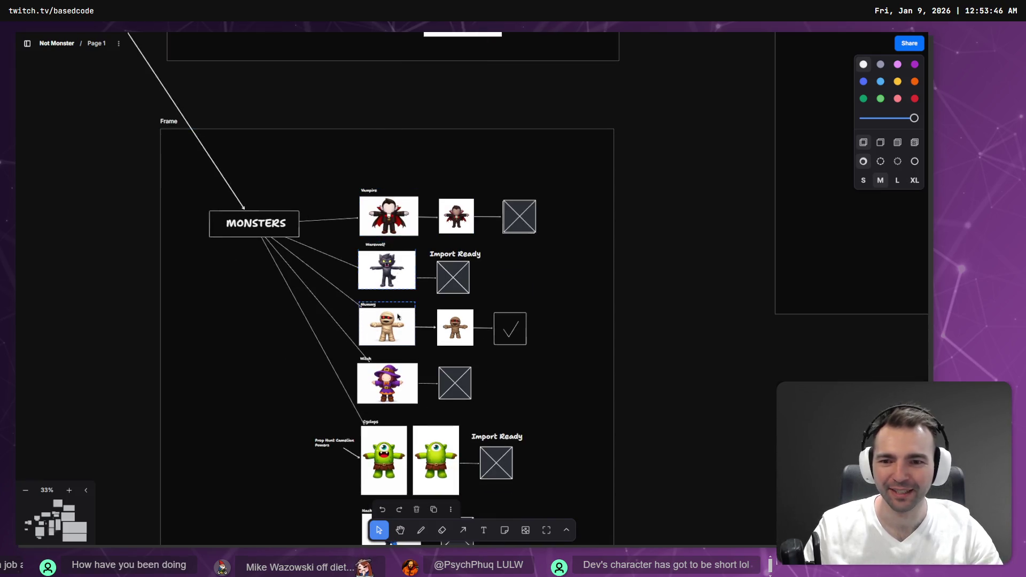
left_click_drag(397, 314, 395, 262)
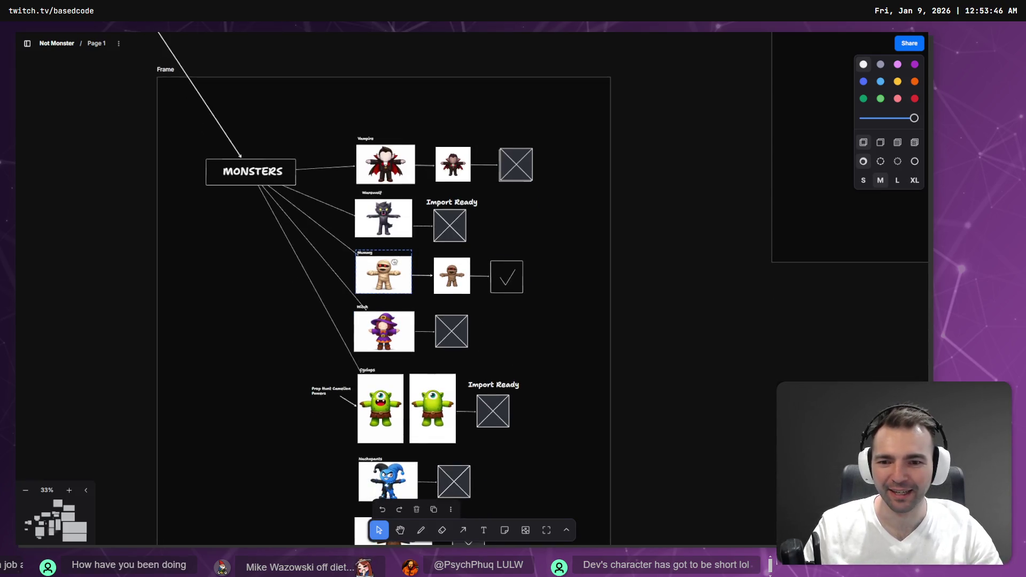
left_click(509, 429)
key("Delete")
left_click_drag(510, 273, 496, 406)
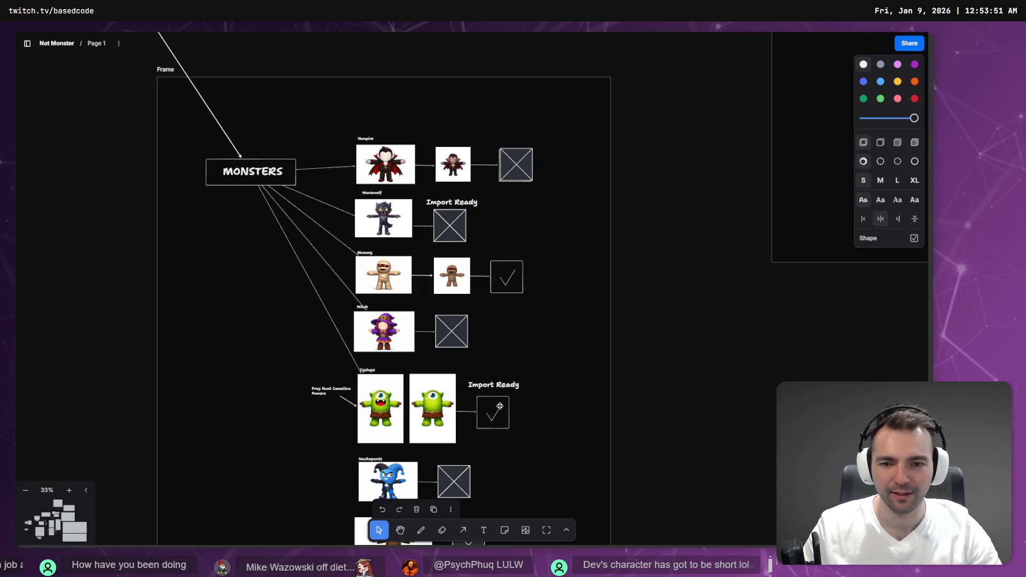
Step: Select the bride and groom image, then frame the whole Monsters board
scroll(498, 395, "down", 1)
scroll(498, 391, "down", 4)
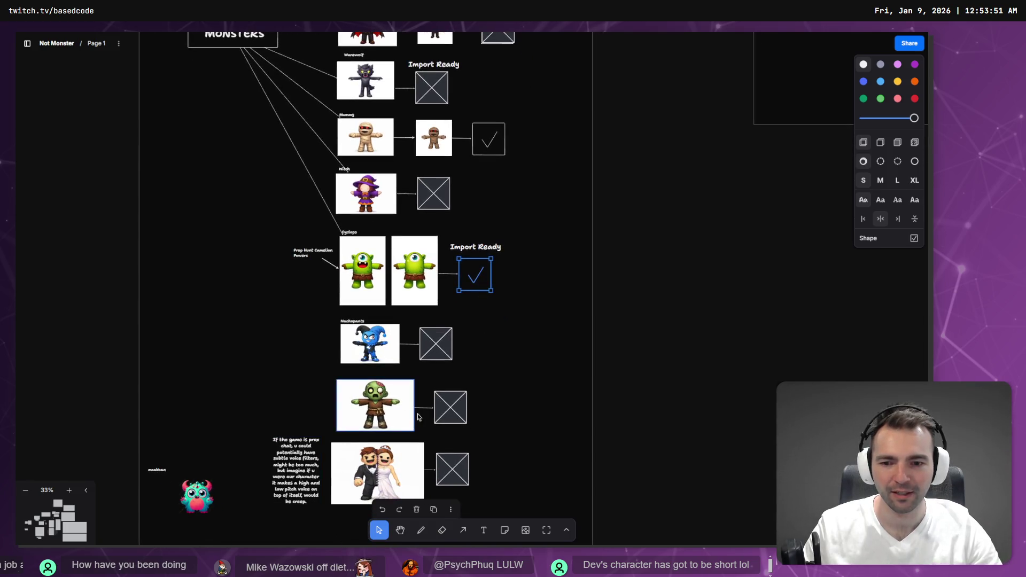
left_click(405, 453)
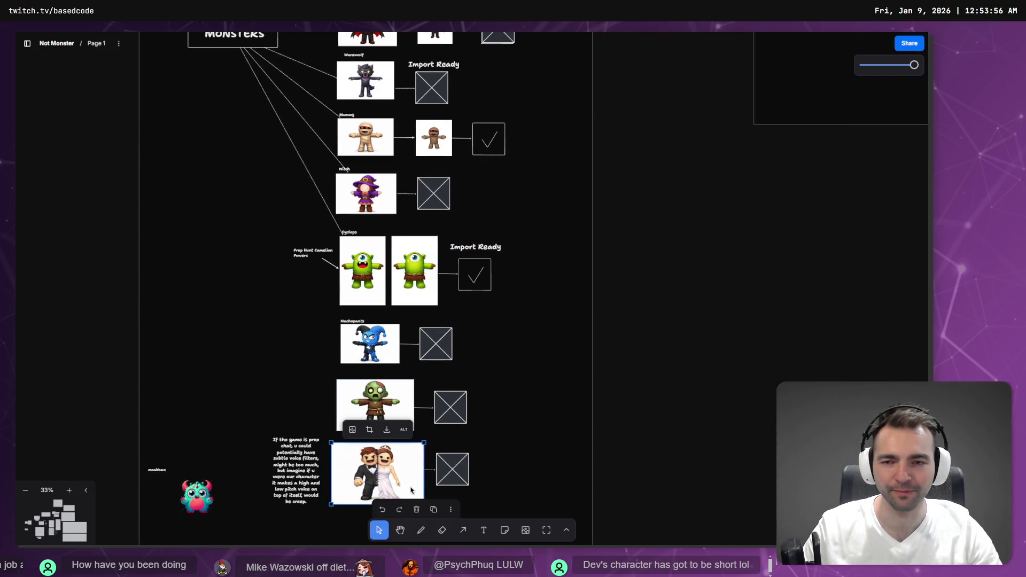
scroll(535, 250, "down", 5)
scroll(534, 249, "up", 6)
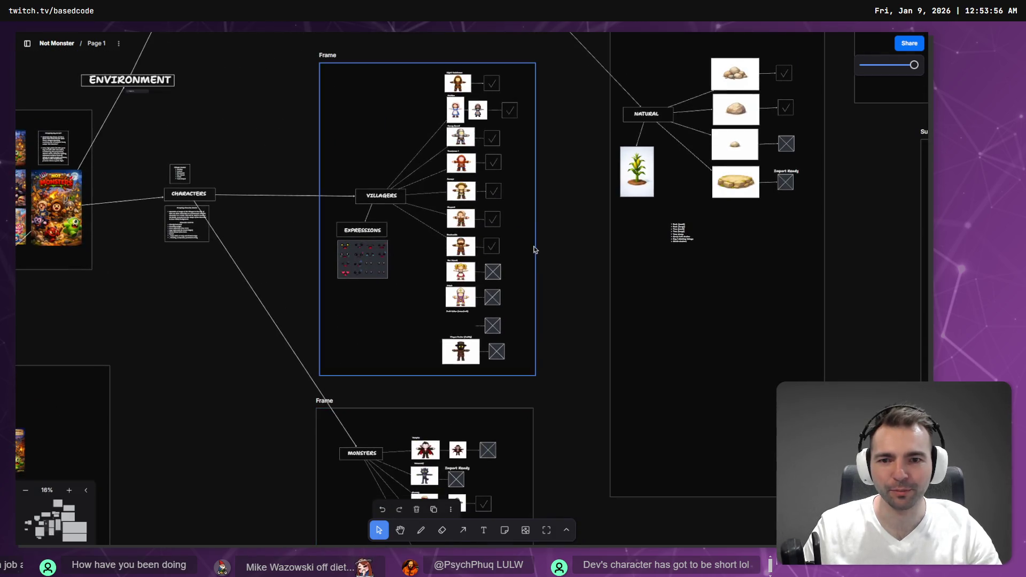
left_click_drag(476, 394, 450, 58)
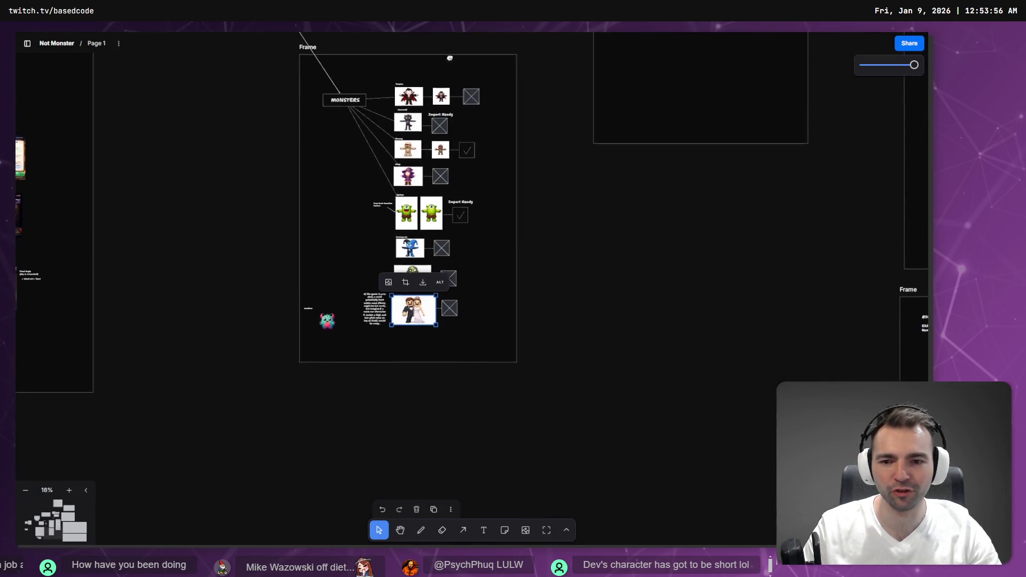
left_click(593, 277)
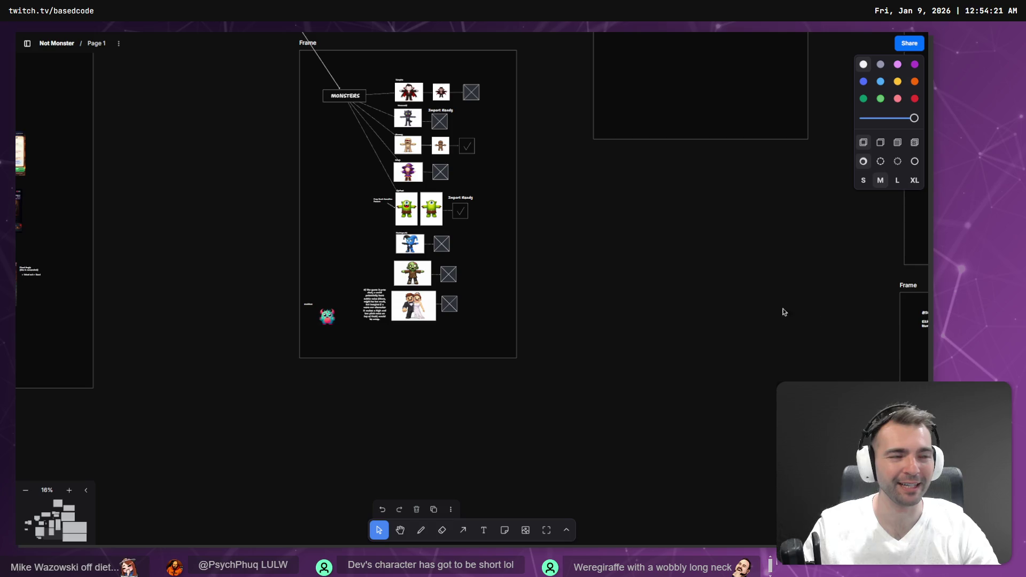
Step: Download the original bride and groom image from the tldraw board
right_click(420, 294)
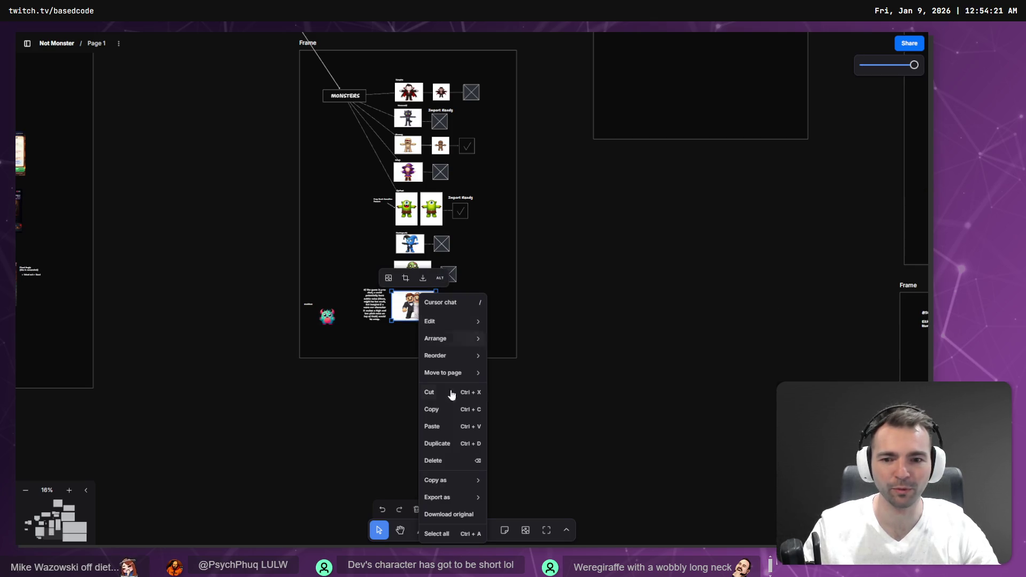
left_click(465, 516)
left_click(868, 246)
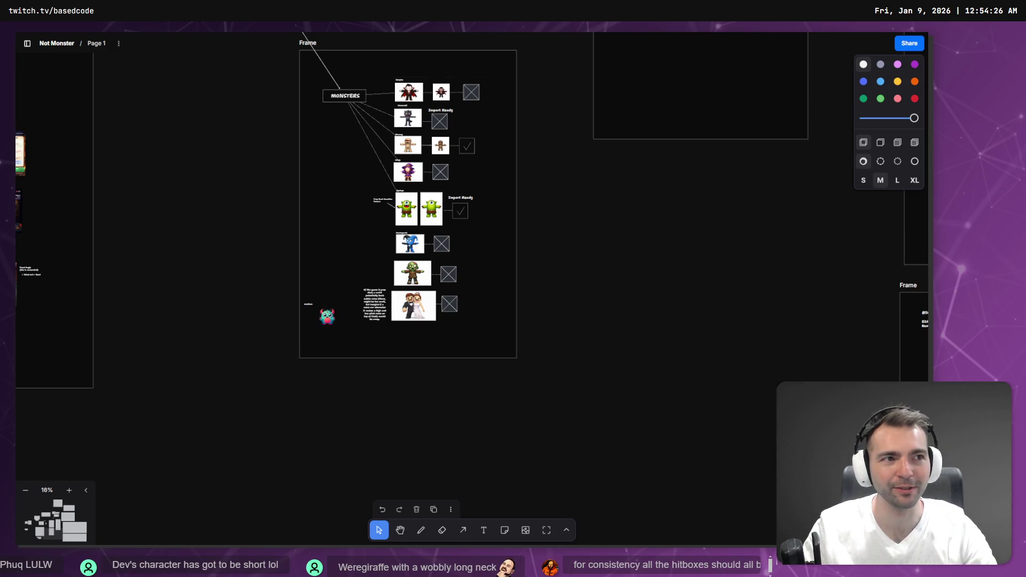
Step: Check tldrawFile (36).png in the Downloads folder, then close the file browser
key("super+e")
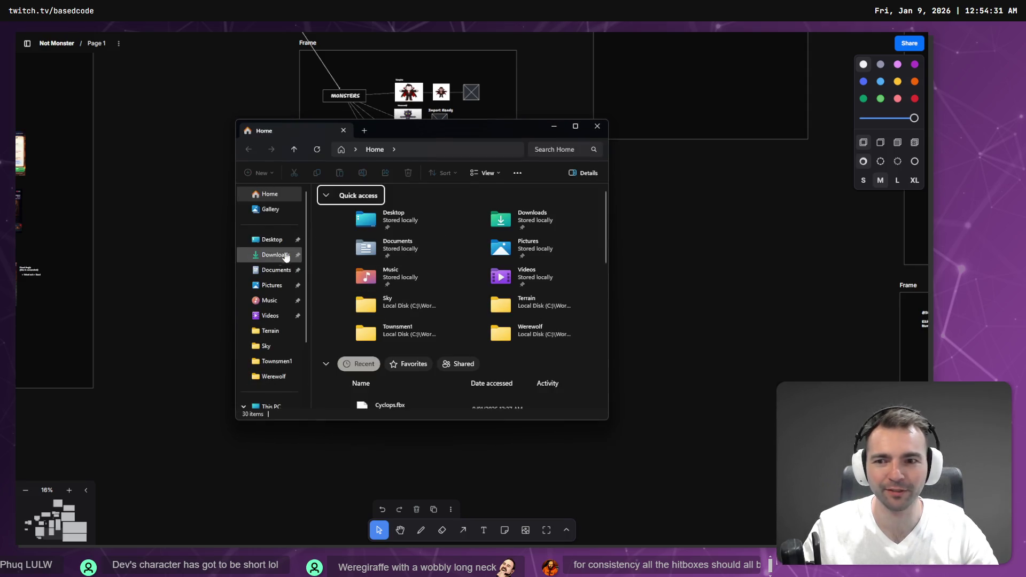
left_click(286, 257)
left_click_drag(352, 218, 367, 229)
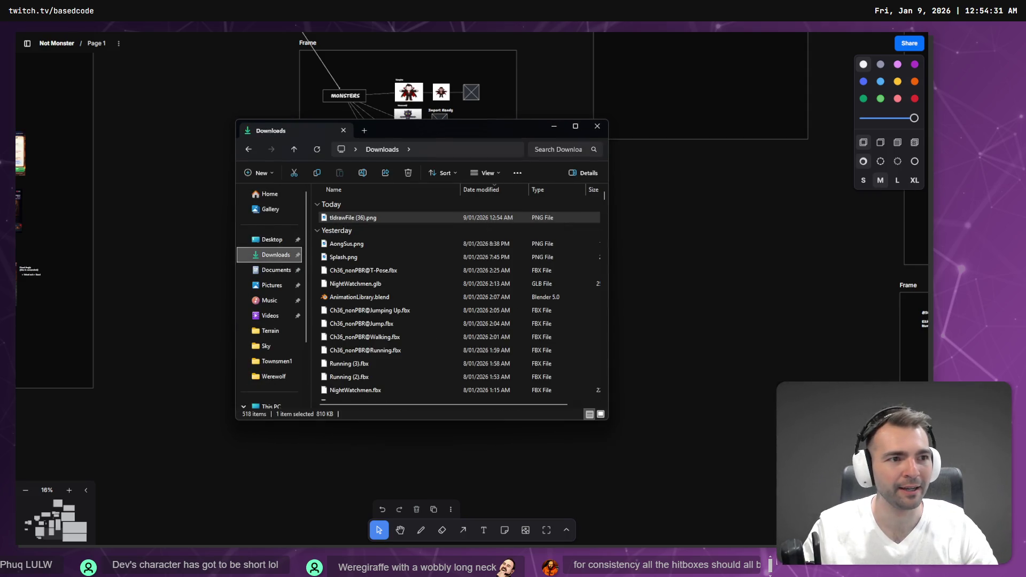
left_click(597, 126)
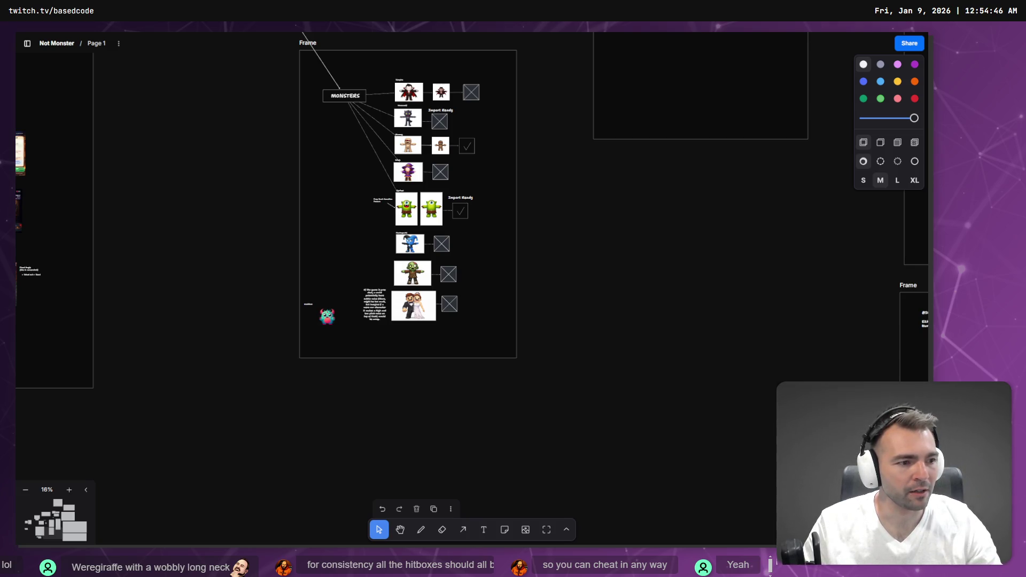
key("alt+Tab")
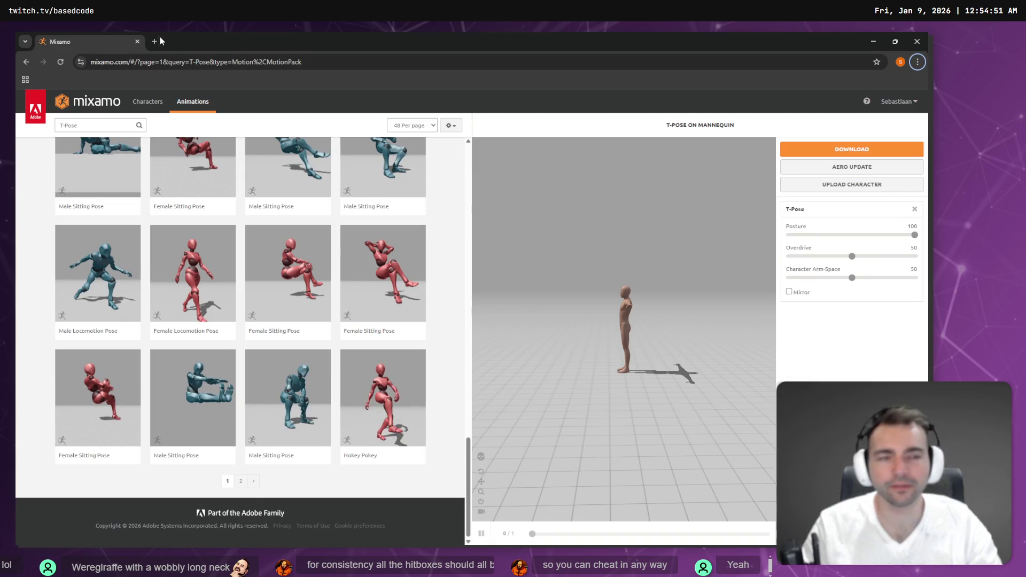
left_click(873, 41)
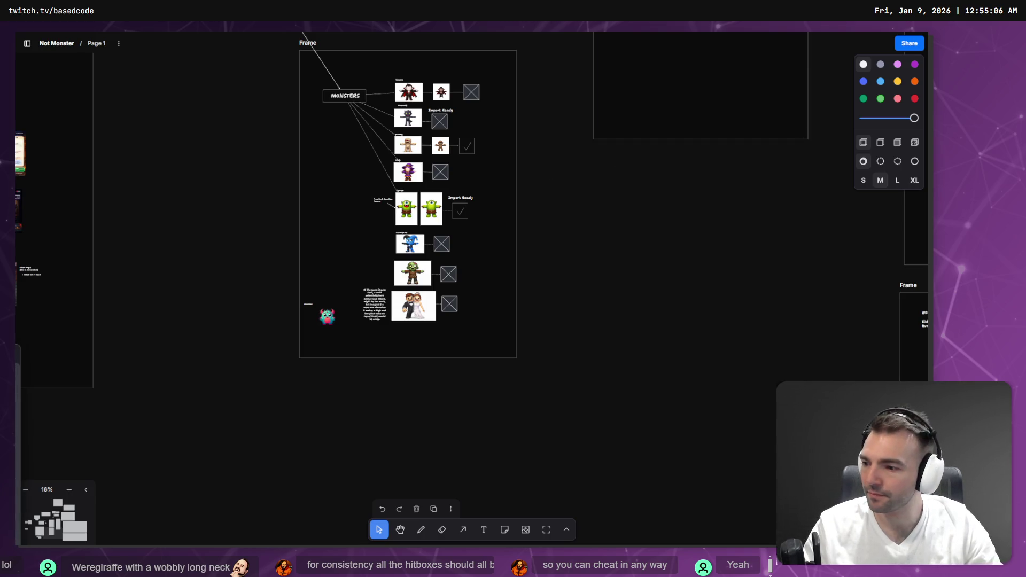
key("alt+Tab")
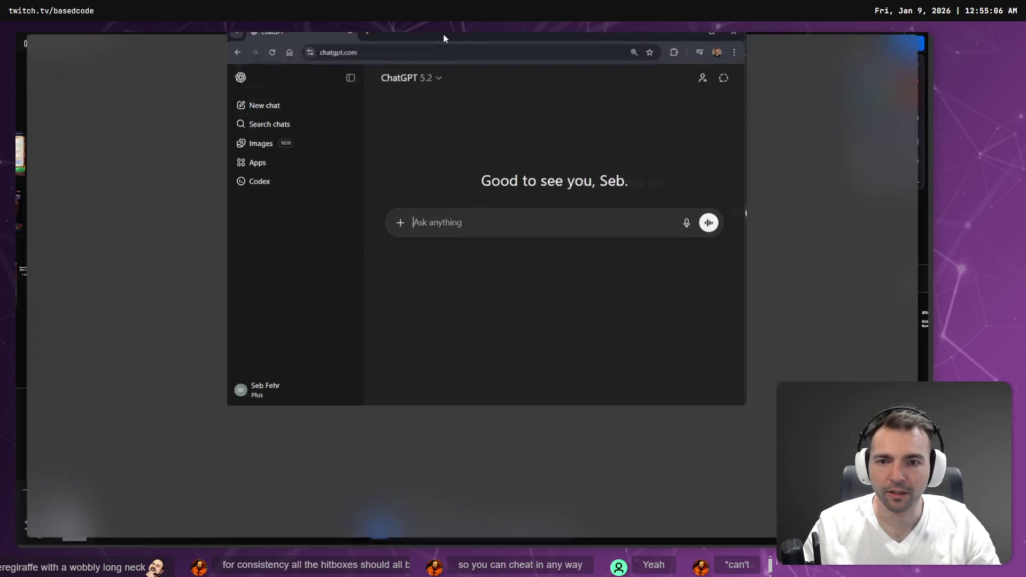
Step: Open ChatGPT's Images page and browse the Not Monsters project's chat list
left_click(67, 154)
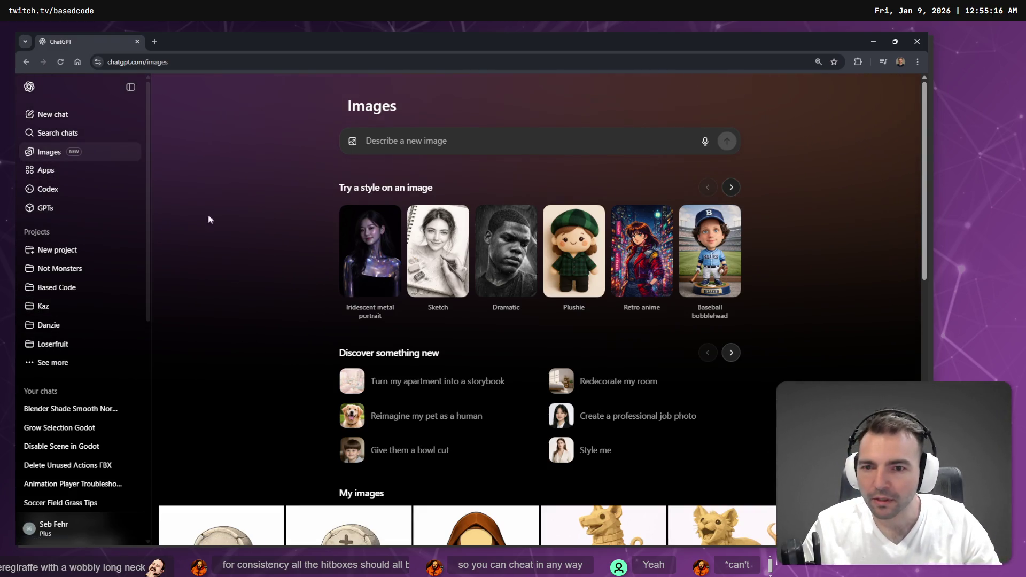
left_click(54, 269)
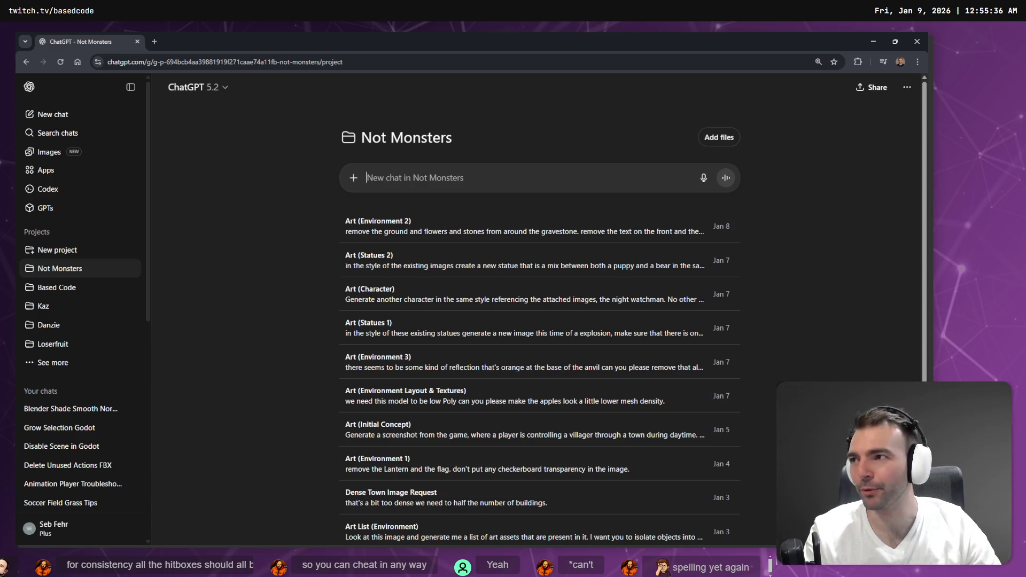
scroll(472, 251, "down", 1)
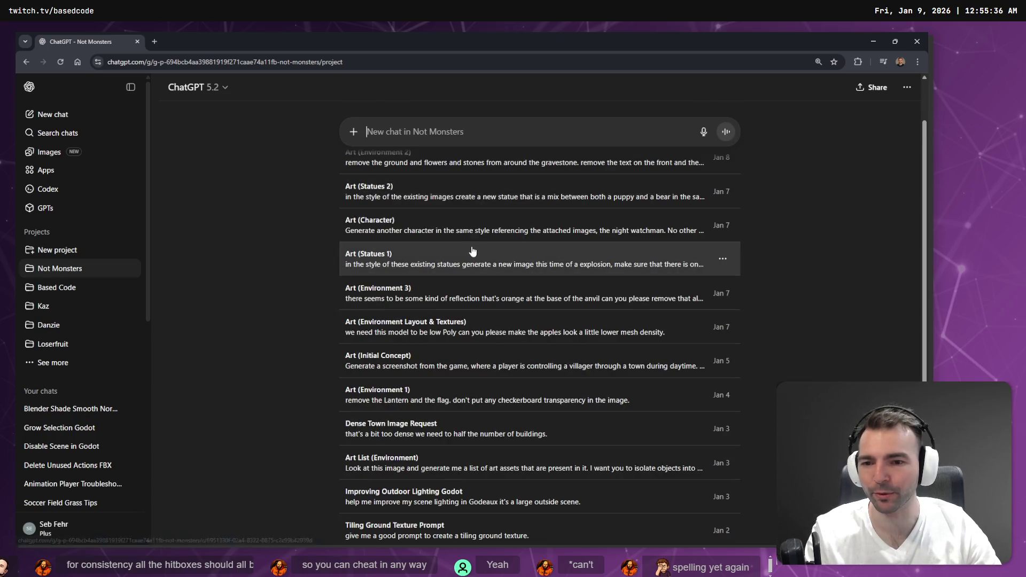
scroll(472, 251, "down", 3)
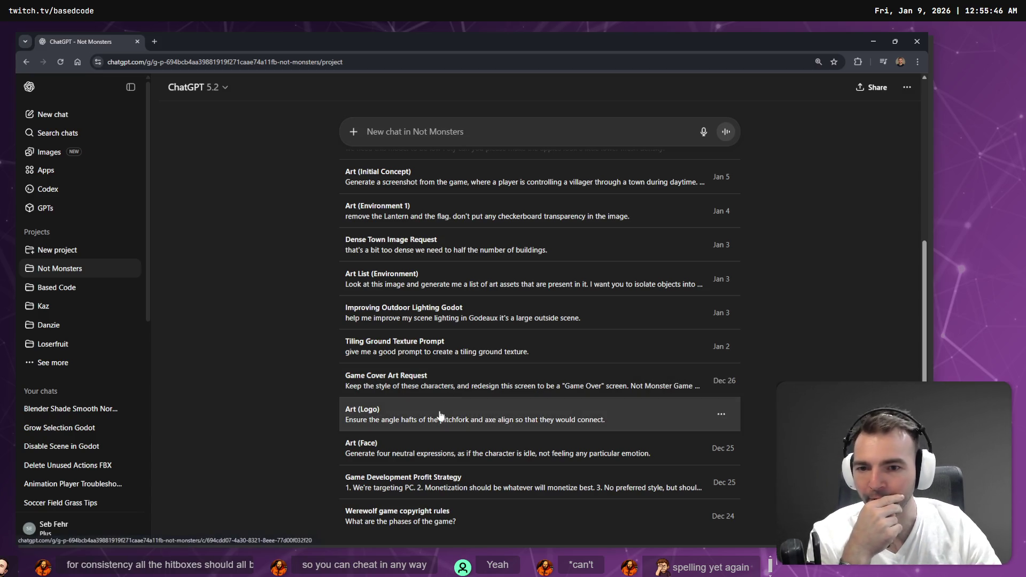
Step: Scroll through the generated images gallery and open the bride and groom image full size
left_click(49, 152)
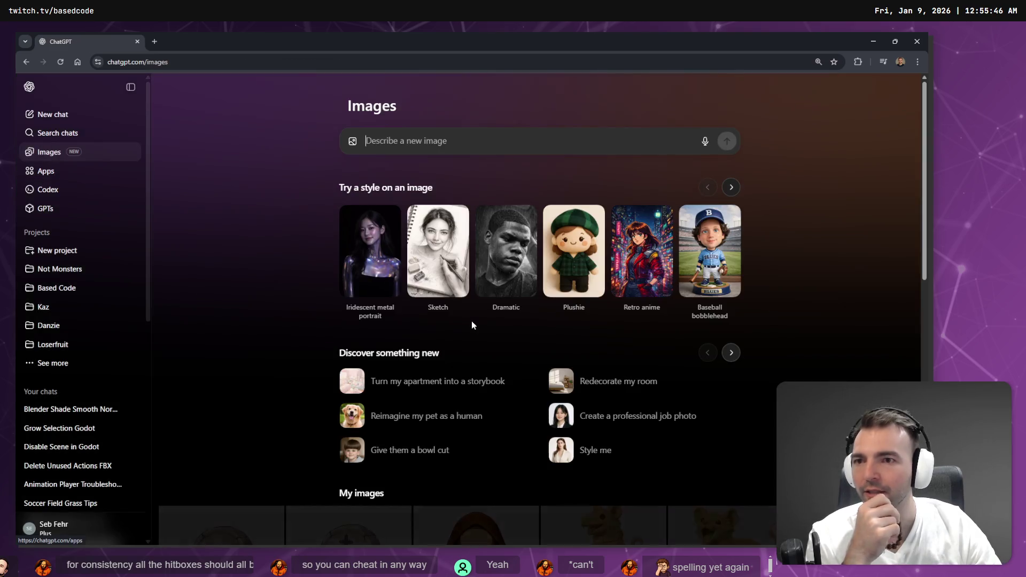
scroll(484, 369, "down", 20)
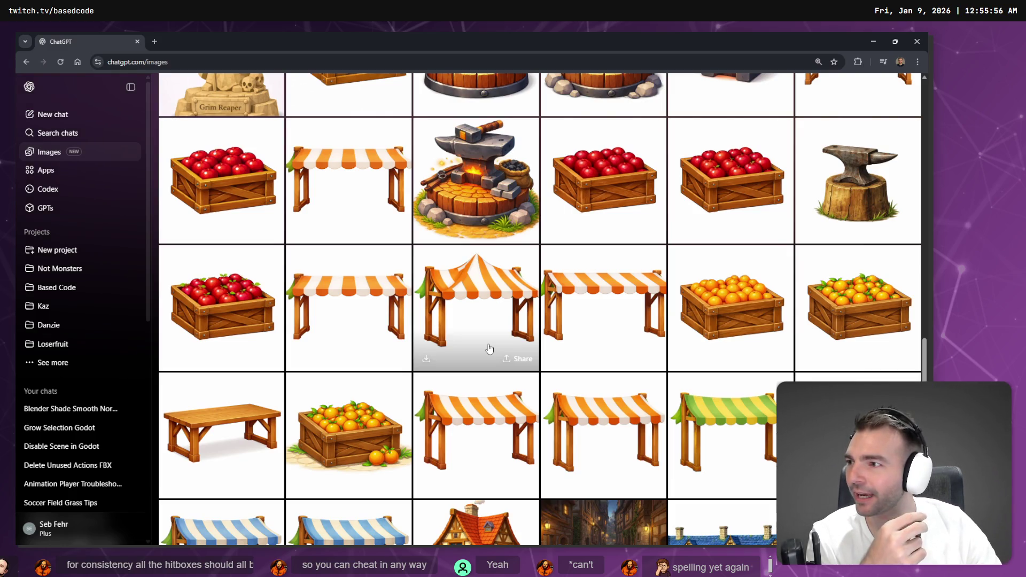
scroll(489, 349, "down", 8)
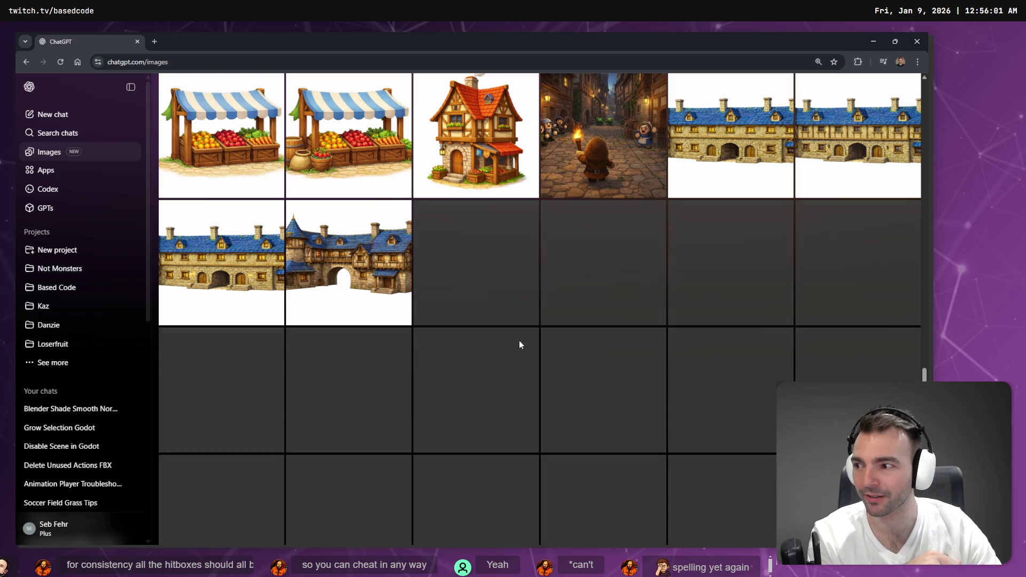
scroll(516, 337, "down", 5)
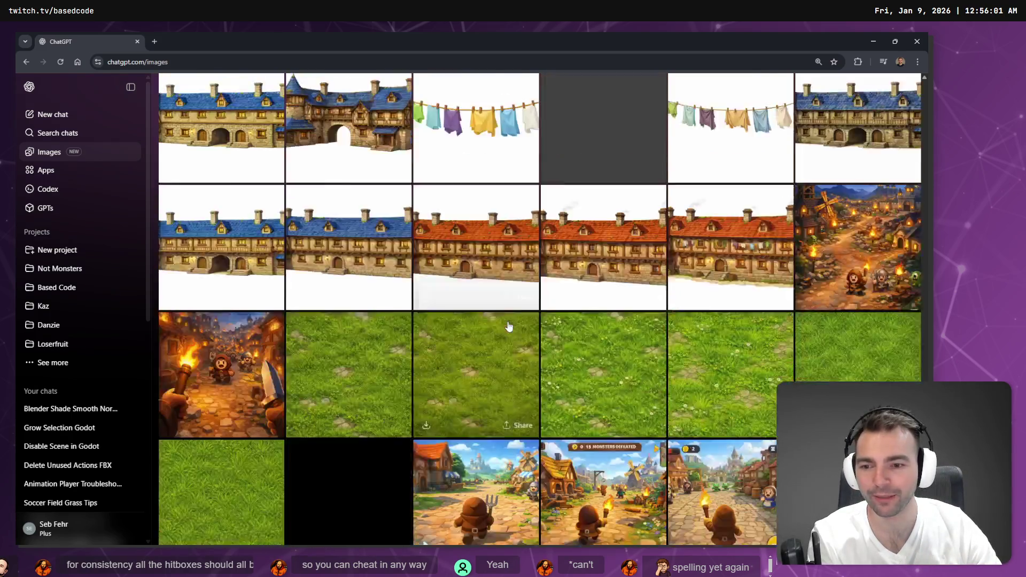
scroll(505, 321, "down", 10)
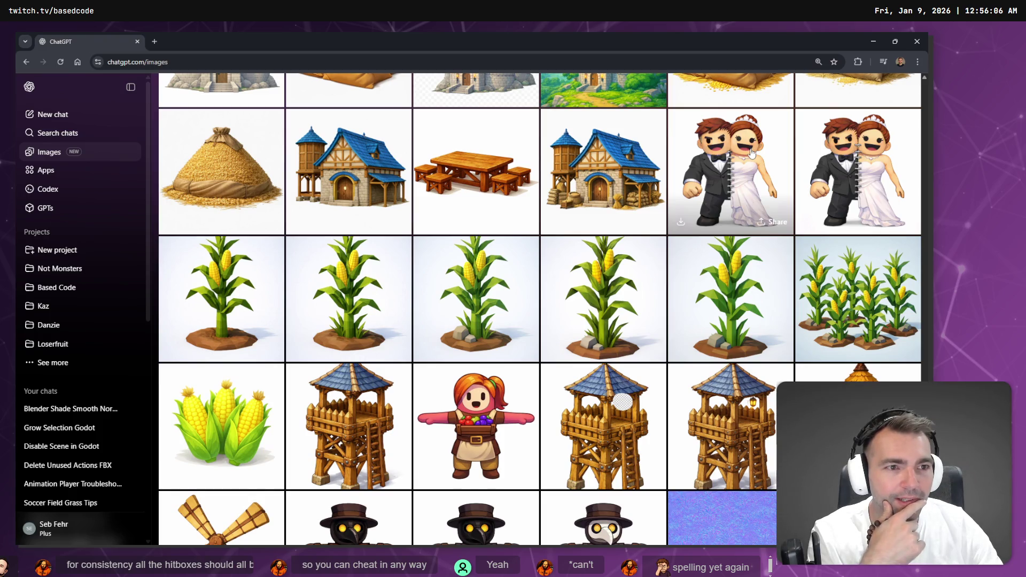
left_click(747, 182)
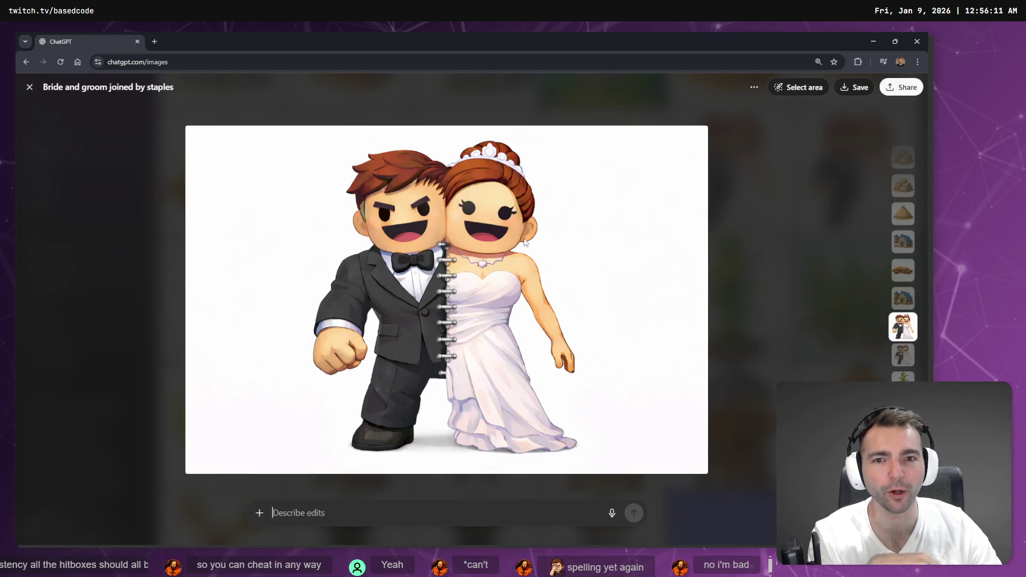
Step: Copy the full-size 'Bride and groom joined by staples' image to the clipboard
right_click(526, 242)
left_click(572, 278)
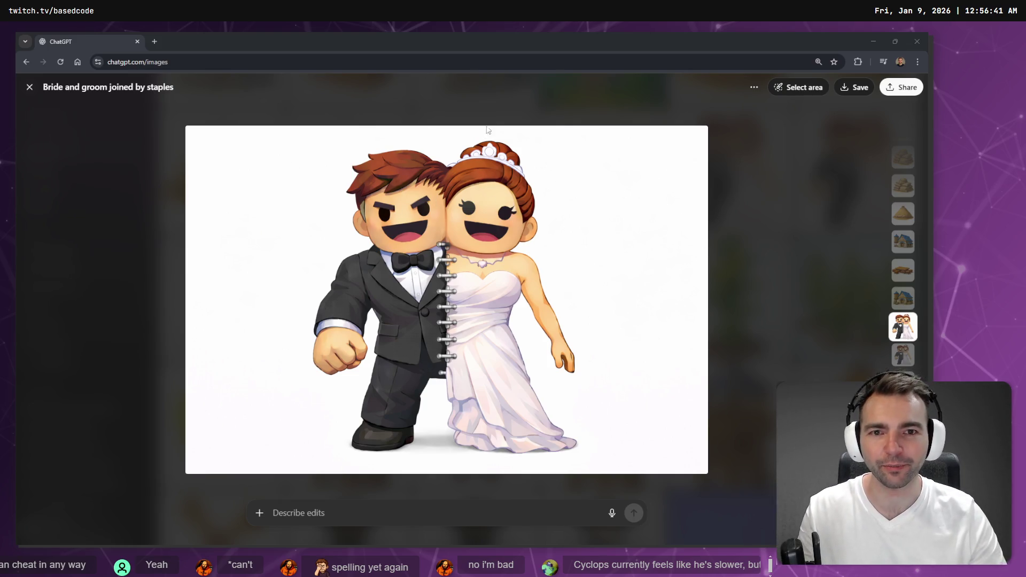
left_click(502, 102)
right_click(558, 292)
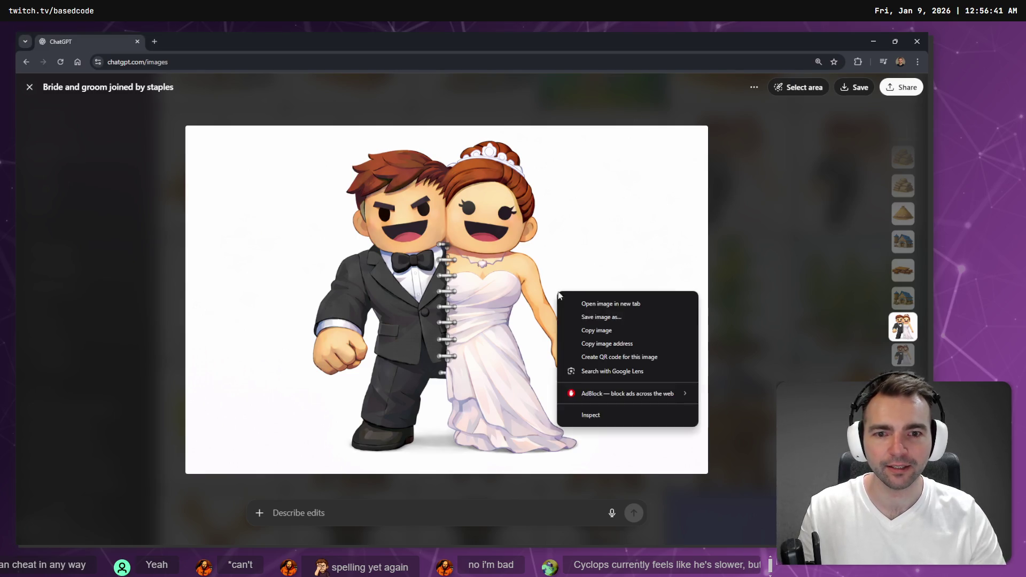
left_click(601, 334)
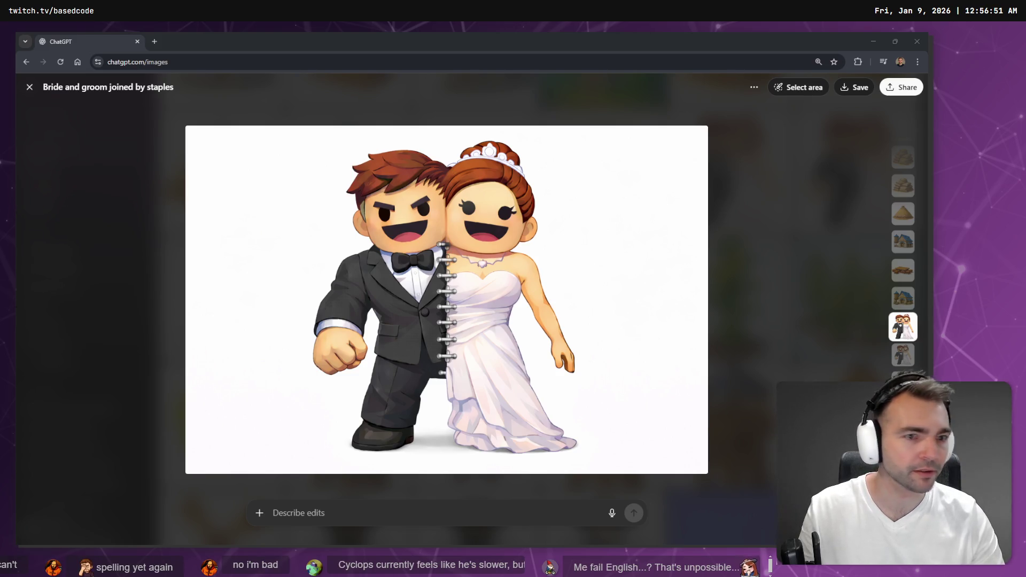
key("alt+Tab")
Step: Replace the old bride-and-groom image with the pasted one, shrunk and moved beside the voice-filter note
scroll(444, 287, "up", 5)
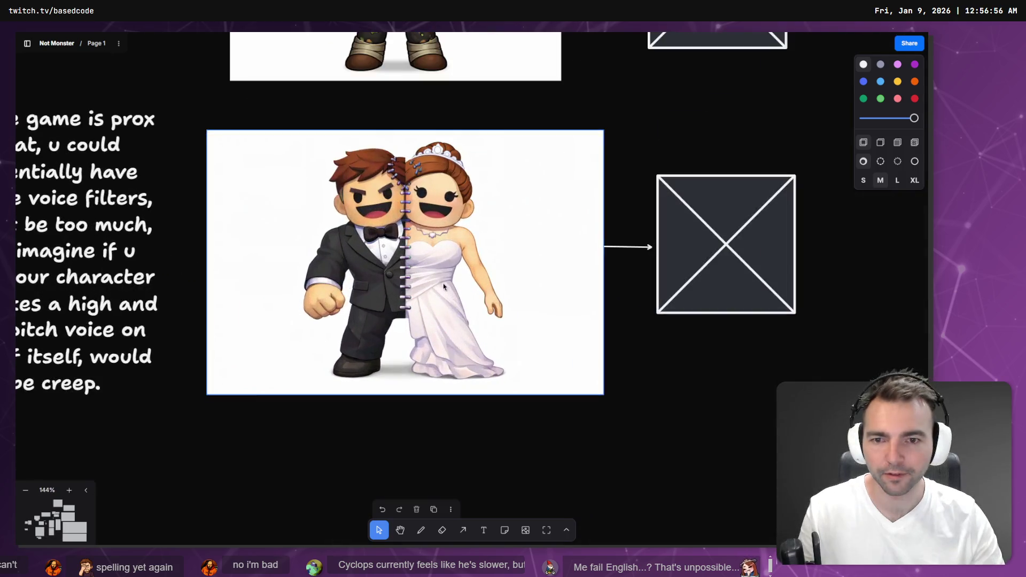
key("Delete")
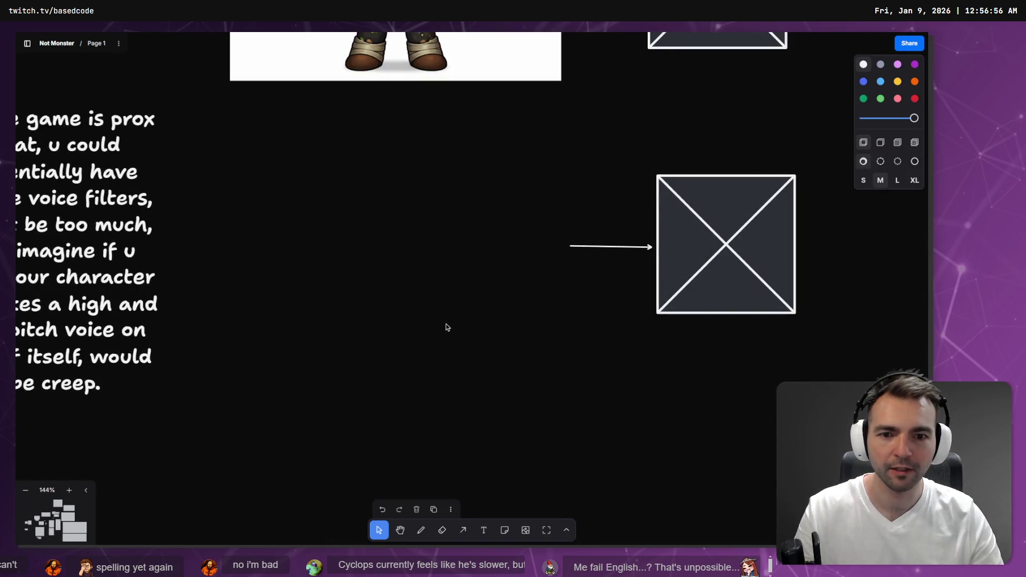
key("ctrl+v")
left_click_drag(812, 515, 486, 298)
mouse_move(377, 200)
left_mouse_down()
mouse_move(520, 337)
mouse_move(519, 330)
left_mouse_up()
Step: Fine-tune the image's size and position so it sits beside the note text, uncovering it
mouse_move(626, 427)
left_mouse_down()
mouse_move(488, 335)
mouse_move(567, 384)
left_mouse_up()
mouse_move(468, 319)
left_mouse_down()
mouse_move(455, 302)
mouse_move(432, 298)
left_mouse_up()
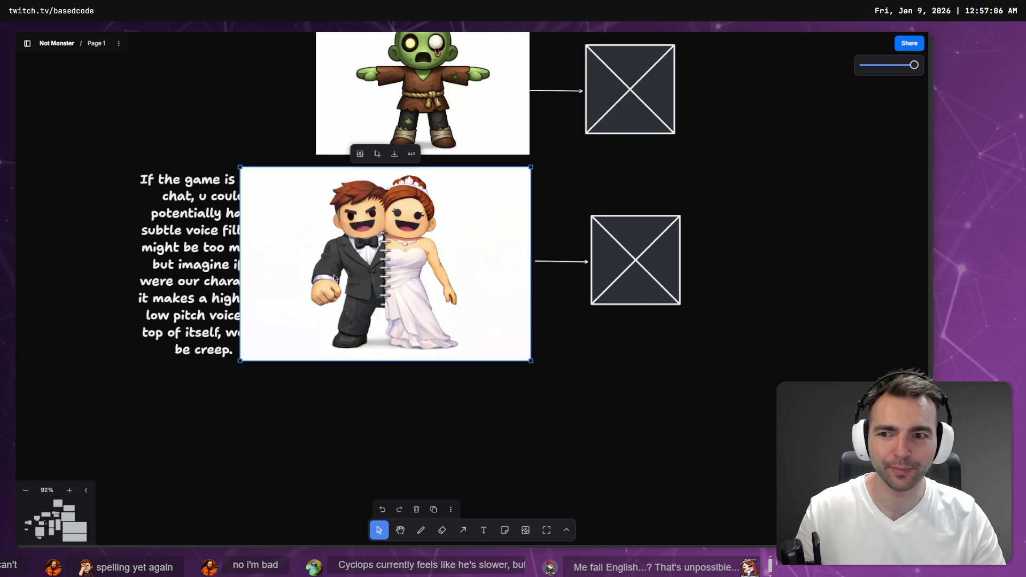
mouse_move(238, 167)
left_mouse_down()
mouse_move(296, 187)
mouse_move(290, 201)
left_mouse_up()
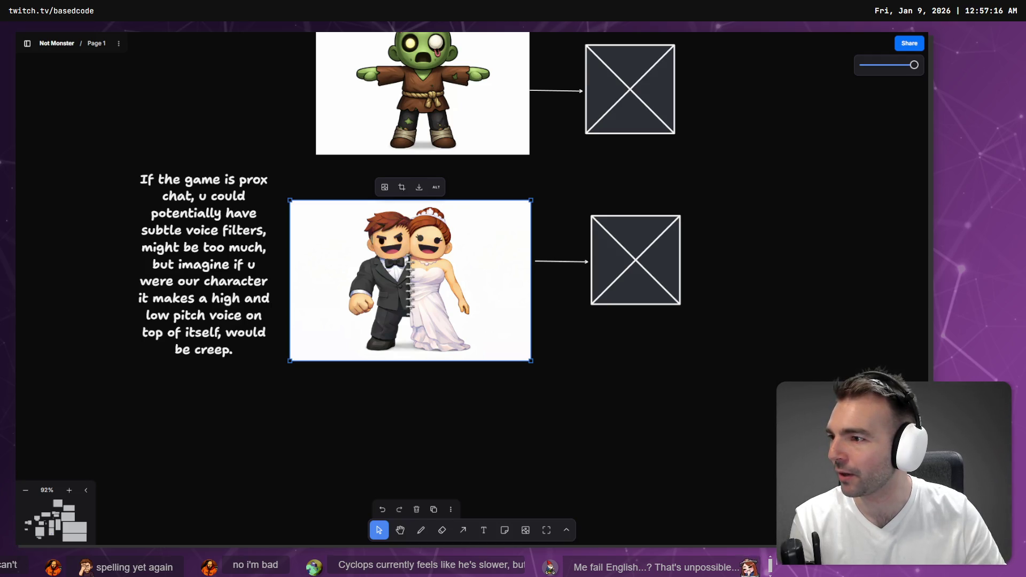
left_click_drag(478, 286, 481, 275)
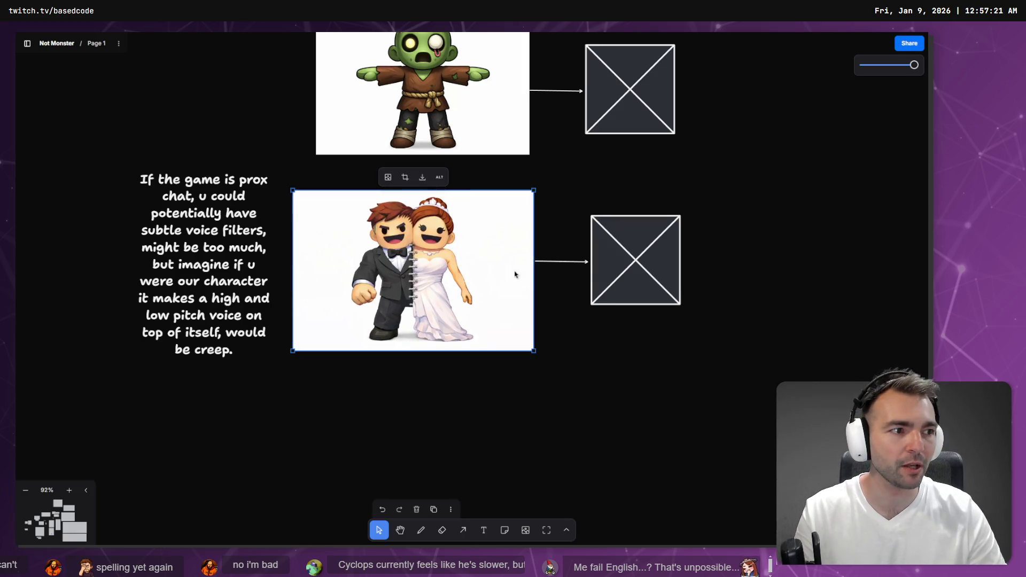
left_click(442, 396)
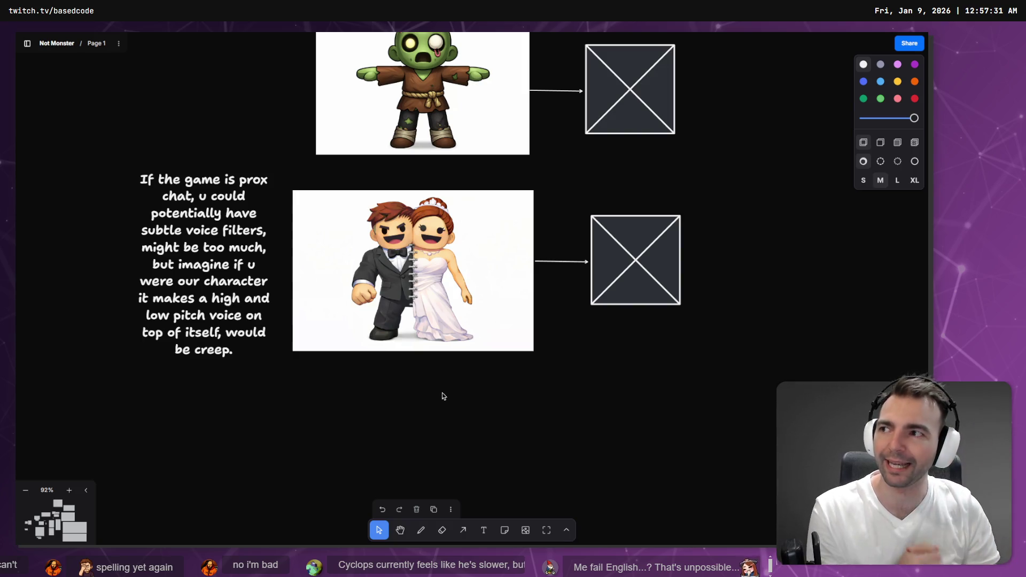
left_click_drag(492, 273, 505, 273)
left_click(529, 385)
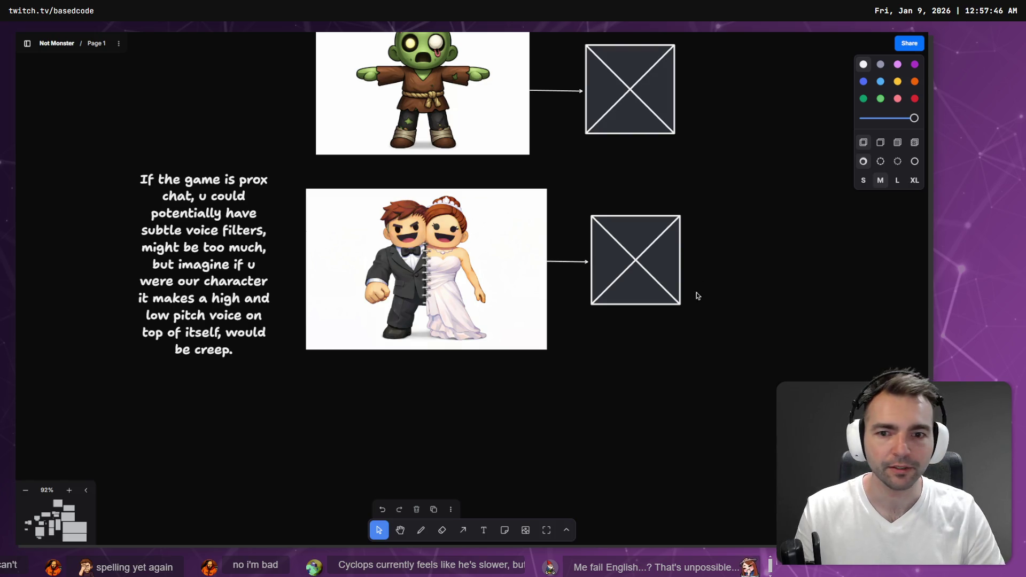
scroll(575, 337, "down", 5)
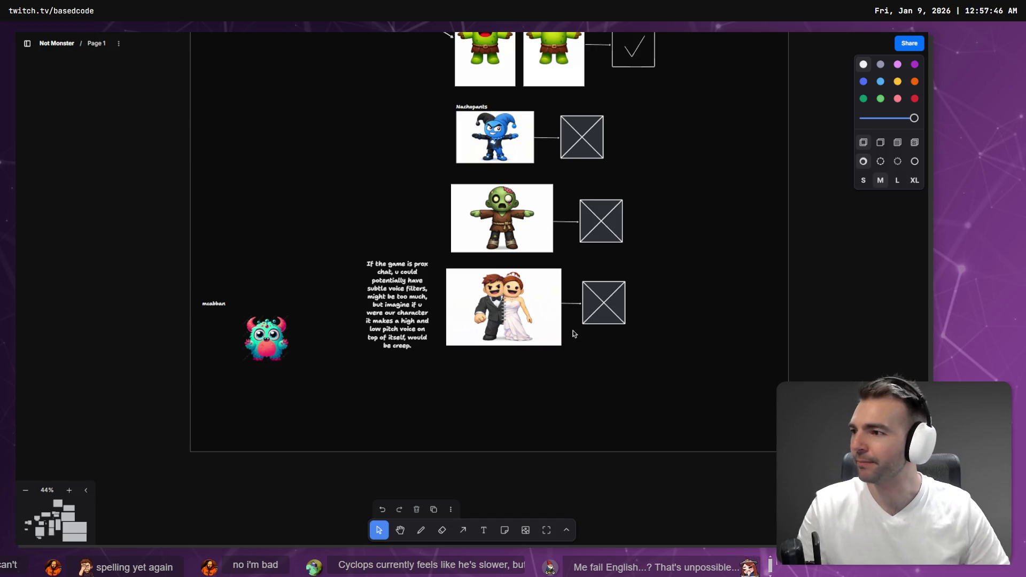
Step: Zoom and pan the board past the pitch summary to the Not Monsters key art illustration
scroll(380, 325, "up", 3)
scroll(306, 158, "down", 3)
scroll(350, 279, "up", 5)
scroll(545, 235, "down", 2)
scroll(543, 235, "up", 5)
scroll(406, 267, "up", 3)
scroll(474, 348, "down", 3)
scroll(470, 343, "up", 2)
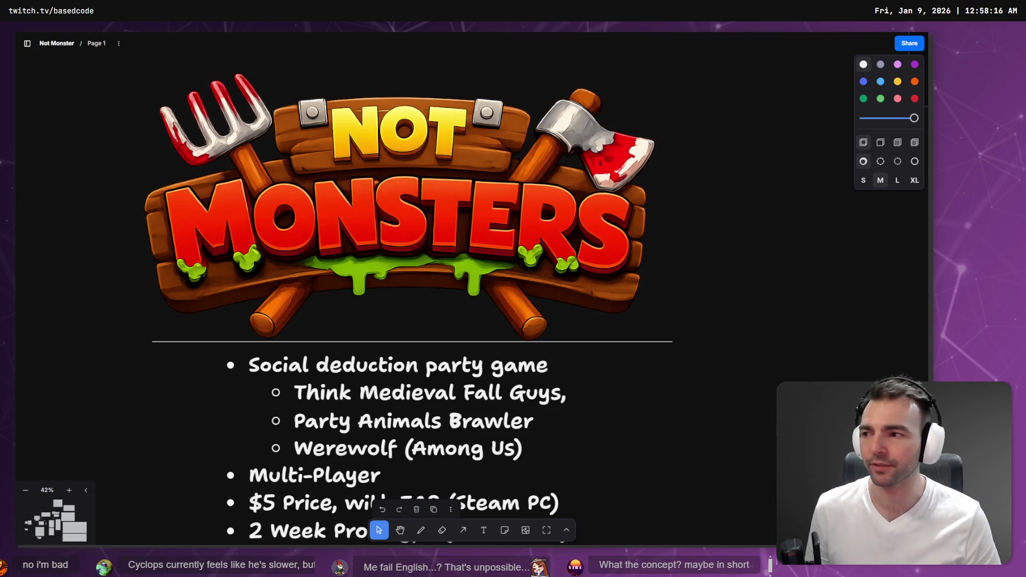
scroll(588, 293, "down", 10)
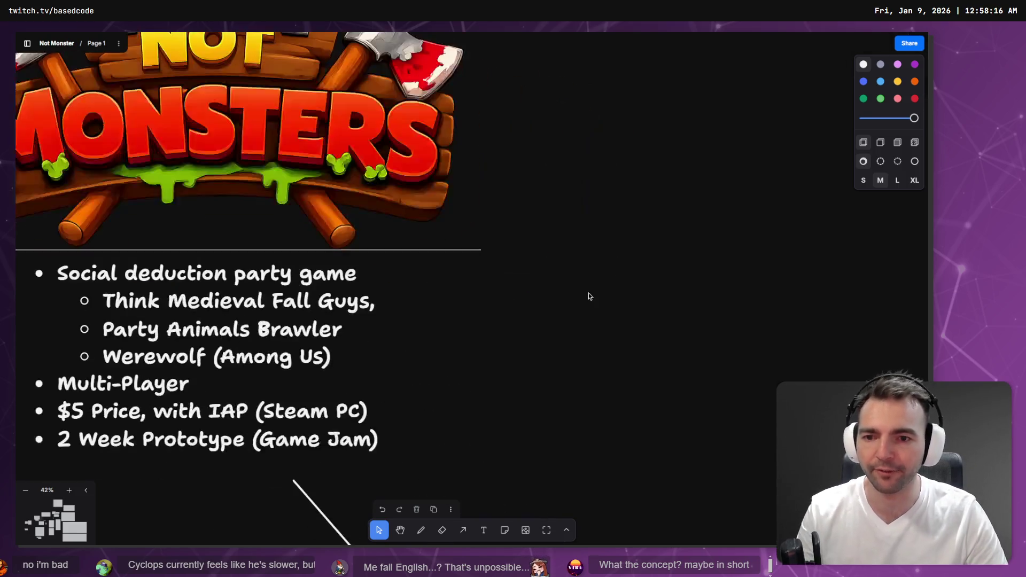
scroll(515, 377, "up", 5)
scroll(515, 377, "up", 8)
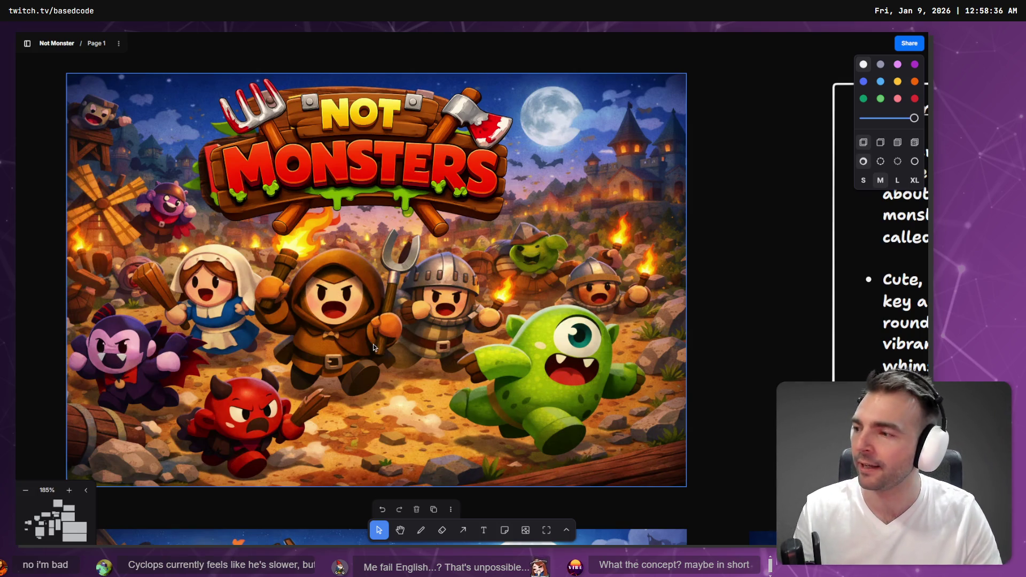
scroll(377, 353, "down", 5)
scroll(329, 273, "down", 4)
scroll(329, 272, "down", 4)
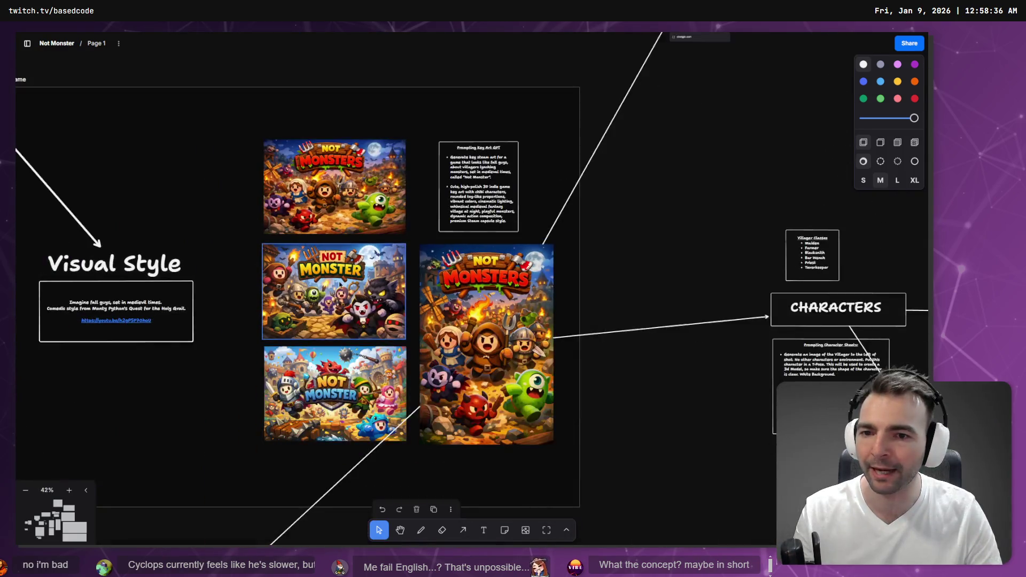
scroll(412, 298, "down", 3)
scroll(440, 415, "down", 3)
scroll(441, 415, "up", 5)
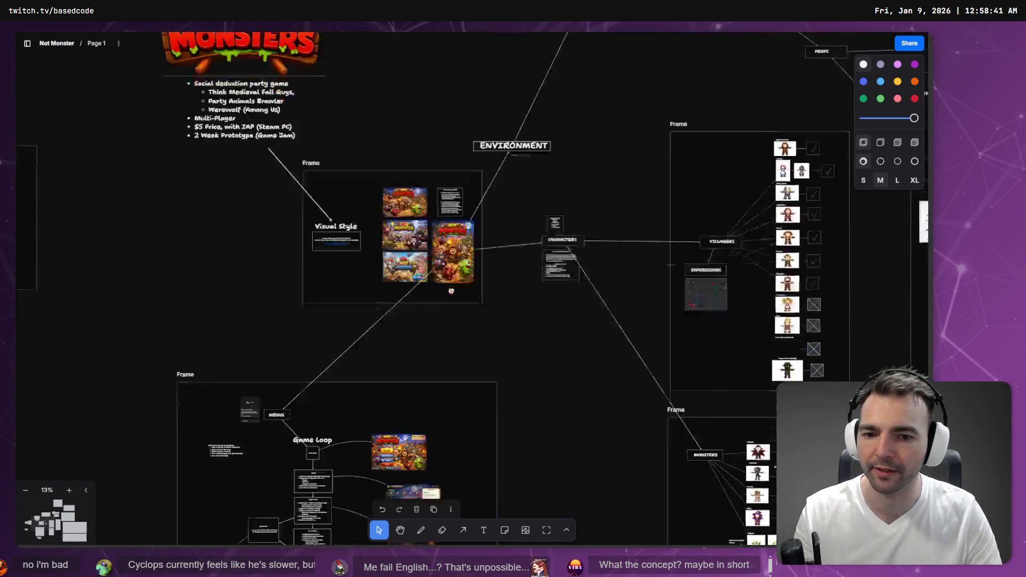
scroll(374, 374, "up", 6)
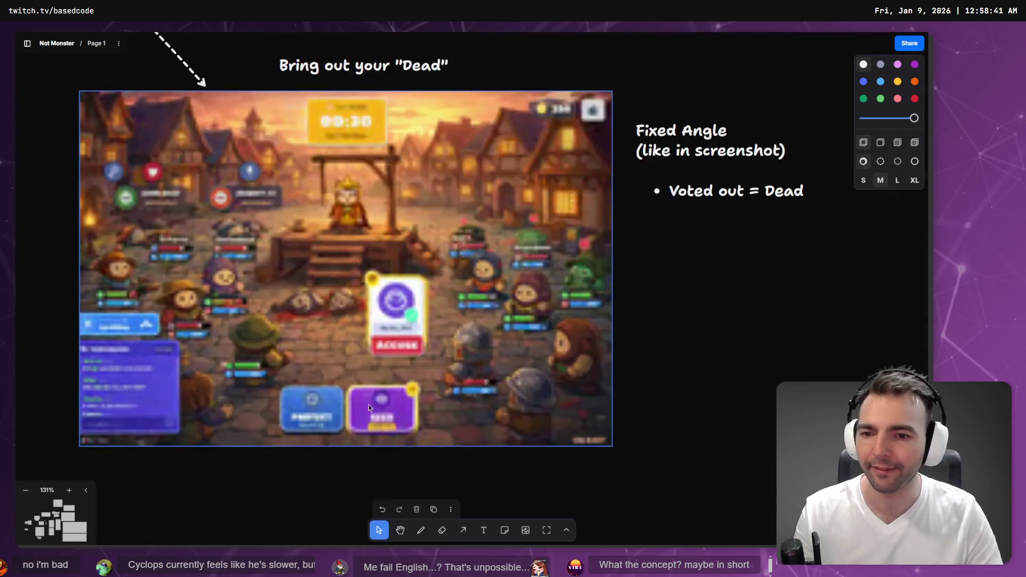
scroll(285, 331, "up", 2)
scroll(285, 332, "down", 2)
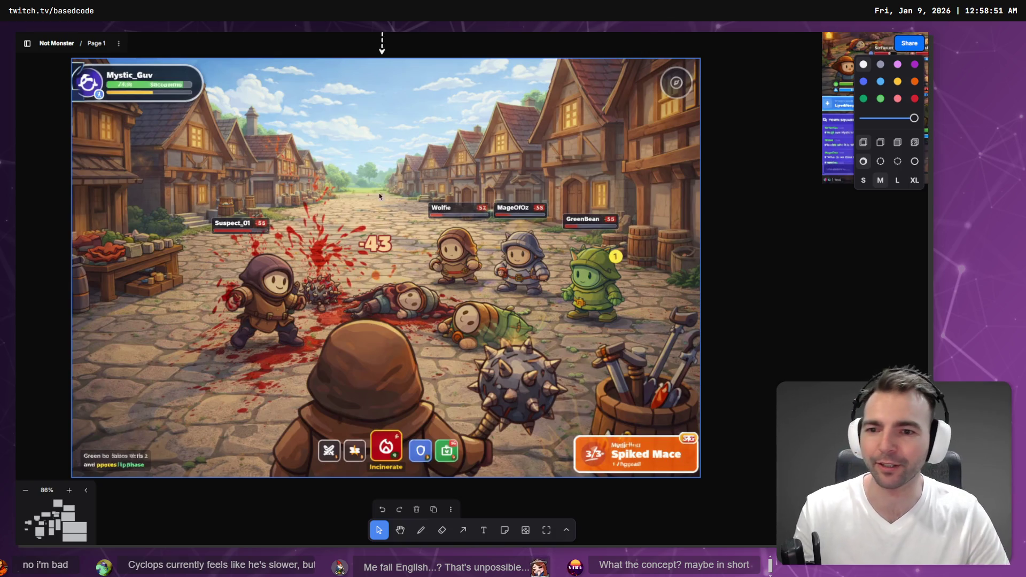
scroll(379, 196, "down", 10)
scroll(493, 241, "down", 5)
scroll(508, 268, "up", 10)
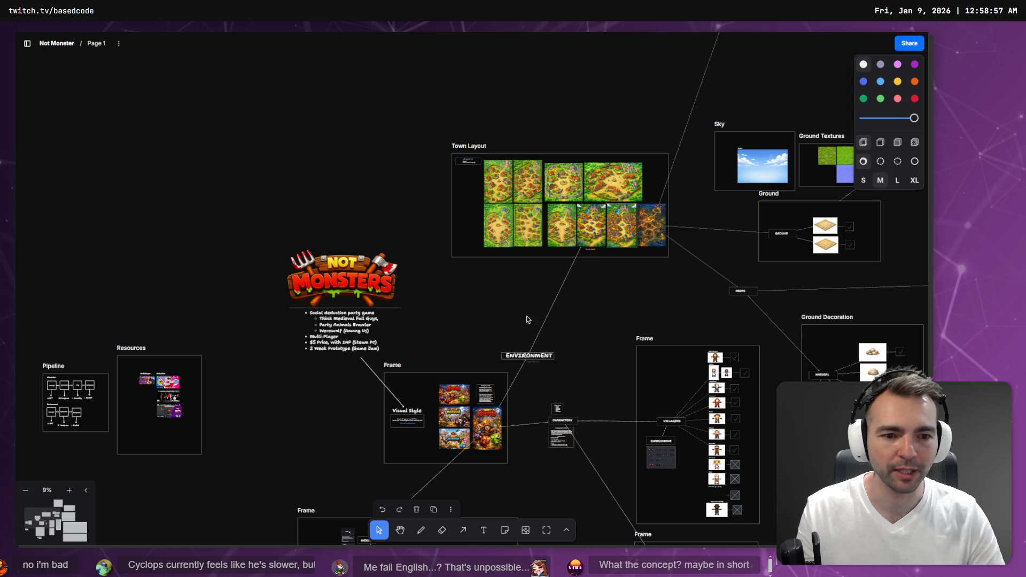
scroll(738, 403, "up", 5)
scroll(625, 256, "down", 3)
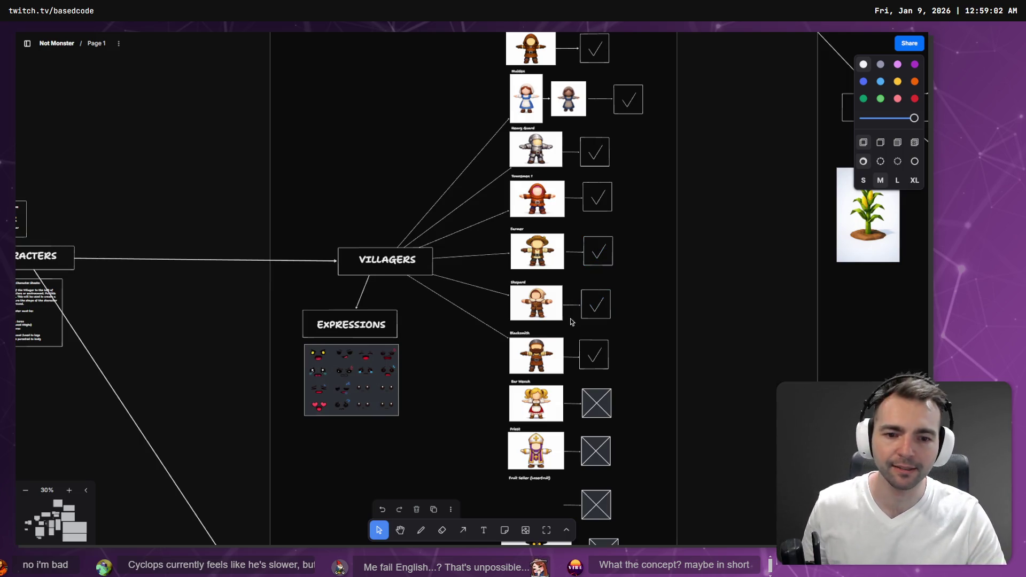
scroll(567, 241, "up", 2)
scroll(561, 230, "down", 3)
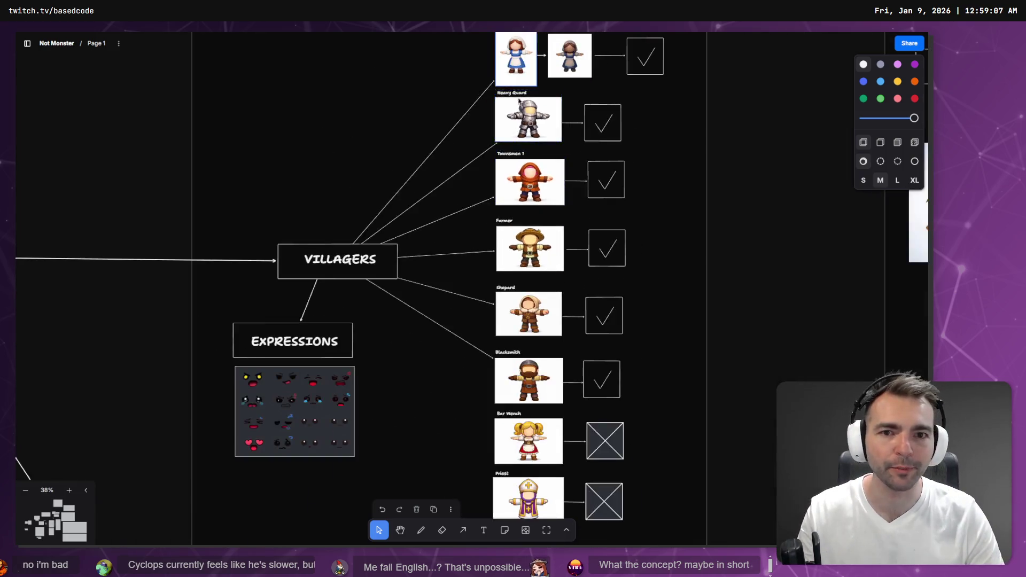
scroll(534, 267, "up", 3)
scroll(481, 320, "down", 15)
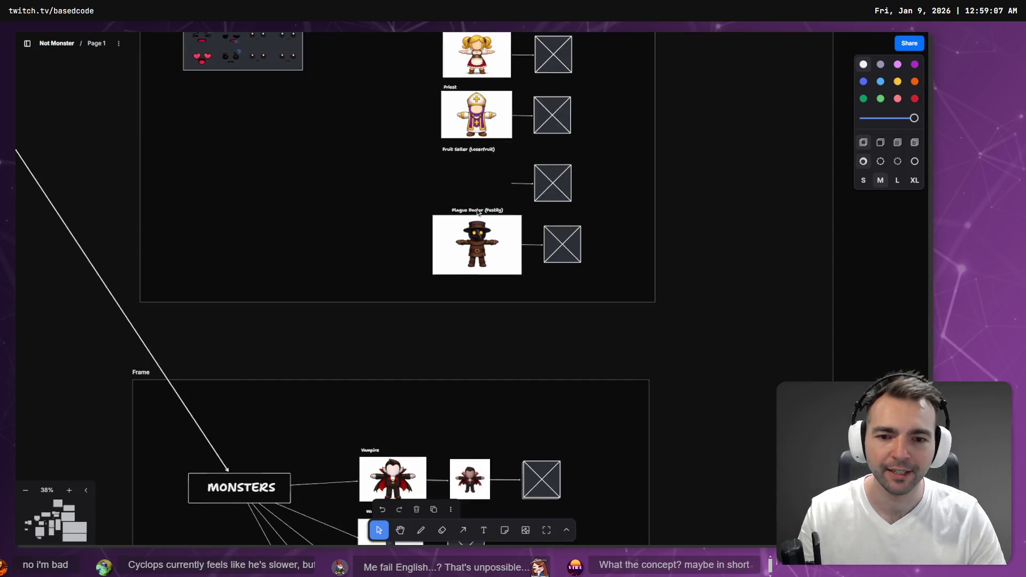
scroll(434, 319, "up", 3)
scroll(434, 319, "down", 3)
scroll(454, 268, "left", 1)
scroll(470, 241, "down", 3)
scroll(487, 205, "up", 3)
scroll(486, 205, "down", 3)
scroll(507, 361, "up", 5)
scroll(508, 362, "down", 4)
scroll(370, 320, "up", 1)
scroll(370, 320, "left", 2)
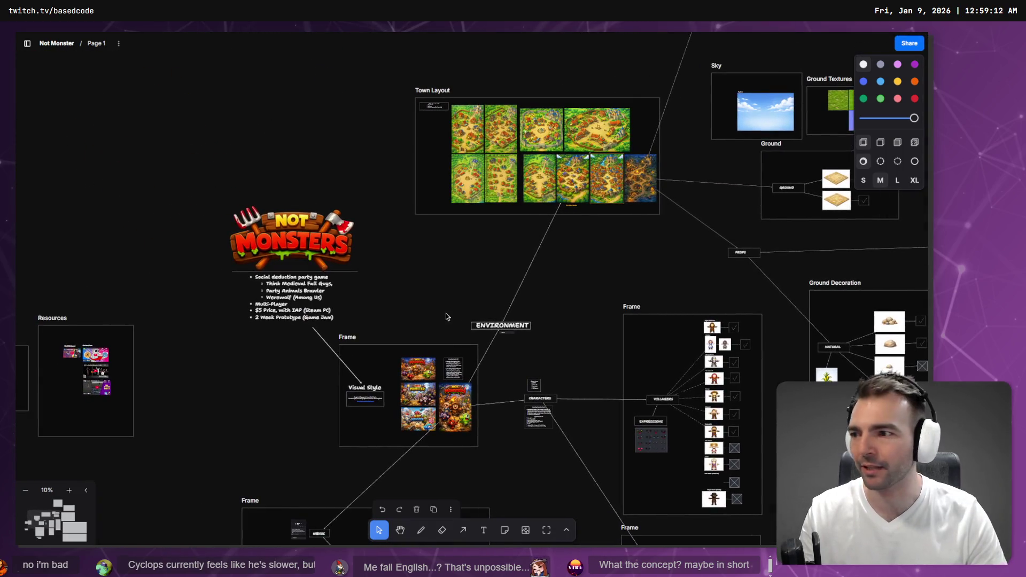
scroll(537, 159, "up", 5)
scroll(623, 95, "up", 2)
scroll(623, 94, "right", 2)
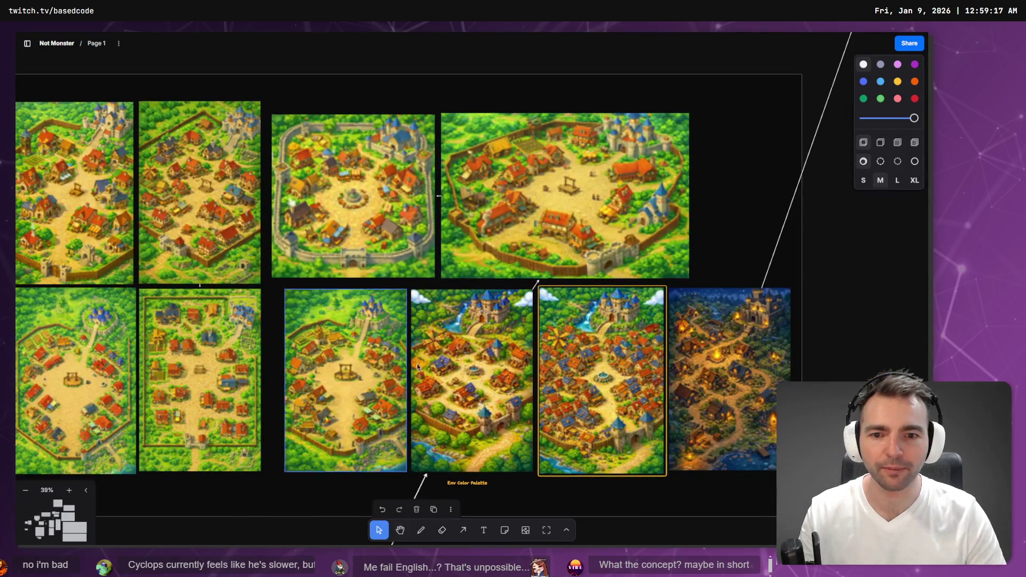
scroll(274, 310, "down", 4)
scroll(513, 289, "down", 5)
scroll(513, 288, "left", 5)
scroll(514, 289, "down", 3)
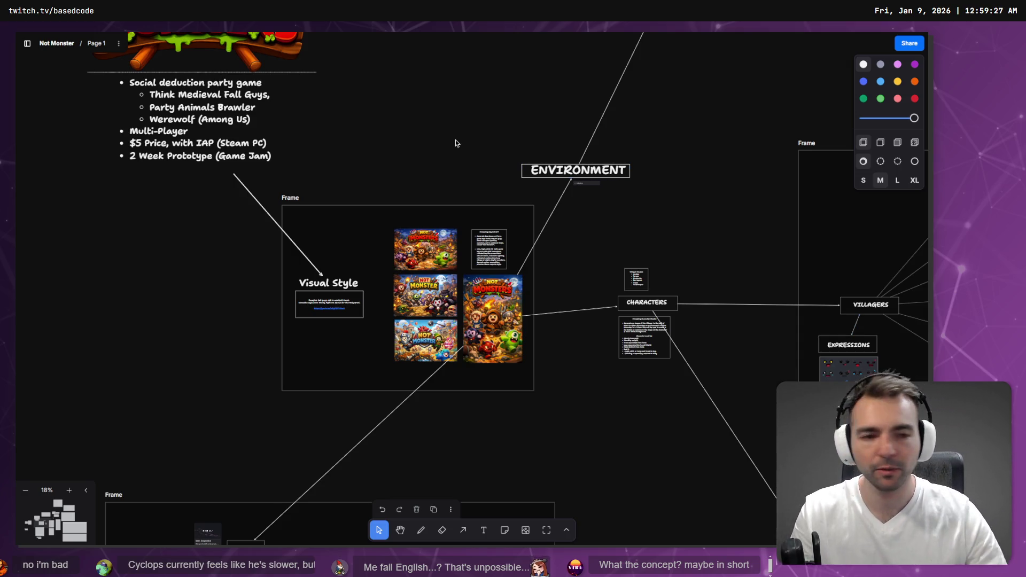
key("alt+Tab")
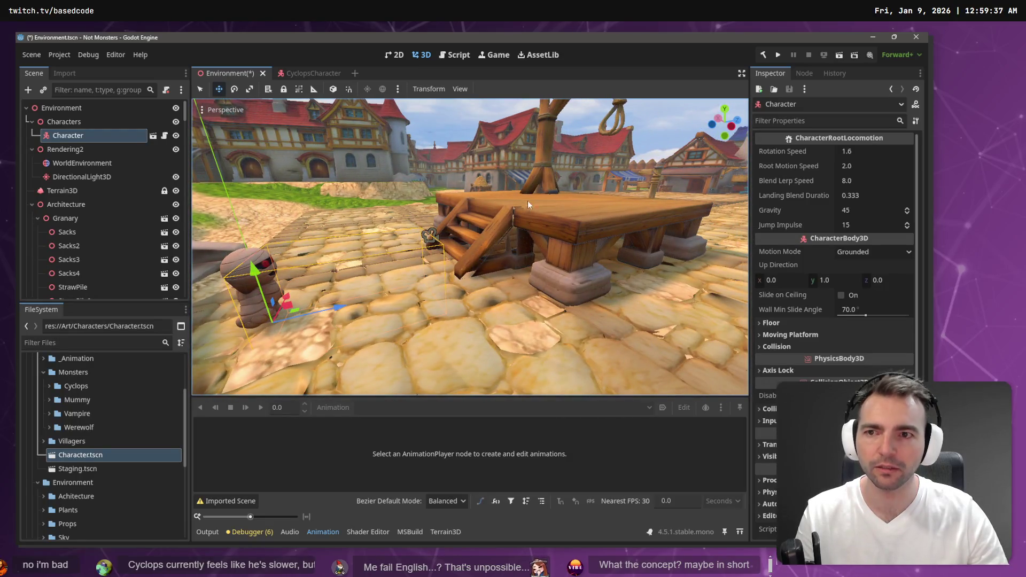
Step: Close the CyclopsCharacter scene and open the Vampire monster folder in the FileSystem dock
left_click(323, 79)
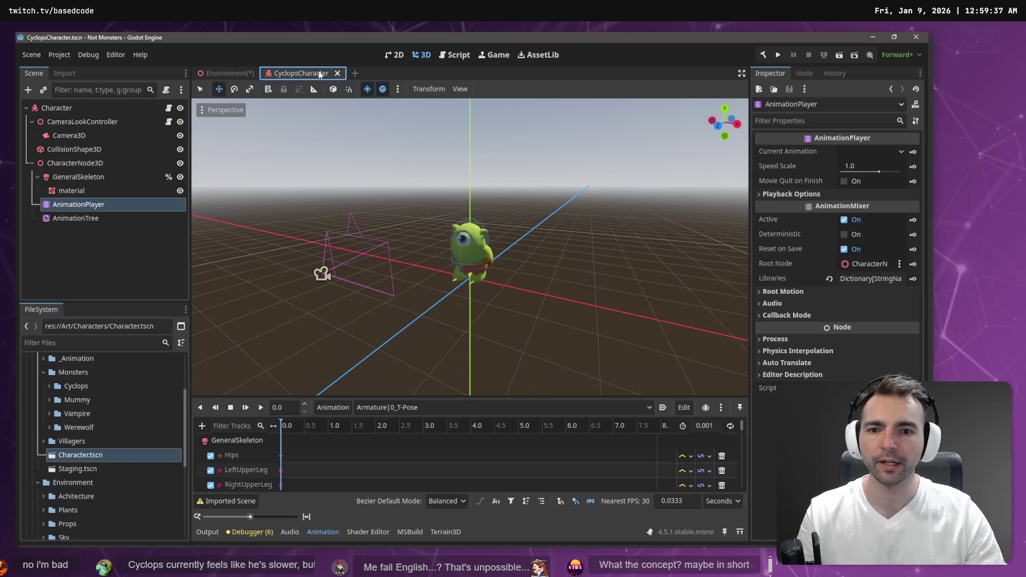
left_click(337, 73)
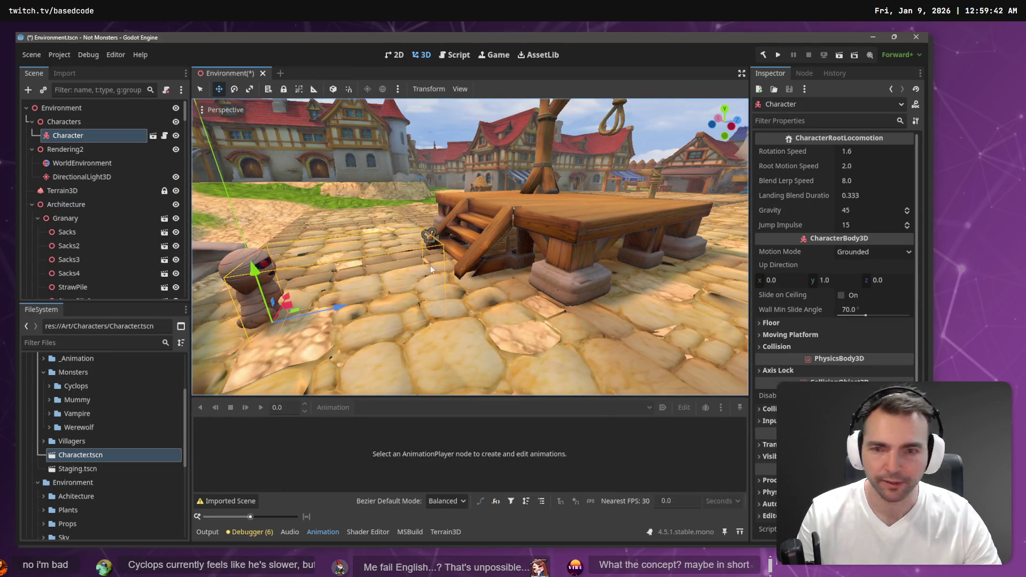
left_click(68, 415)
mouse_move(68, 418)
left_mouse_down()
mouse_move(75, 427)
mouse_move(306, 323)
left_mouse_up()
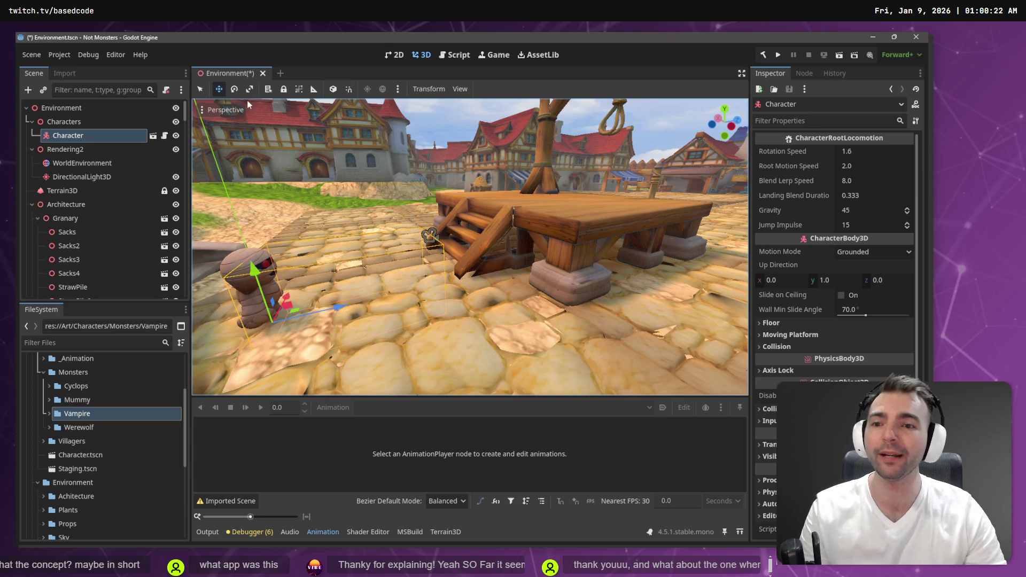
Step: Fly the viewport camera toward and then back away from the gallows platform
key("shift+f")
key("s")
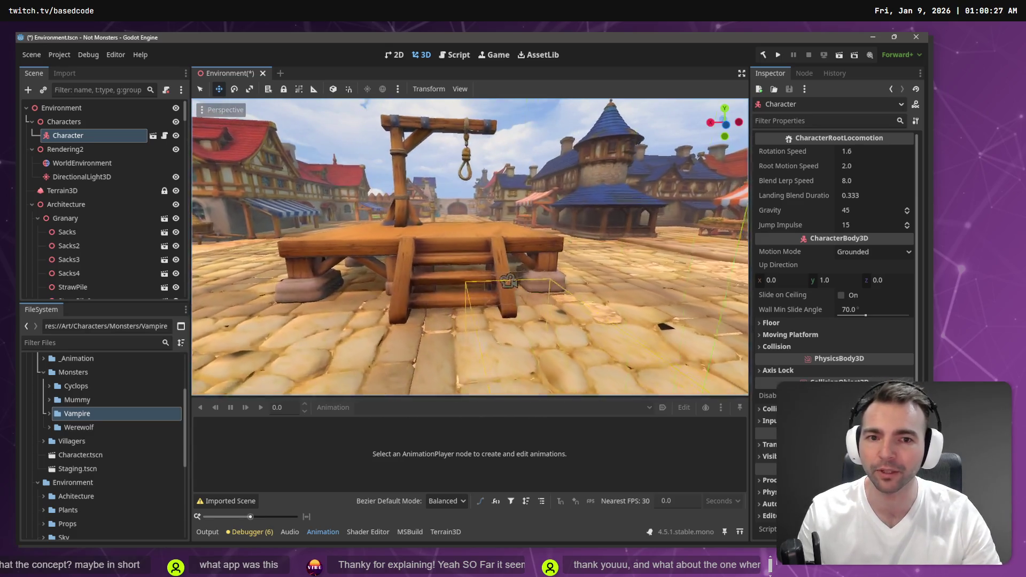
key("shift+f")
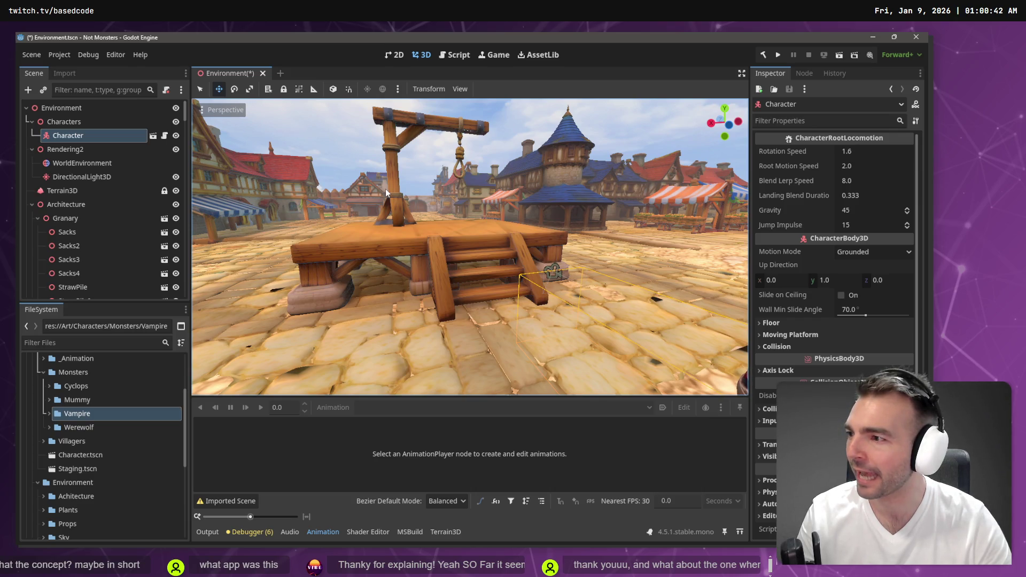
key("alt+Tab")
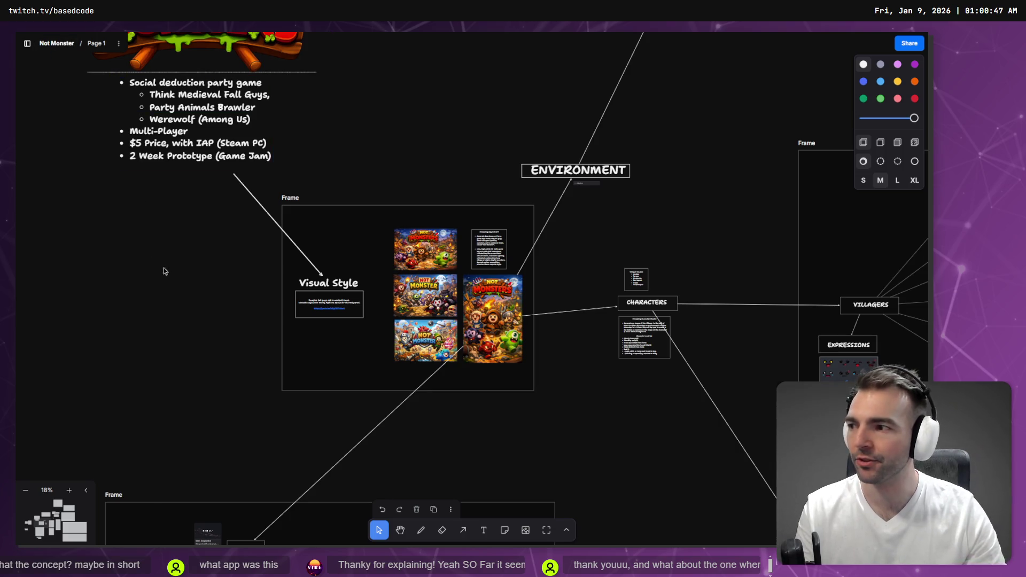
Step: Toggle the browser out of and back into fullscreen, then zoom the board onto the Visual Style frame
key("F11")
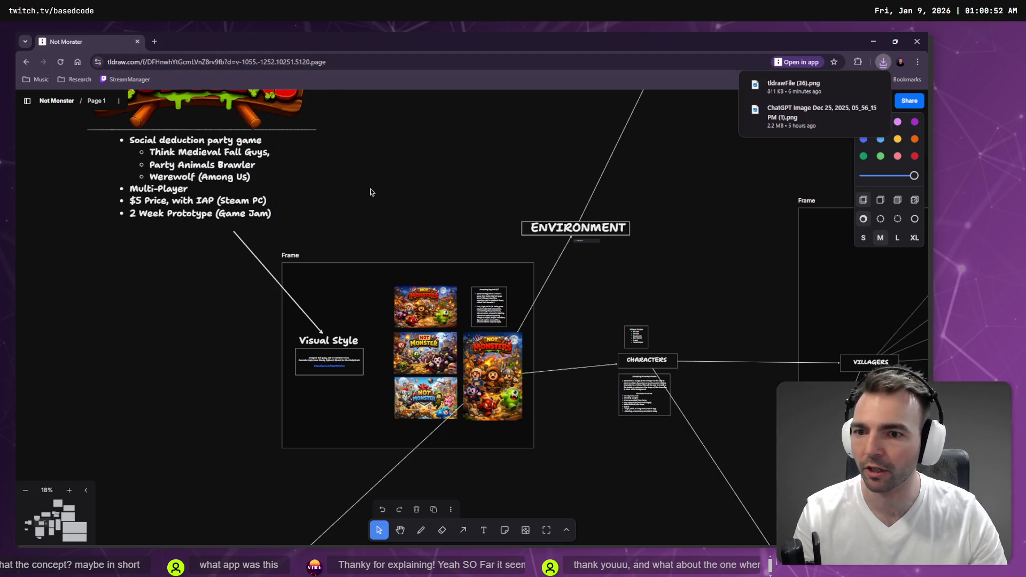
key("F11")
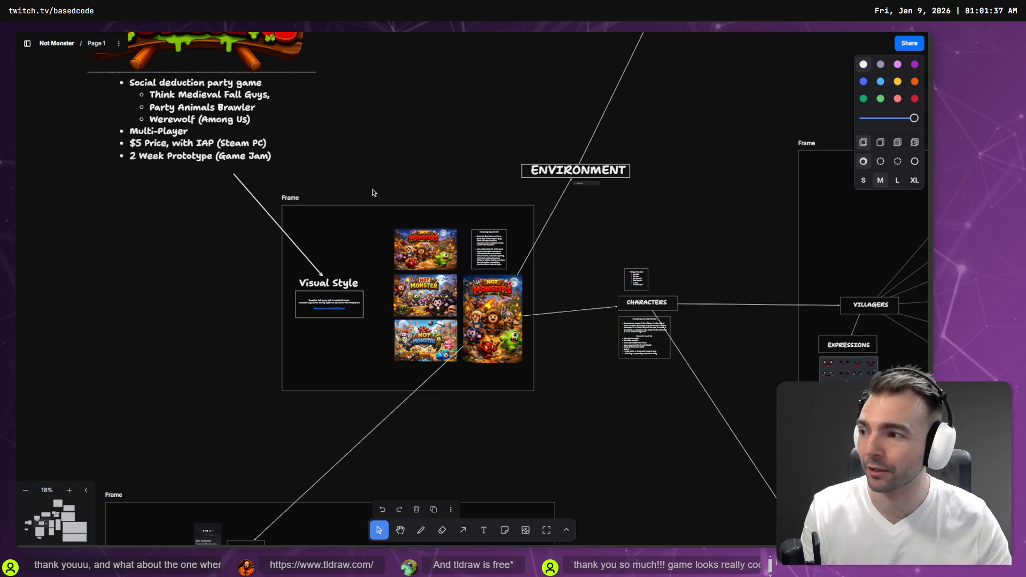
mouse_move(550, 454)
left_mouse_down()
mouse_move(545, 371)
mouse_move(558, 400)
left_mouse_up()
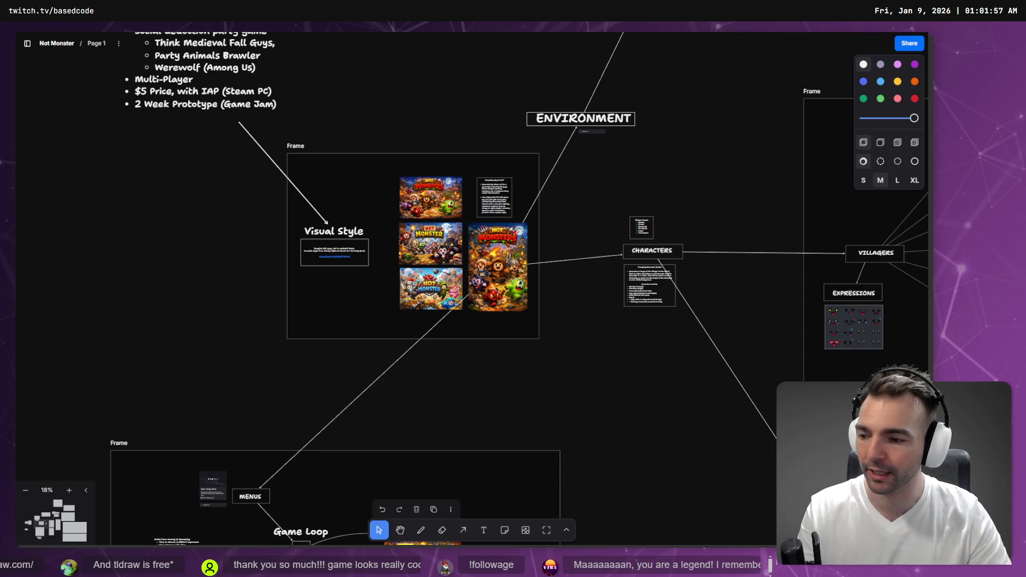
scroll(474, 347, "up", 5)
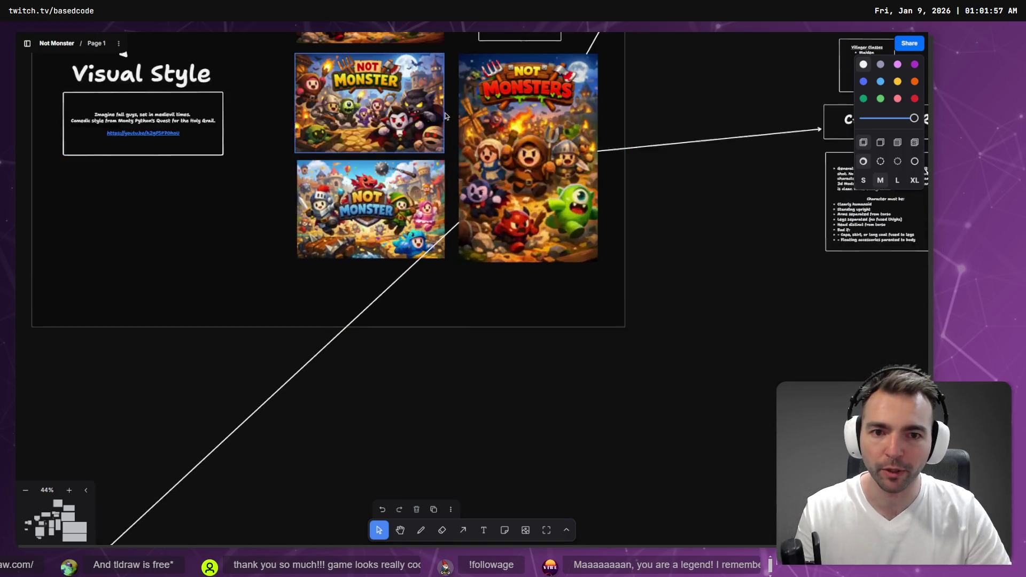
scroll(446, 116, "up", 3)
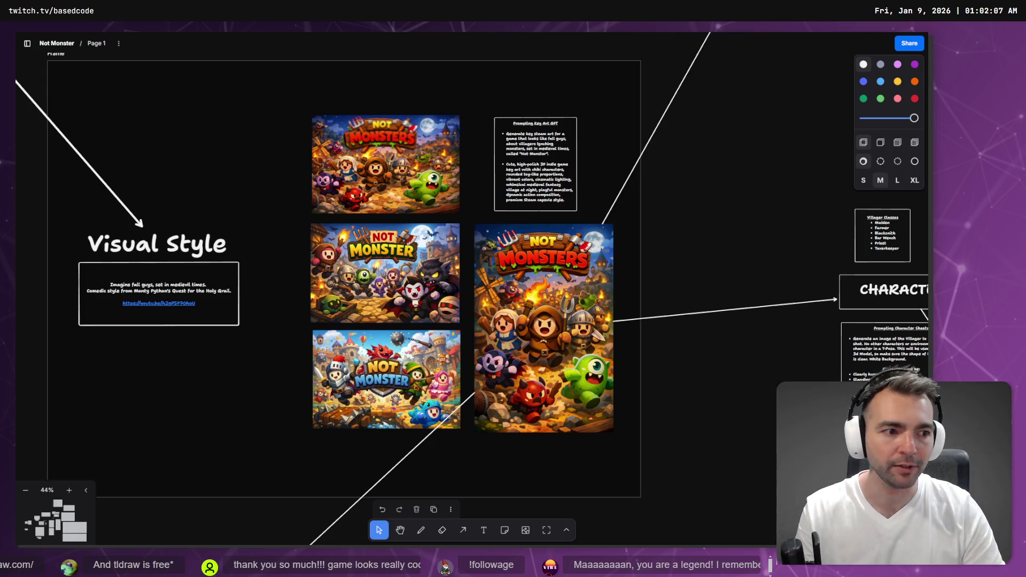
key("alt+Tab")
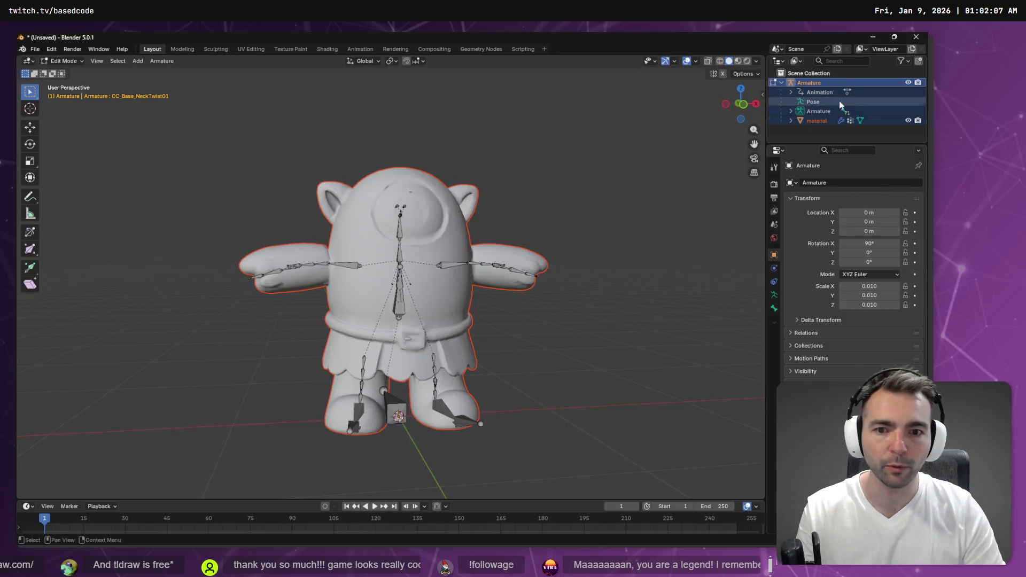
Step: Close Blender with Don't Save, then return to ChatGPT's Images gallery grid
left_click(916, 37)
left_click(491, 310)
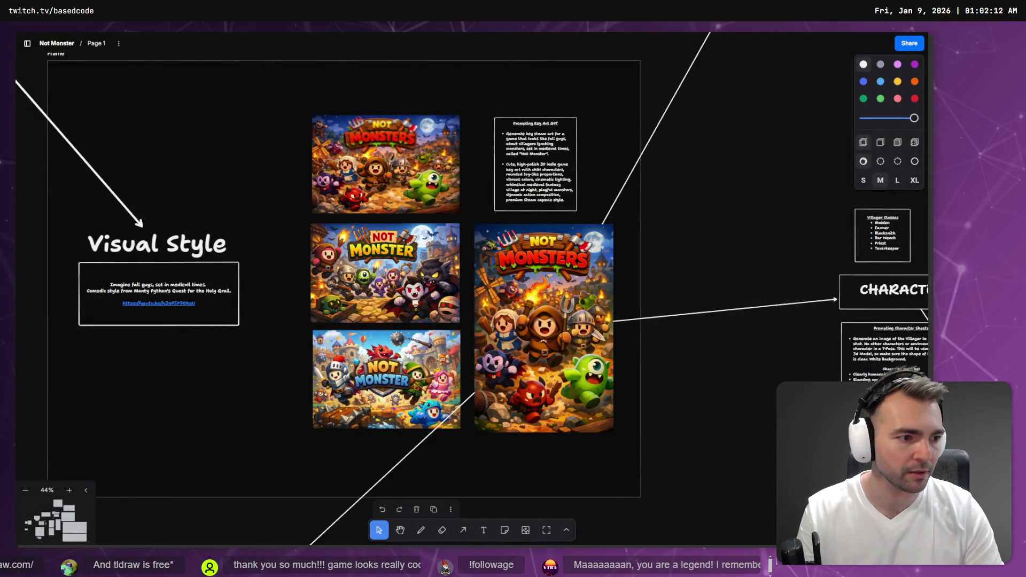
key("alt+Tab")
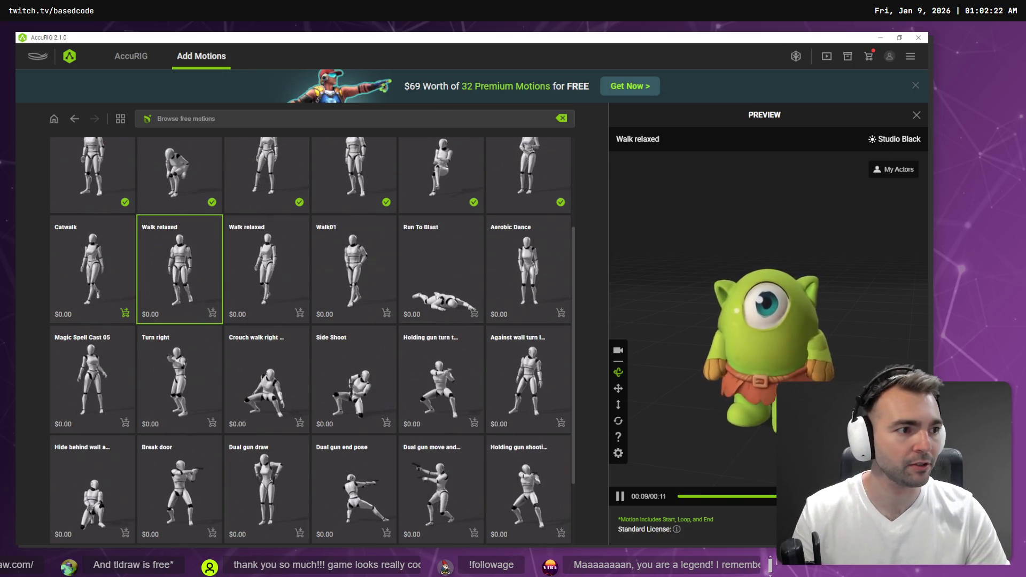
key("alt+Tab")
key("Escape")
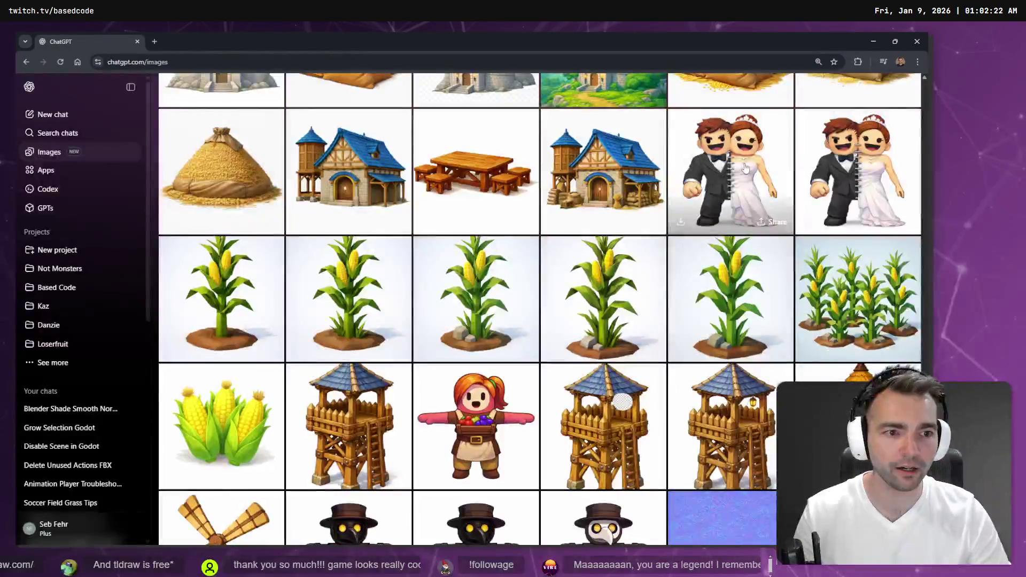
scroll(635, 313, "down", 5)
scroll(635, 313, "down", 10)
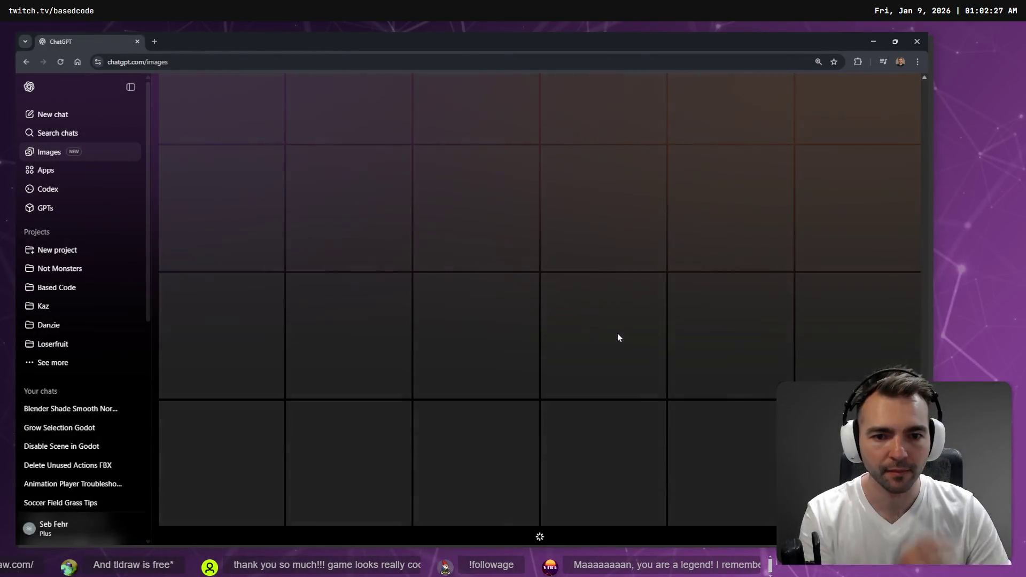
scroll(631, 318, "up", 10)
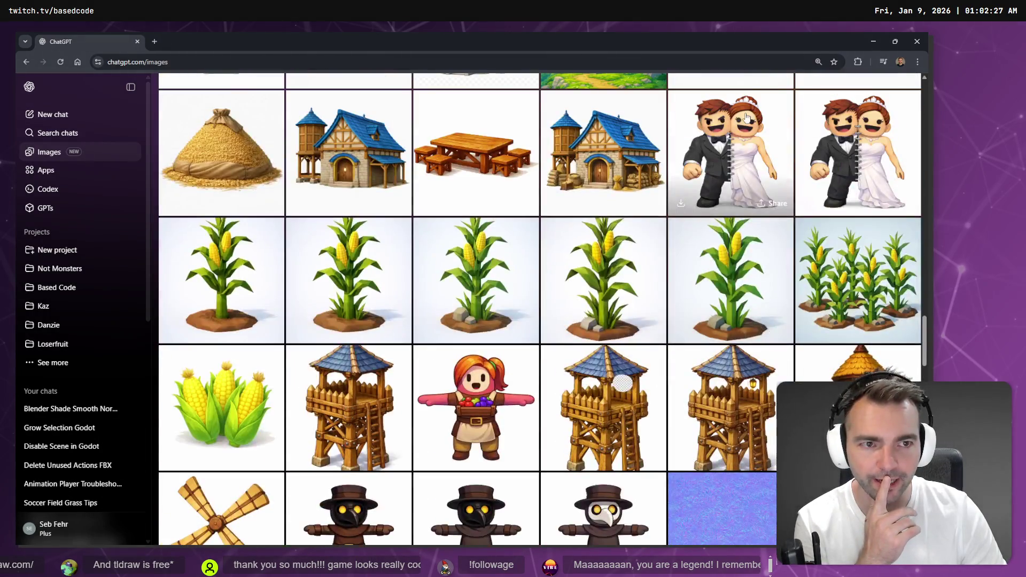
left_click(750, 128)
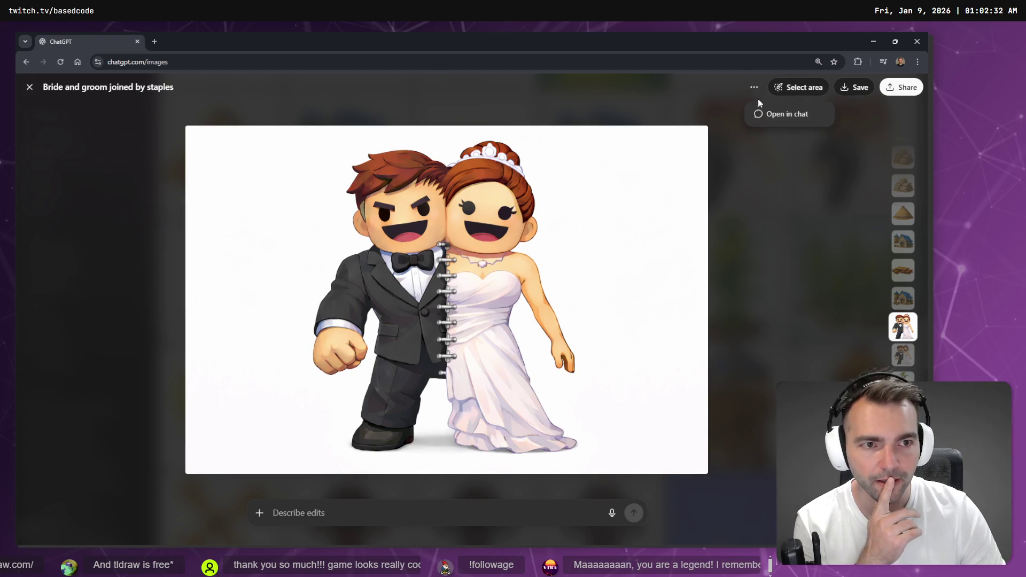
left_click(767, 114)
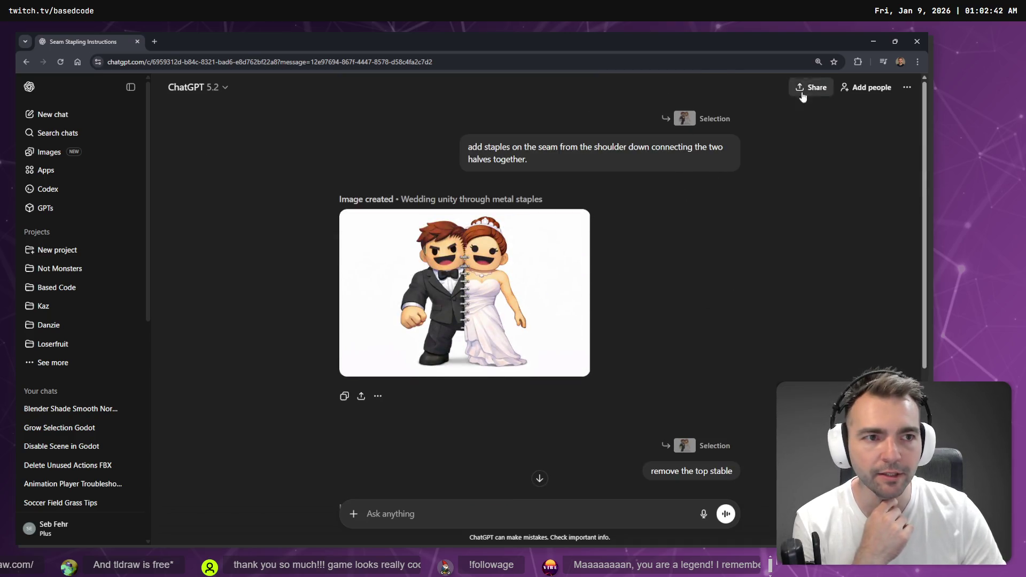
left_click(65, 156)
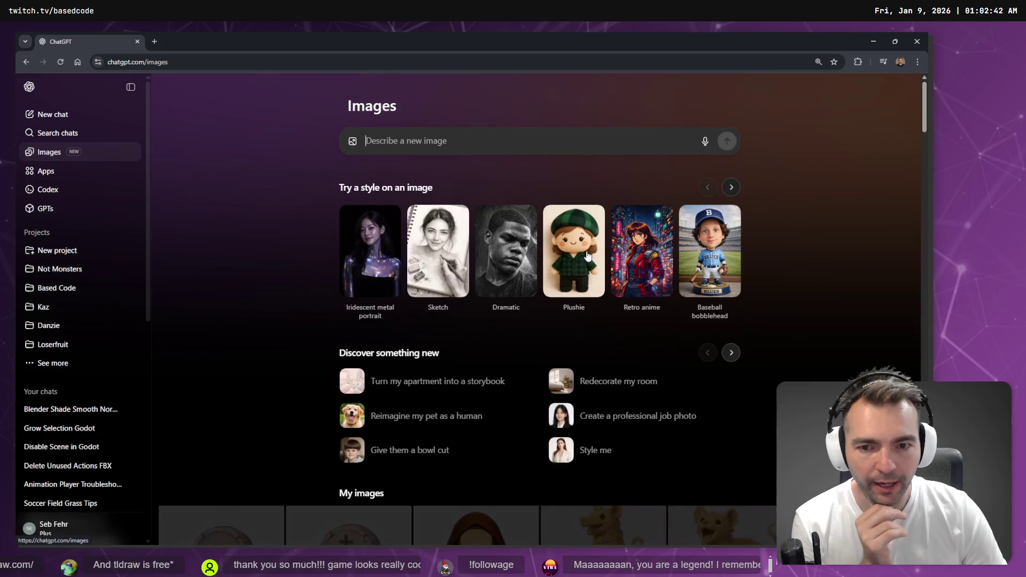
Step: Collapse the sidebar, scroll the gallery, and open the black-robed medieval priest image full-size
scroll(577, 294, "down", 15)
scroll(584, 285, "down", 20)
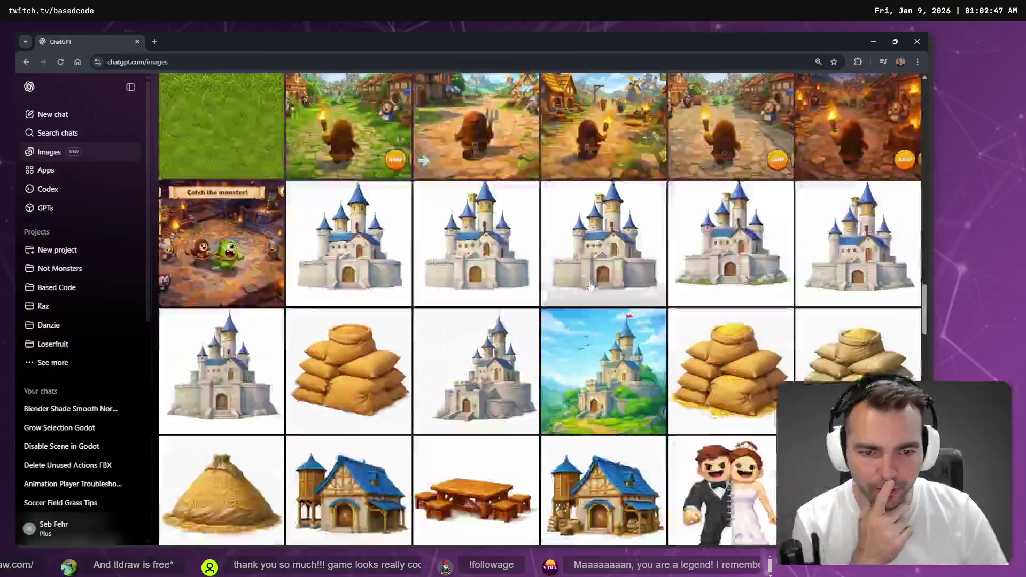
scroll(636, 275, "down", 10)
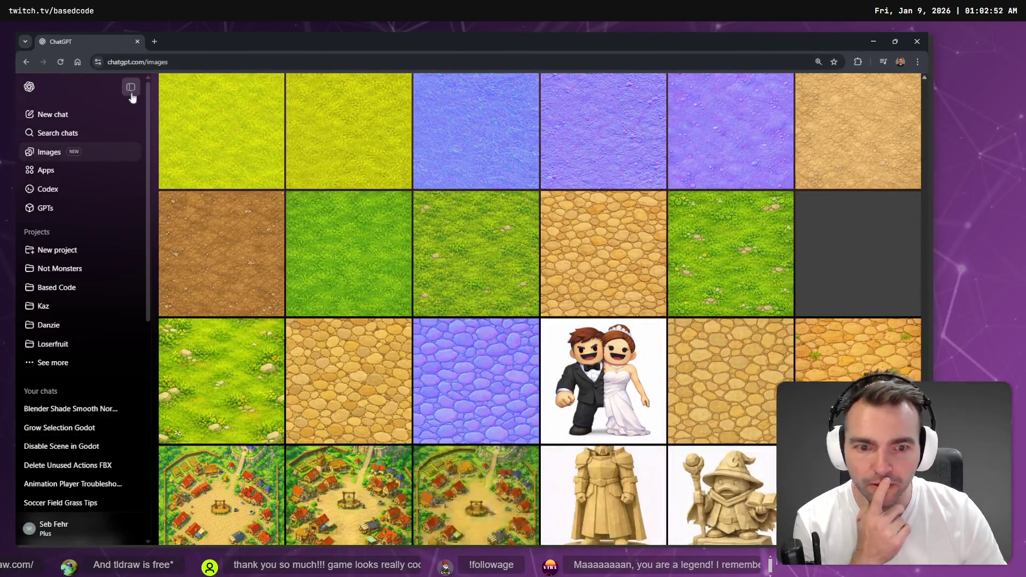
left_click(130, 87)
scroll(499, 292, "down", 10)
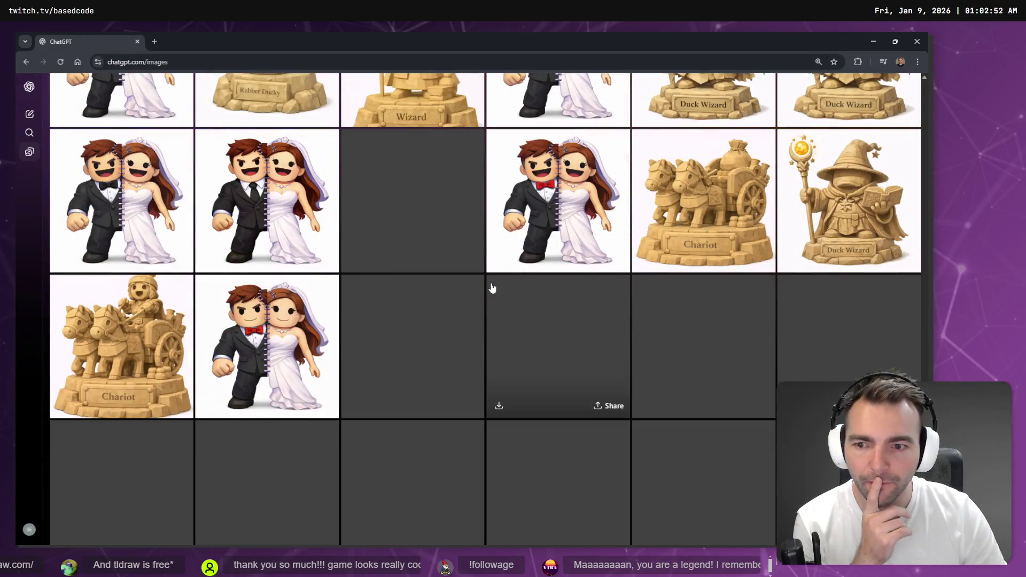
scroll(490, 286, "down", 2)
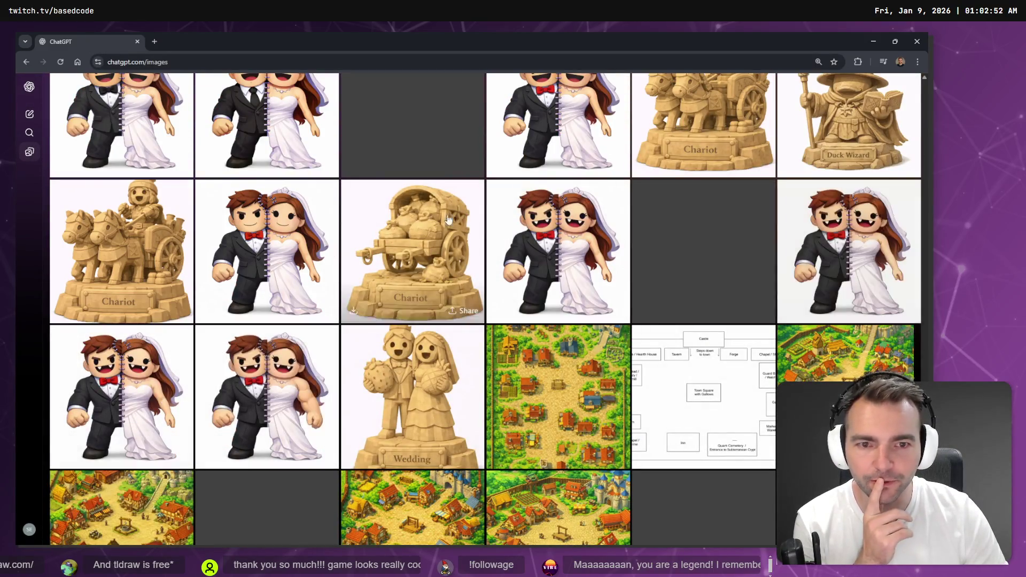
scroll(575, 228, "down", 10)
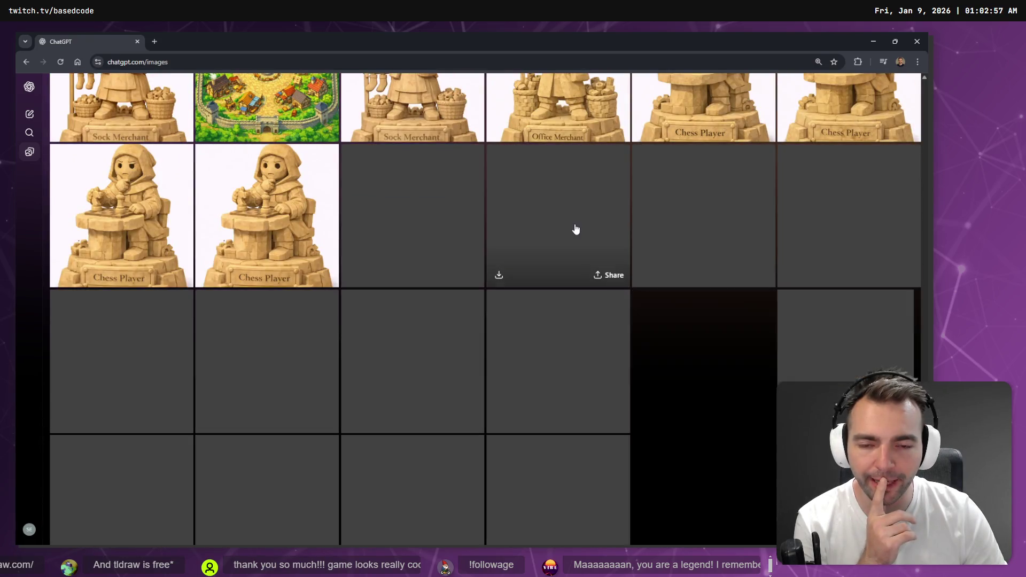
scroll(575, 229, "down", 15)
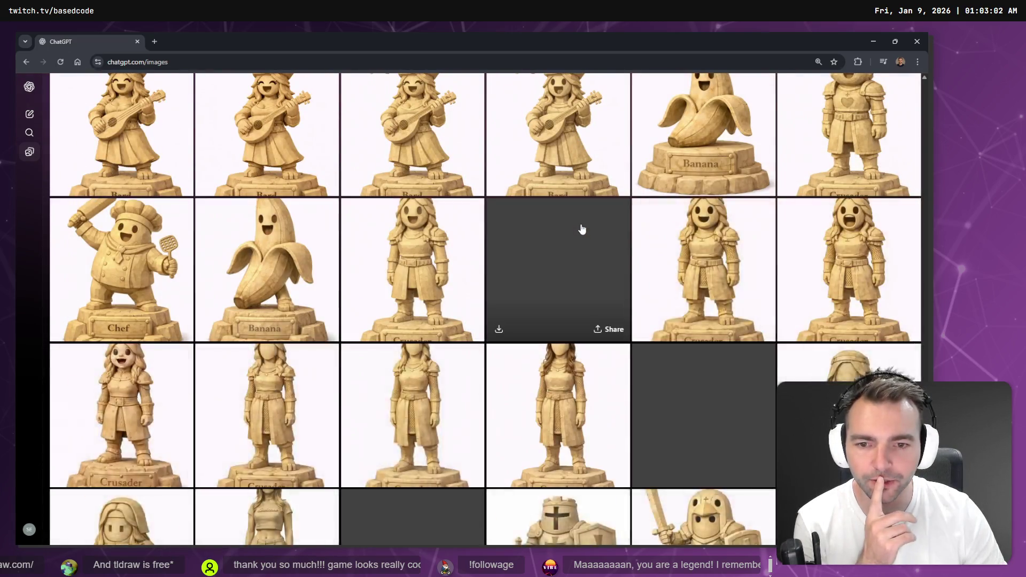
scroll(581, 231, "down", 6)
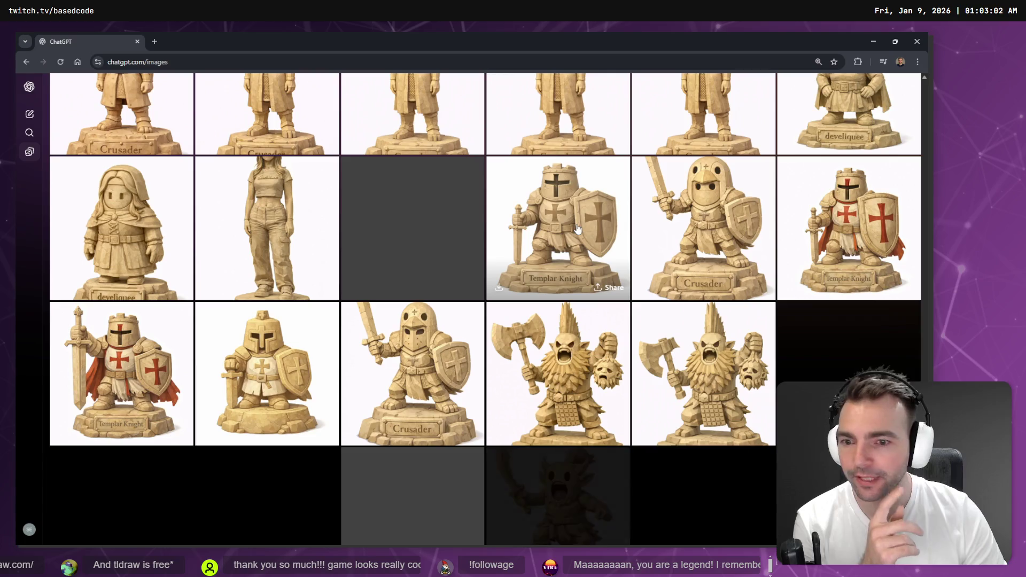
scroll(576, 235, "down", 5)
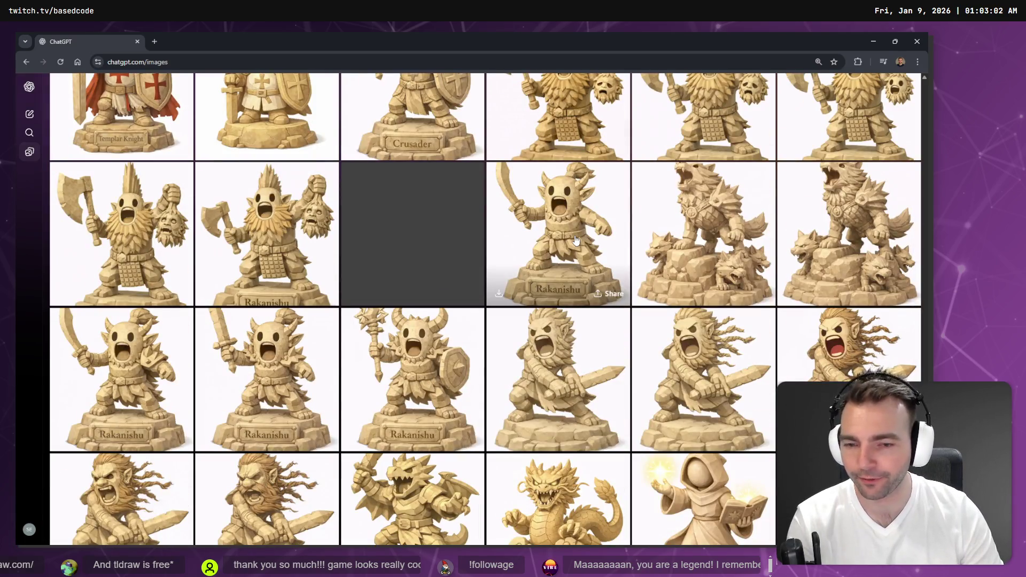
scroll(576, 242, "down", 10)
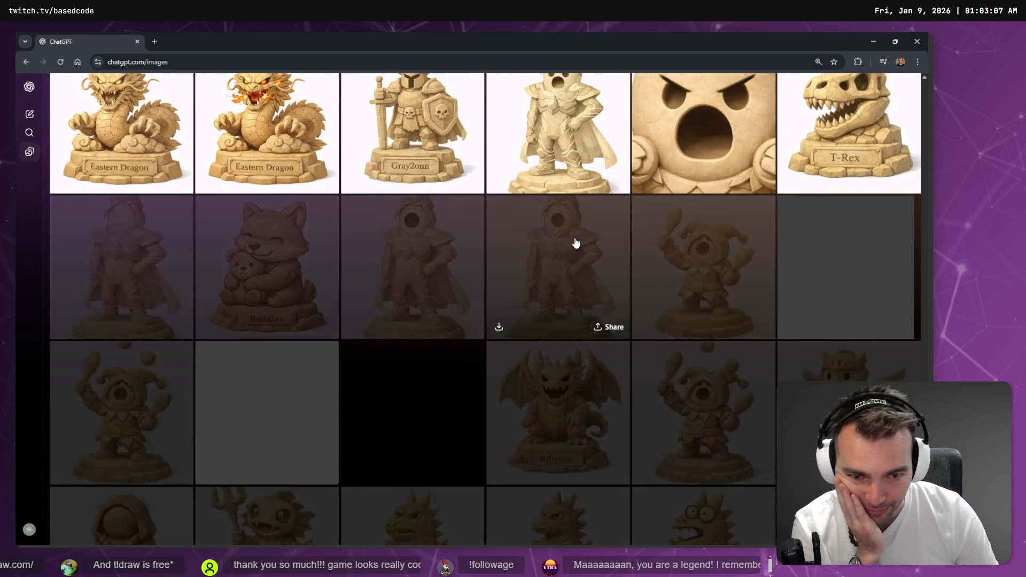
scroll(576, 245, "down", 10)
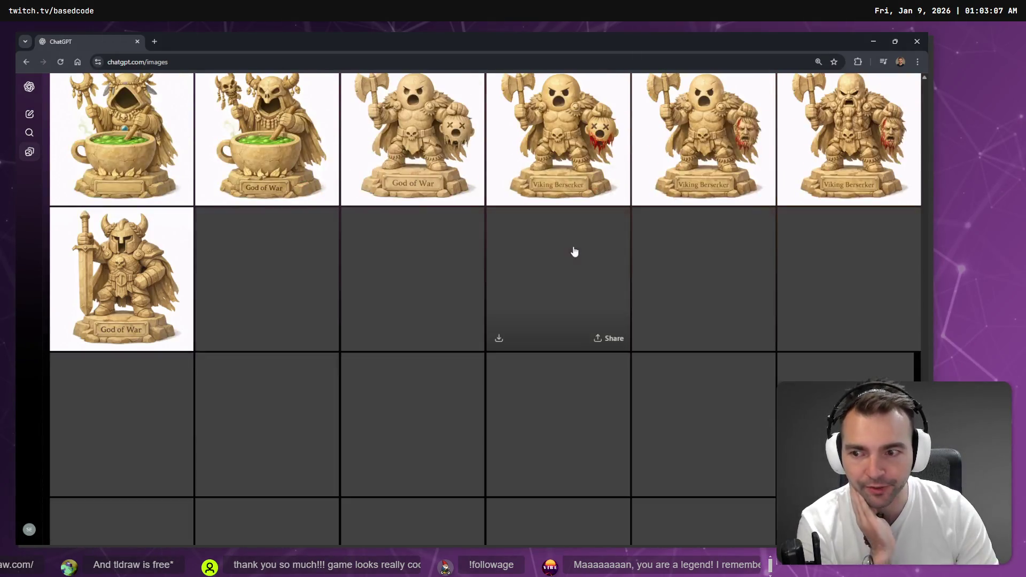
scroll(574, 251, "down", 3)
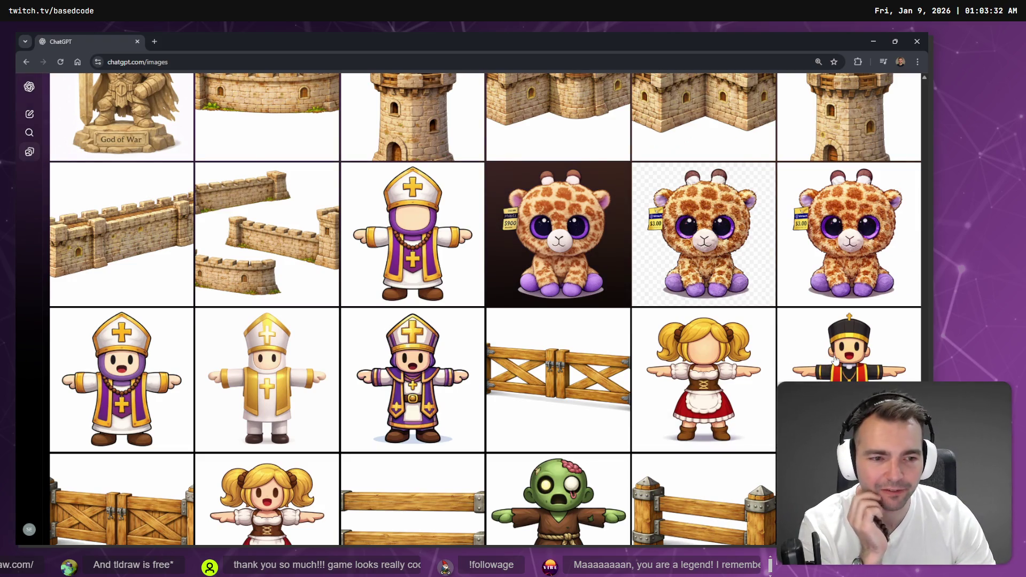
left_click(835, 360)
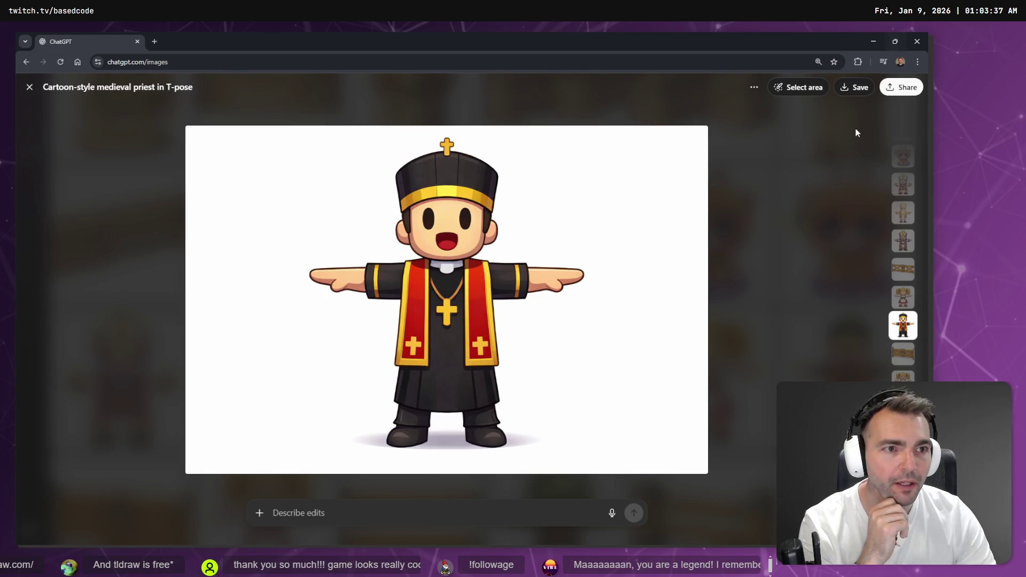
Step: Select the four crosses on the priest's hat, chest pendant and both stoles for editing
left_click(798, 88)
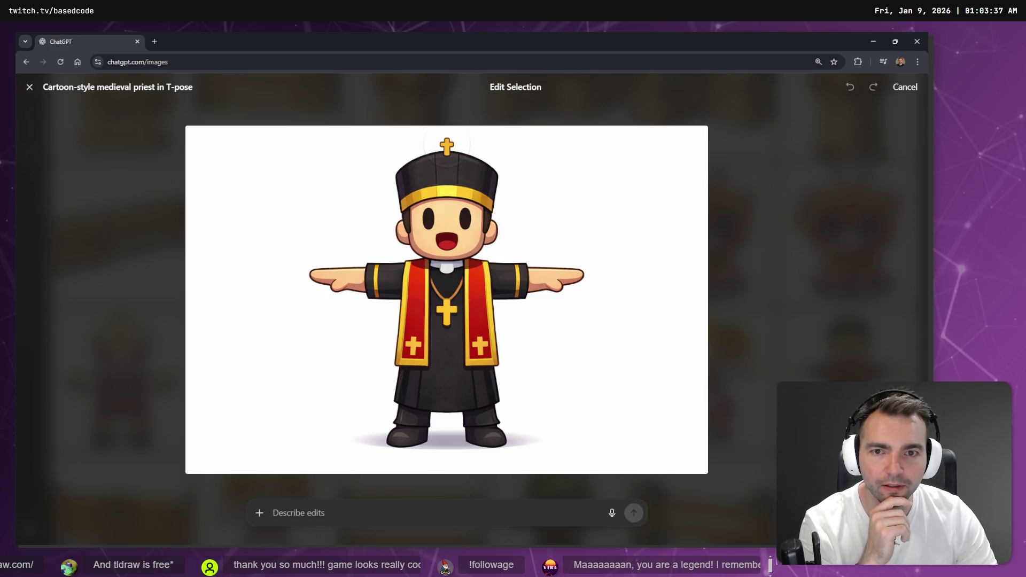
left_click(447, 147)
left_click(446, 319)
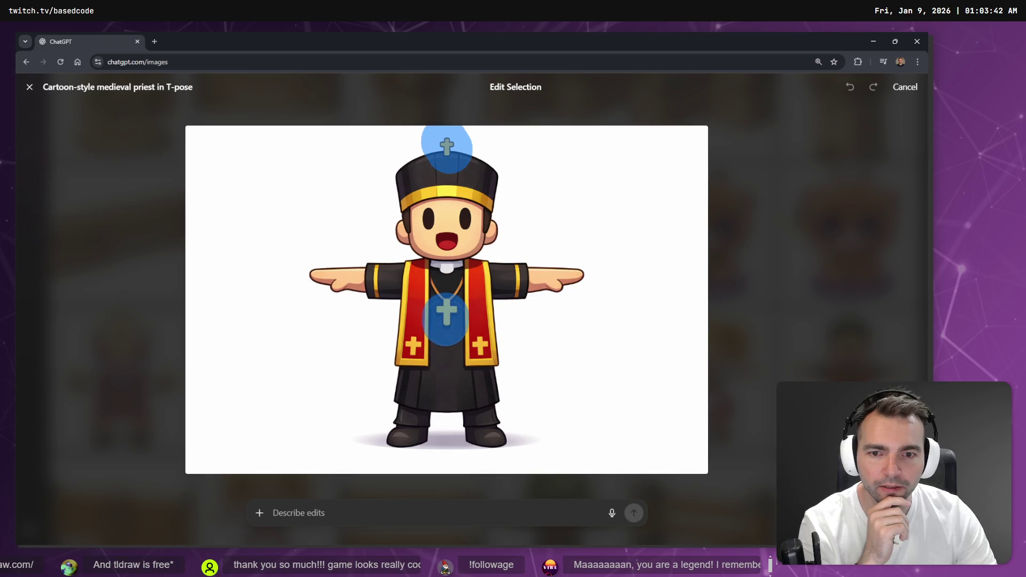
left_click(481, 353)
left_click(412, 347)
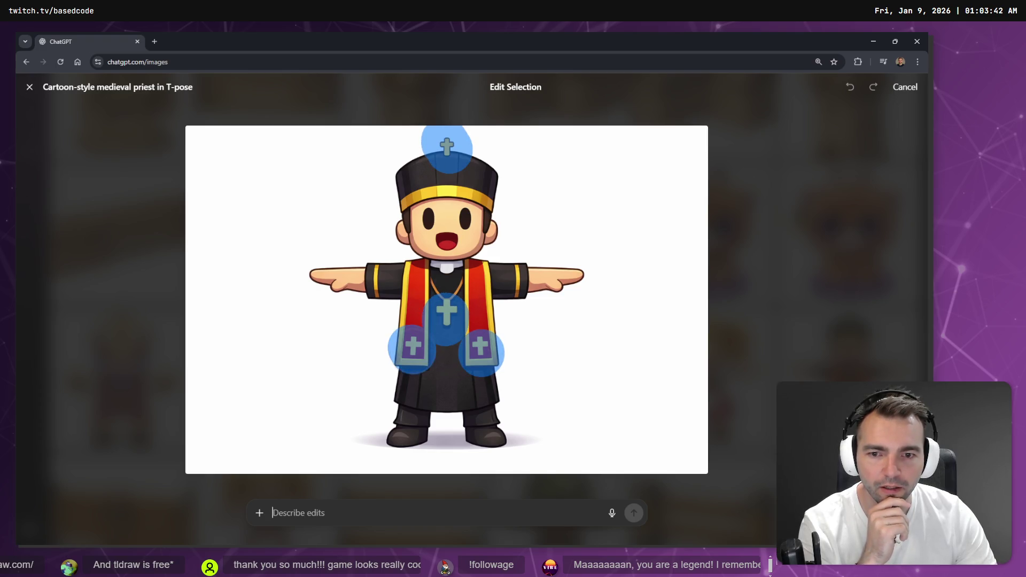
Step: Dictate and send 'reimagine the crucifix as a triangle.', then open ChatGPT in a second tab
key("super+h")
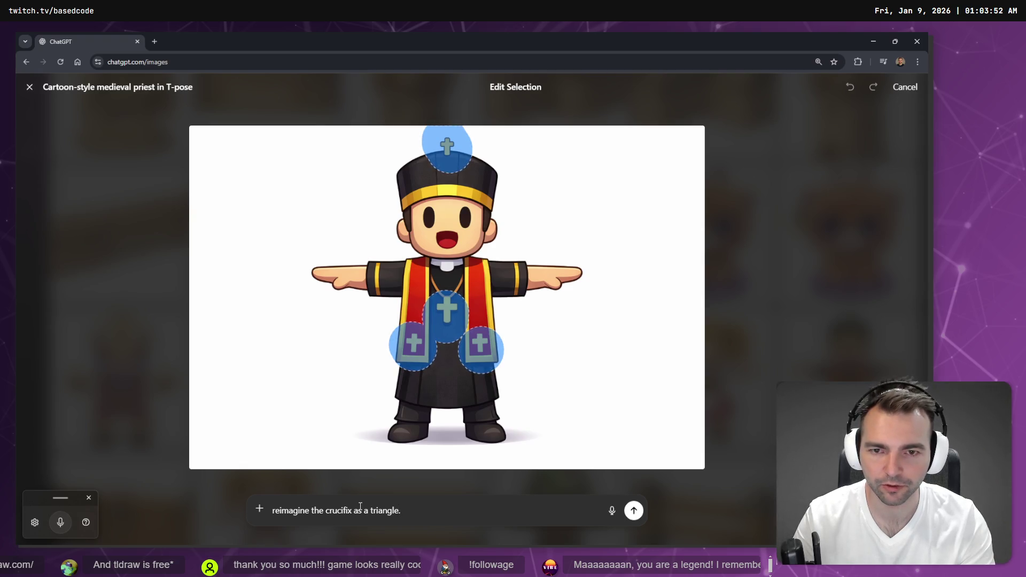
key("Return")
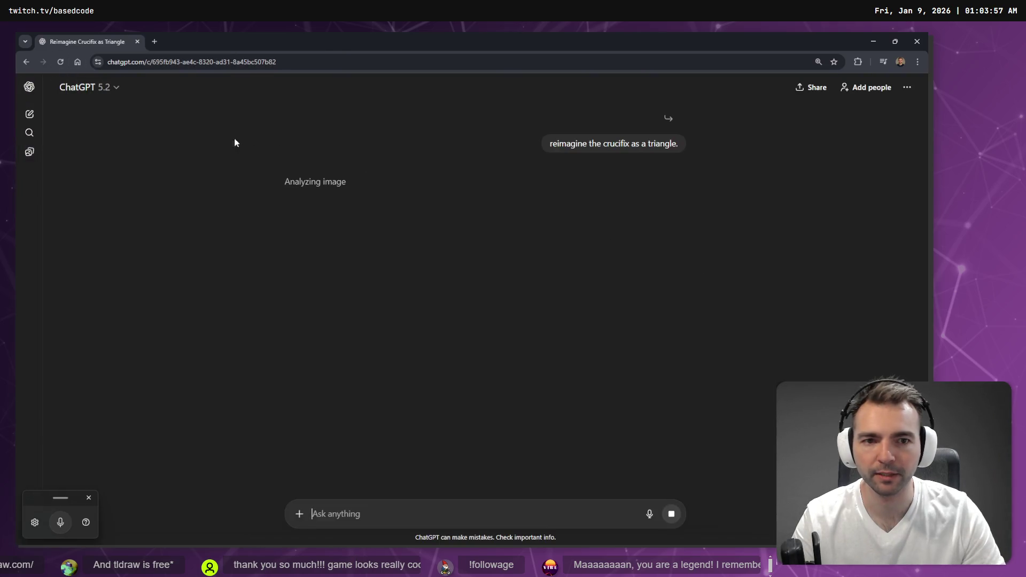
middle_click(18, 60)
left_click(155, 34)
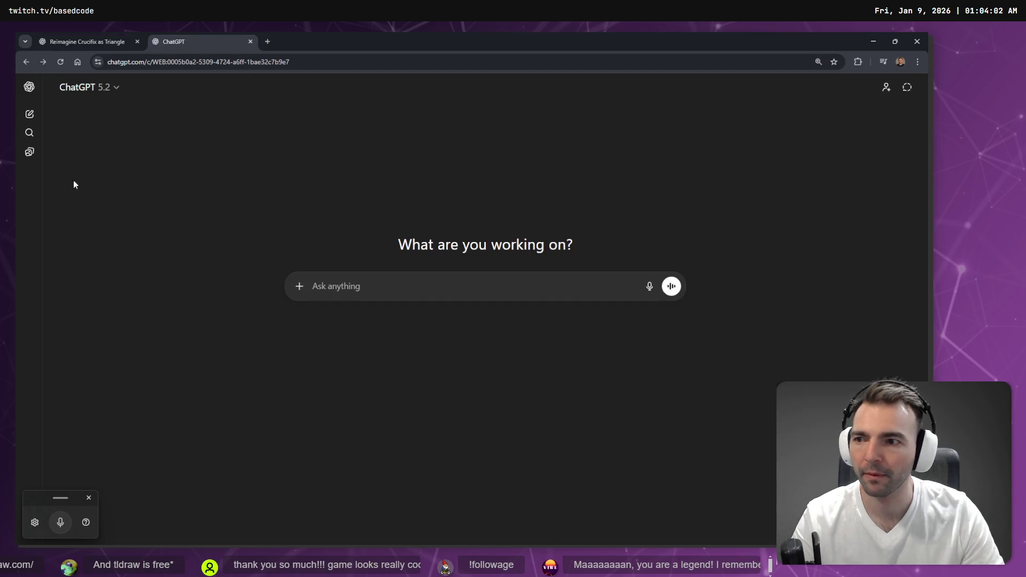
Step: Expand the sidebar and go to the generated Images page, briefly checking the first tab
left_click(30, 87)
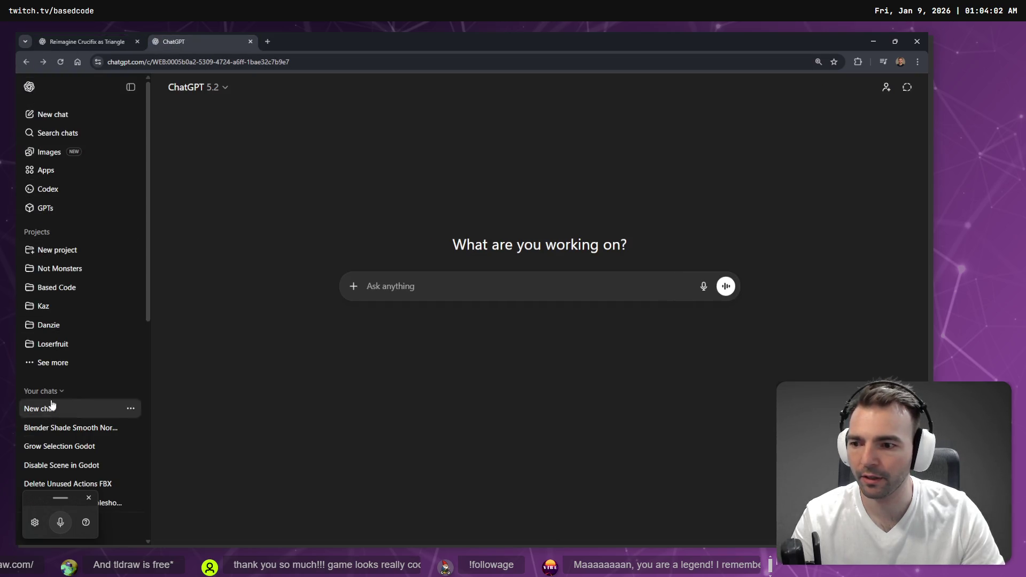
left_click(48, 152)
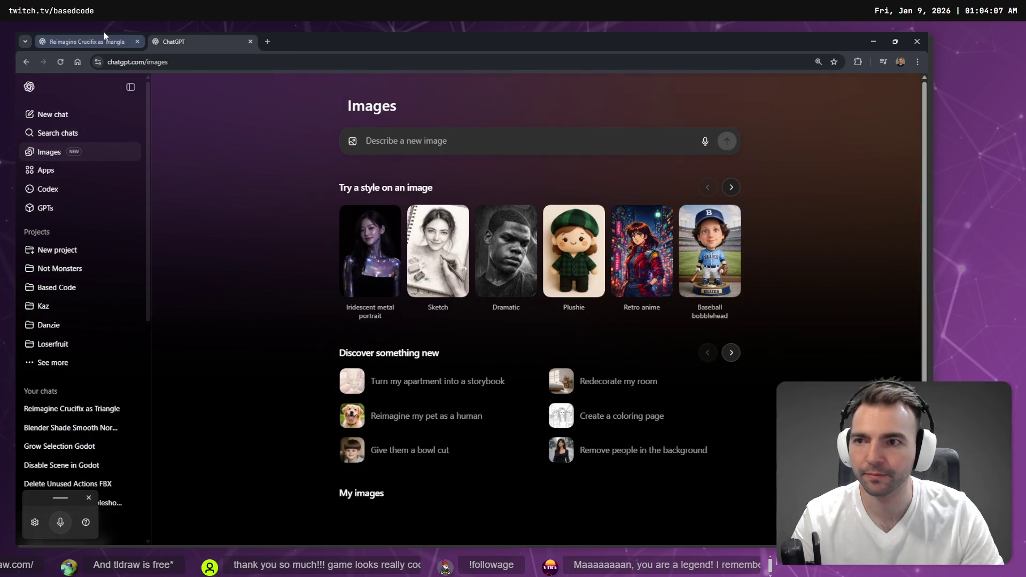
left_click(96, 41)
left_click(177, 41)
Step: Scroll down to the werewolf image and open the conversation that produced it
scroll(470, 309, "down", 7)
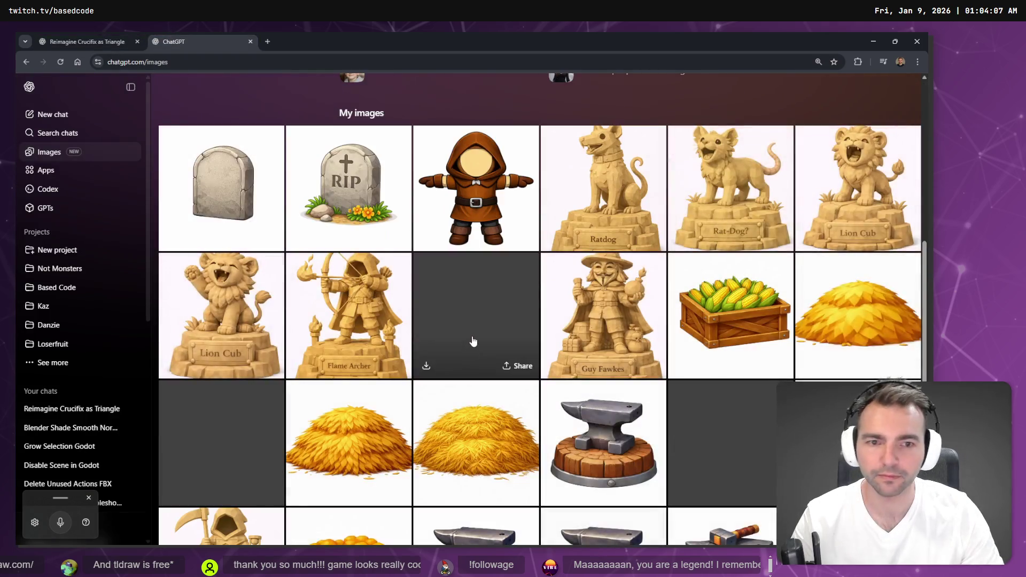
scroll(473, 341, "down", 9)
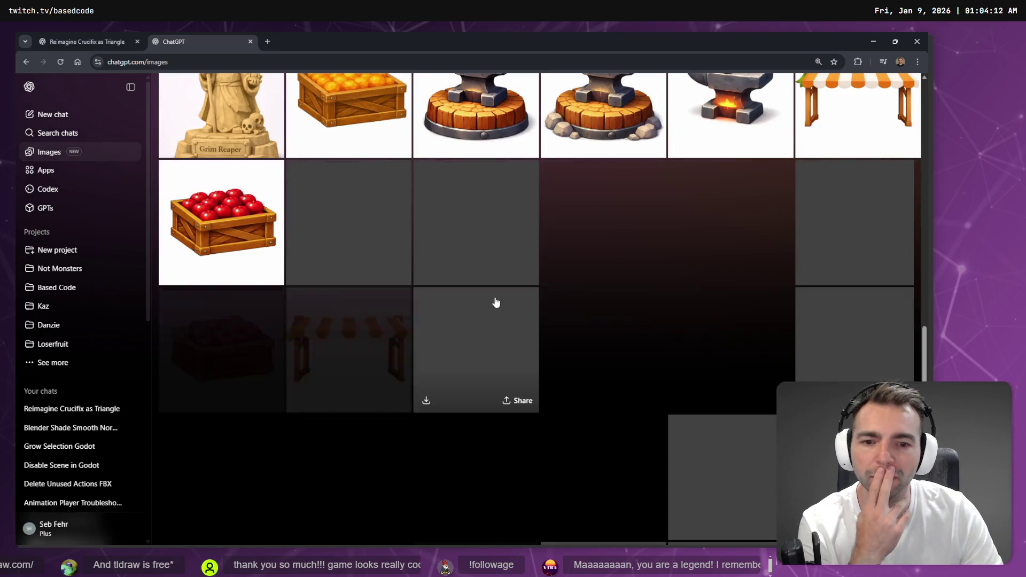
scroll(495, 299, "down", 5)
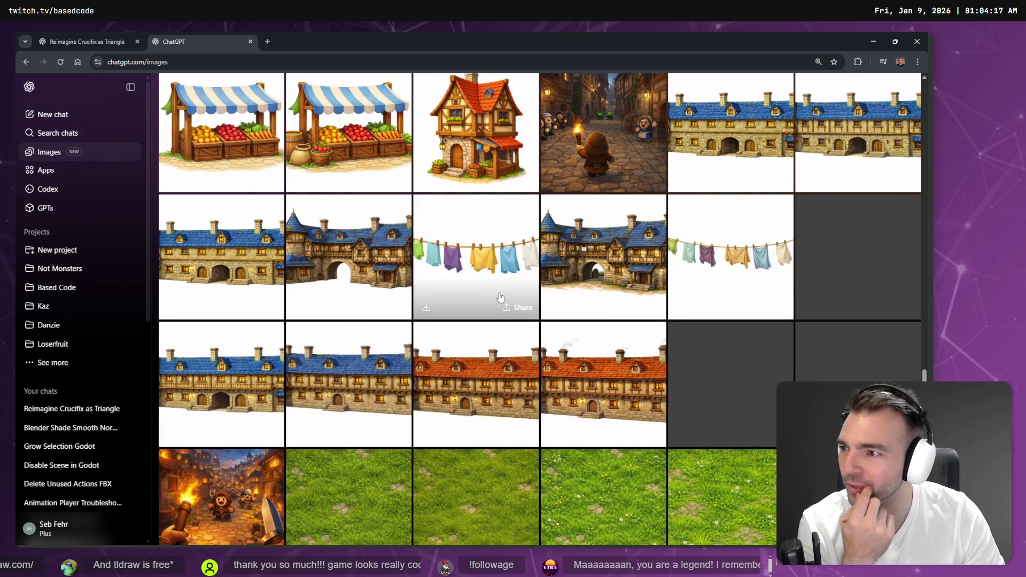
scroll(500, 297, "down", 1)
scroll(500, 297, "down", 4)
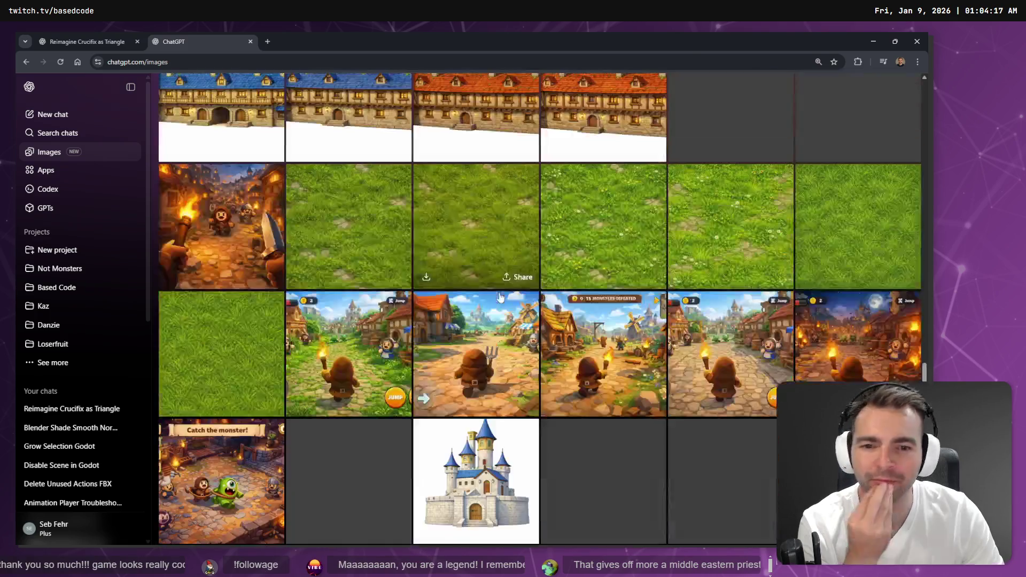
scroll(500, 297, "down", 4)
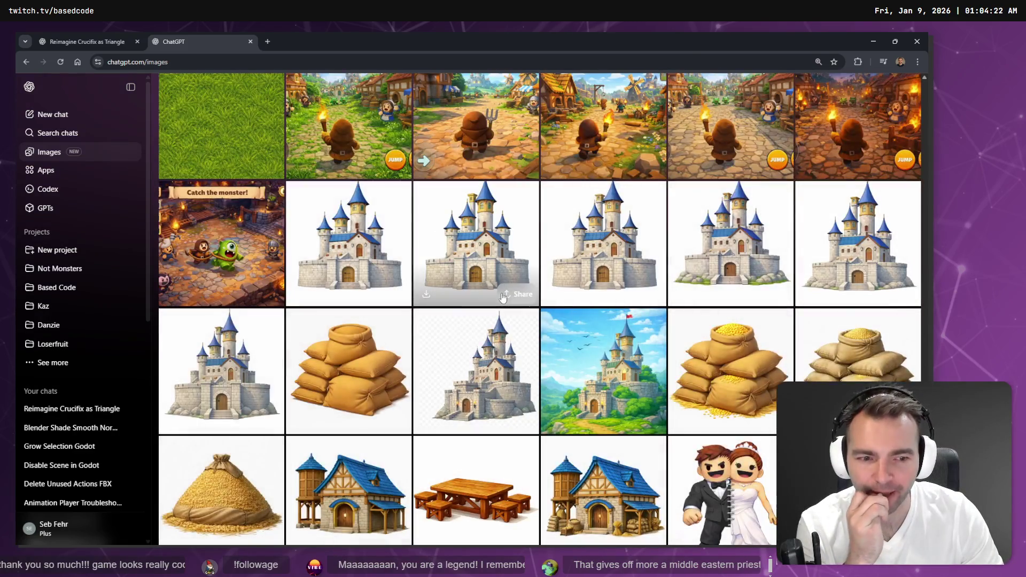
scroll(502, 298, "down", 12)
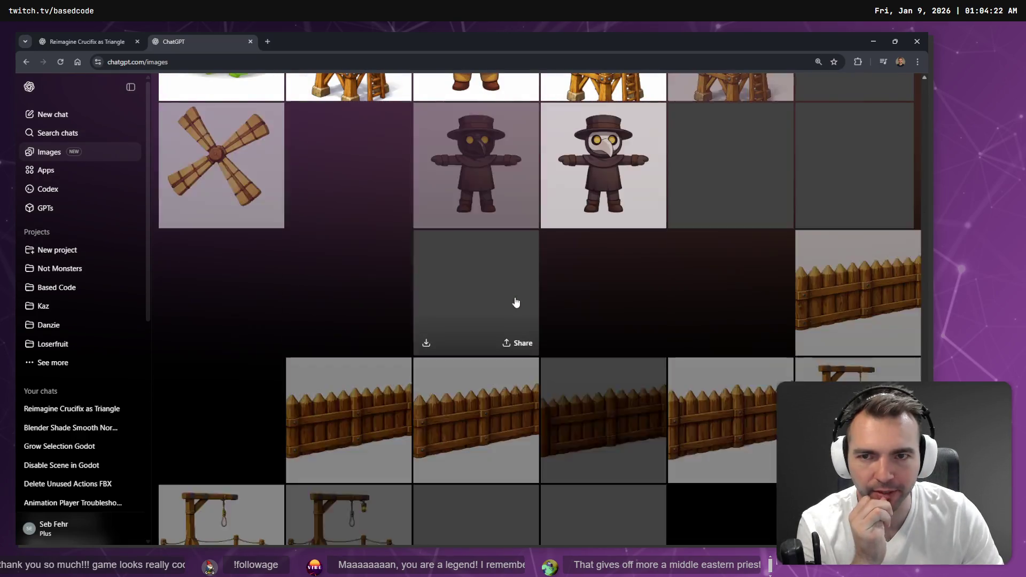
scroll(521, 307, "down", 7)
scroll(529, 312, "down", 3)
scroll(529, 313, "down", 6)
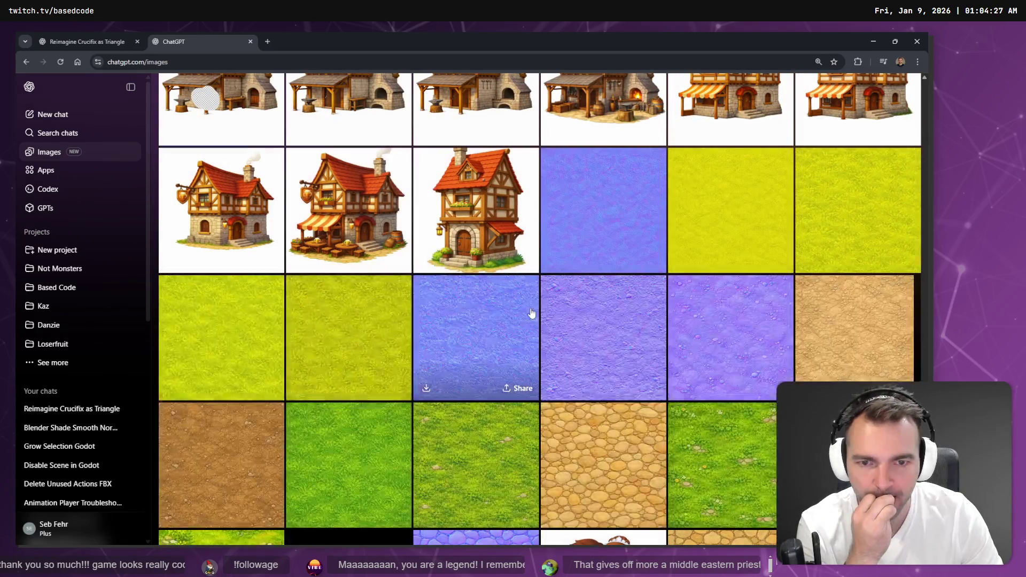
scroll(531, 314, "down", 8)
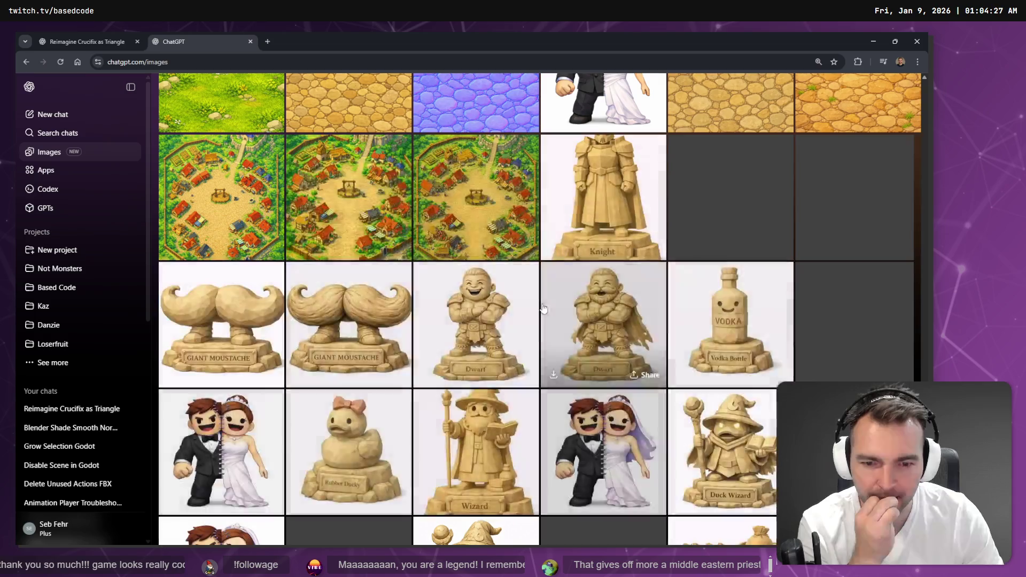
scroll(544, 309, "down", 4)
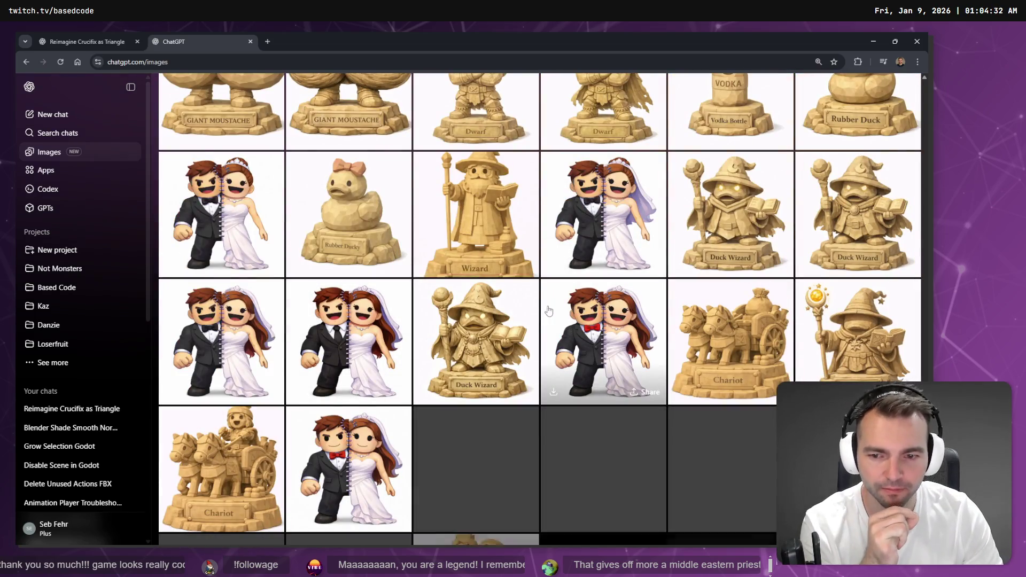
scroll(549, 311, "down", 15)
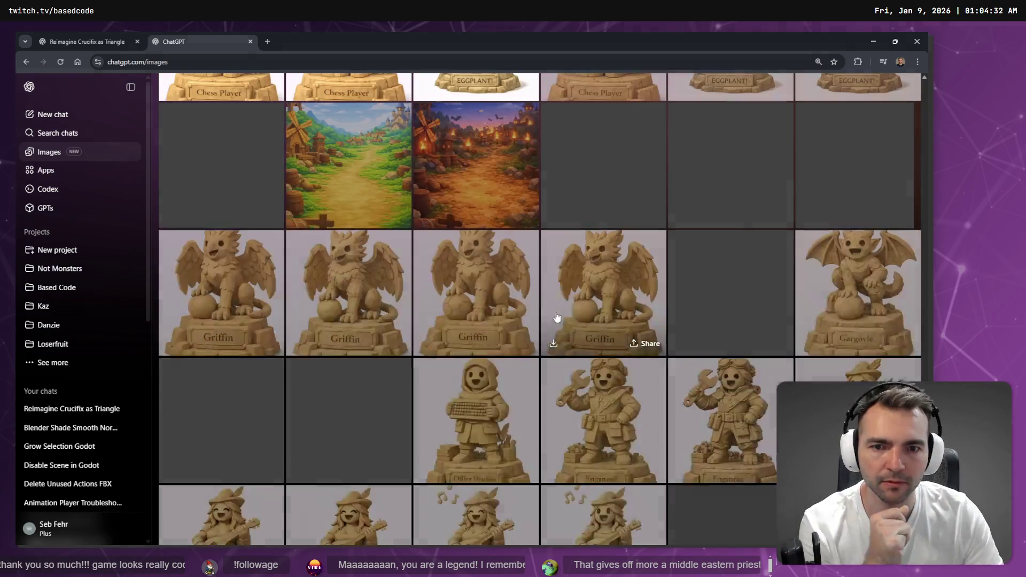
scroll(556, 317, "down", 15)
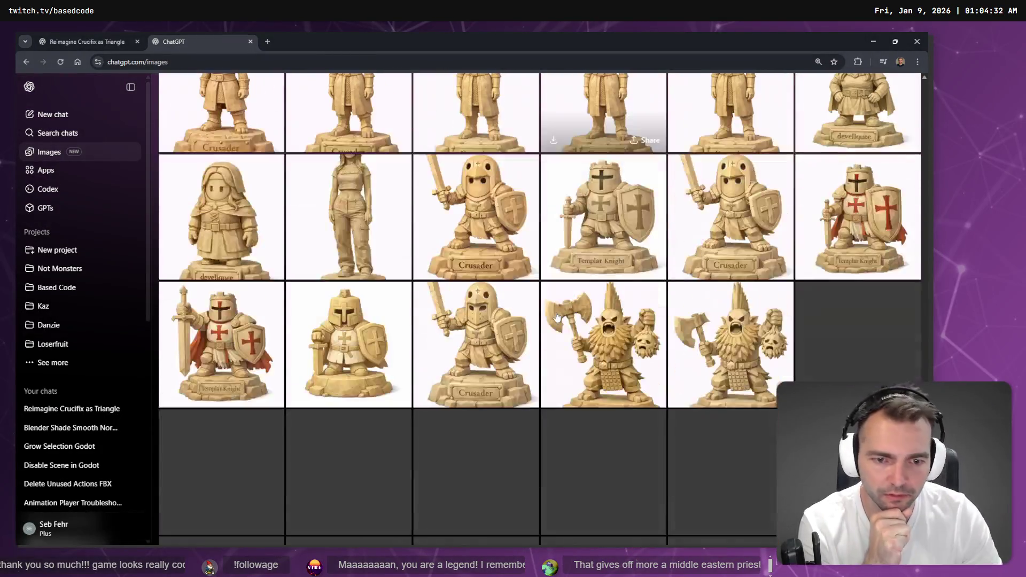
scroll(557, 315, "down", 3)
scroll(556, 316, "down", 3)
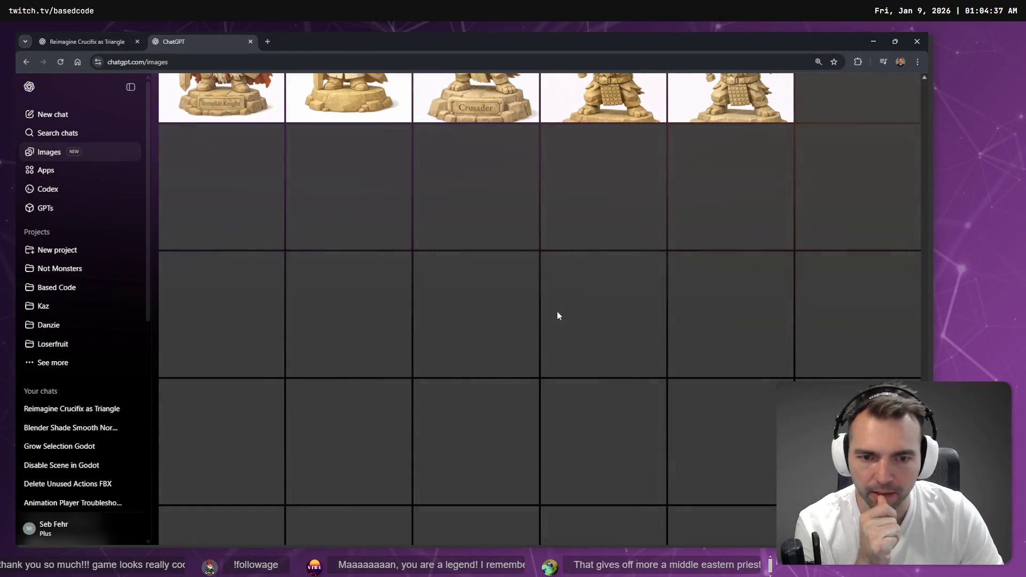
scroll(557, 315, "down", 10)
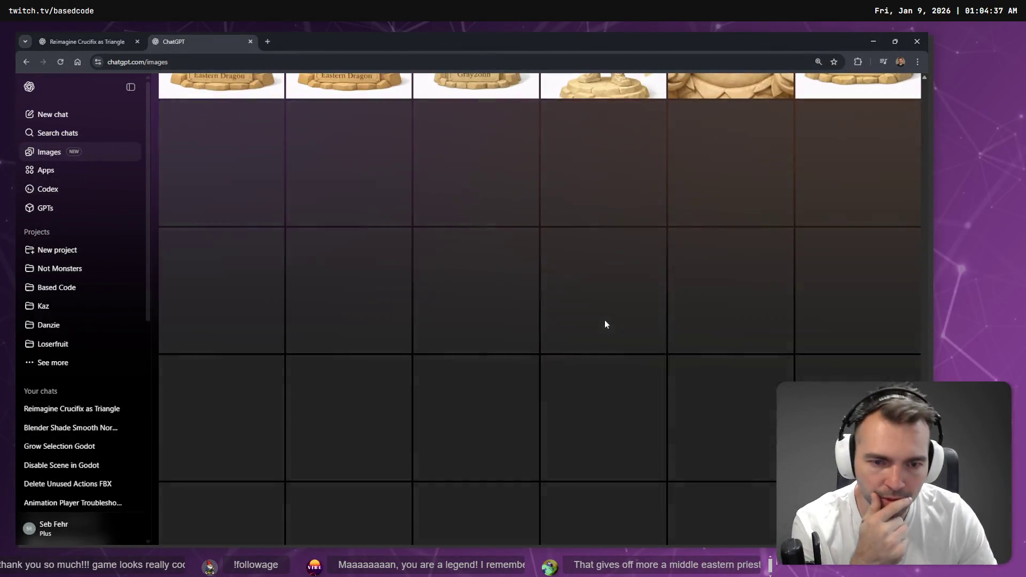
scroll(593, 327, "down", 10)
scroll(581, 330, "up", 1)
scroll(584, 327, "up", 2)
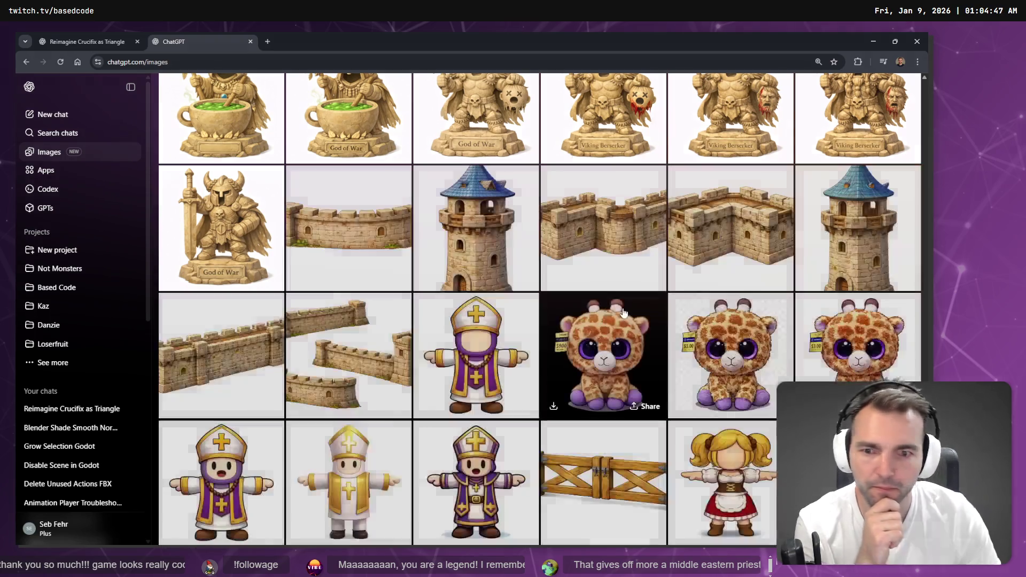
scroll(622, 312, "down", 8)
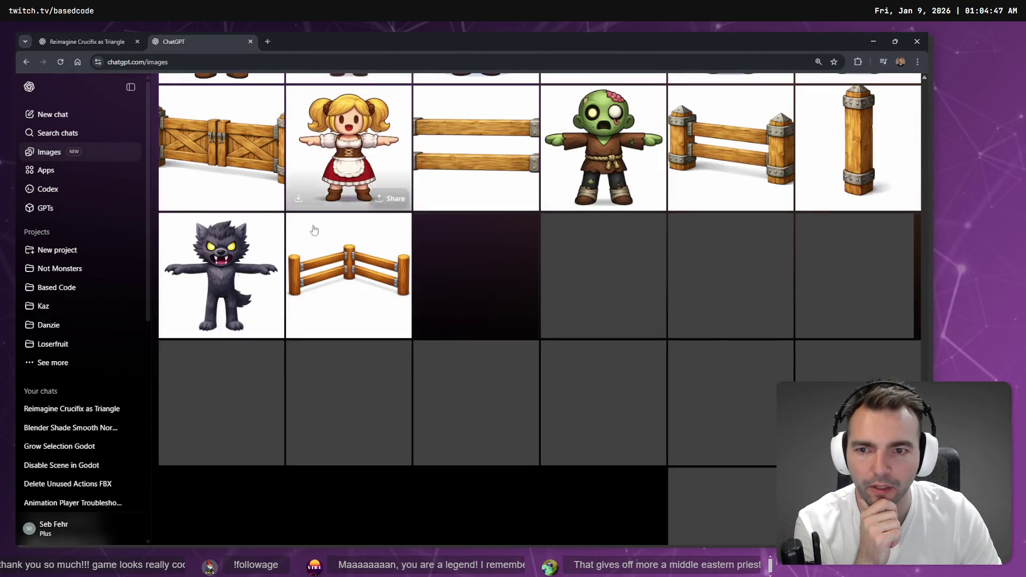
left_click(230, 267)
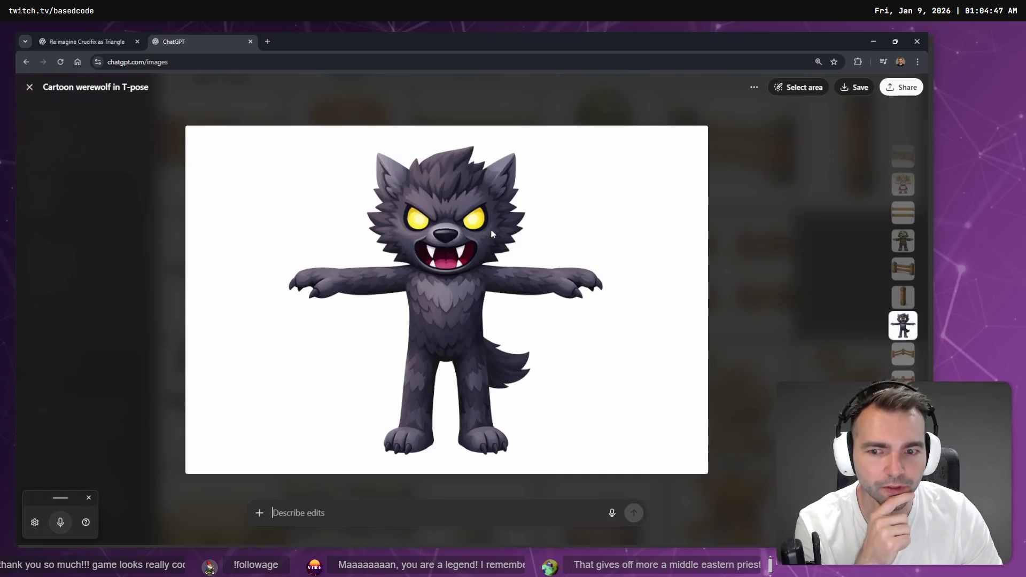
left_click(754, 89)
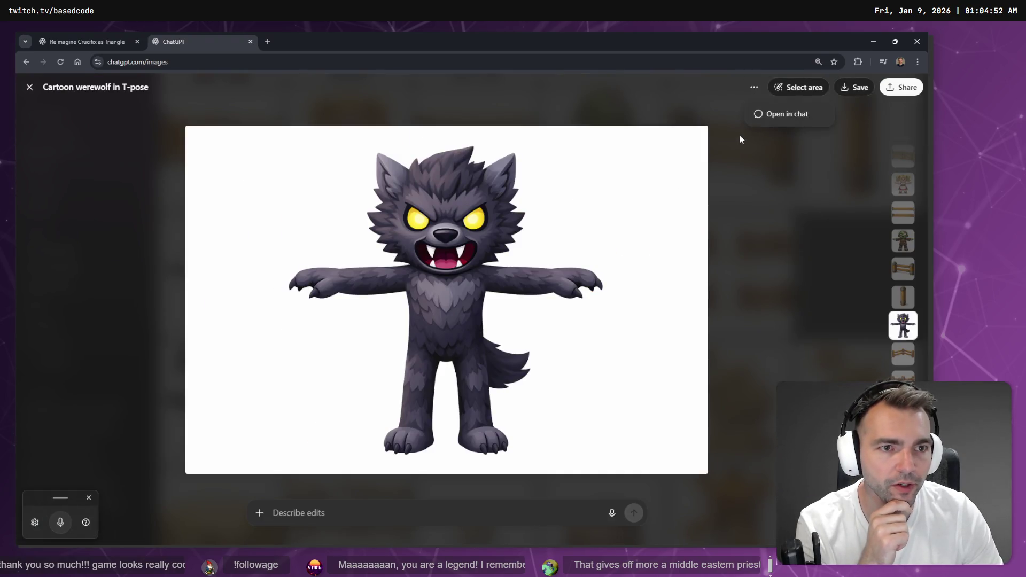
left_click(779, 116)
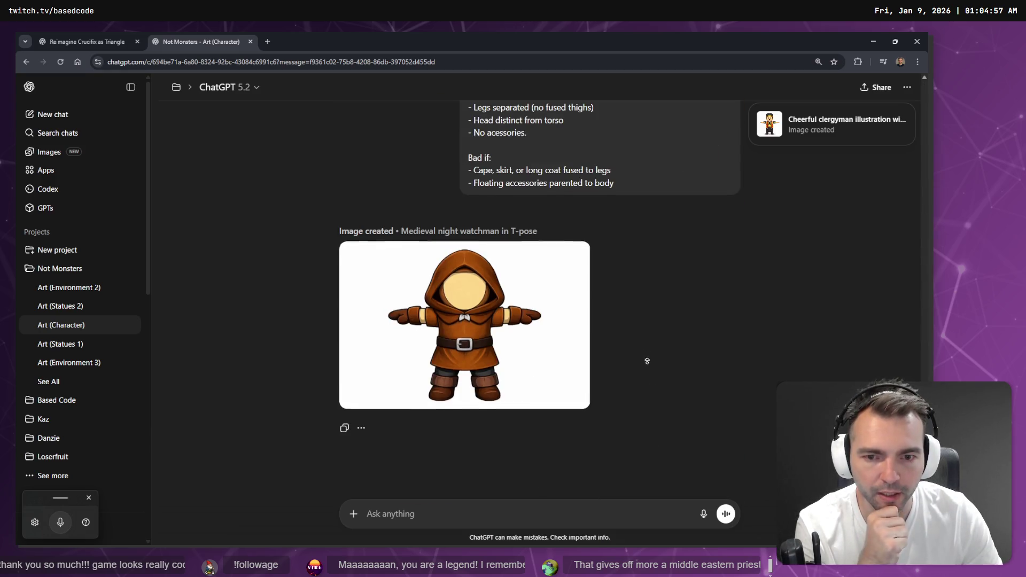
Step: Browse back through earlier prompt versions: blacksmith, farmer, villager, then knight
scroll(647, 361, "up", 15)
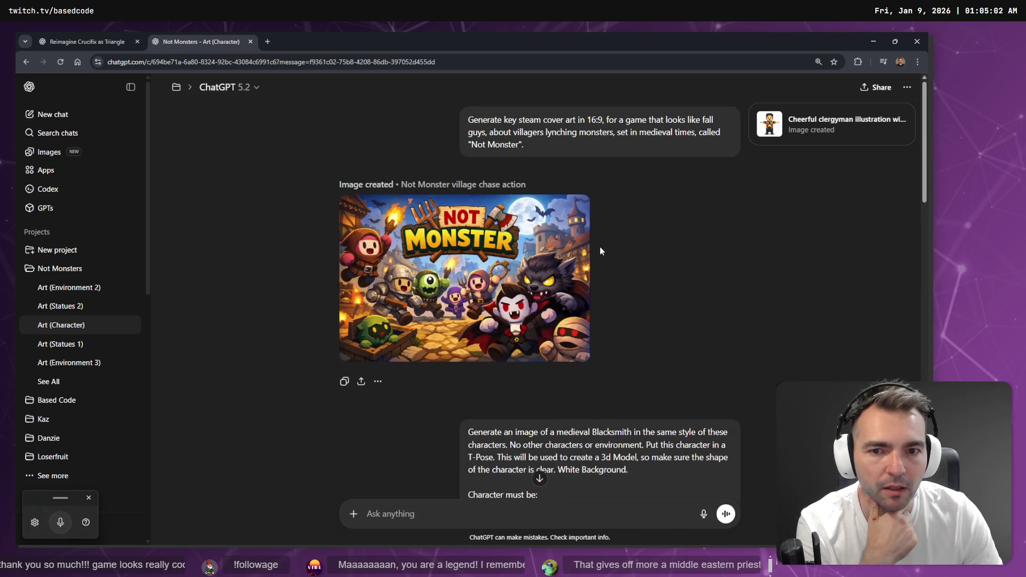
scroll(695, 311, "down", 6)
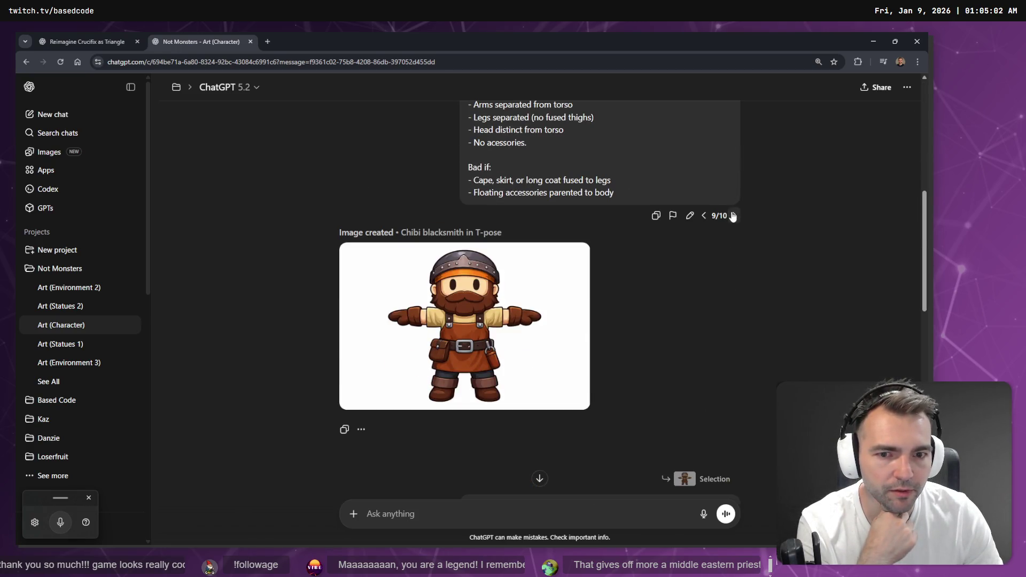
left_click(733, 216)
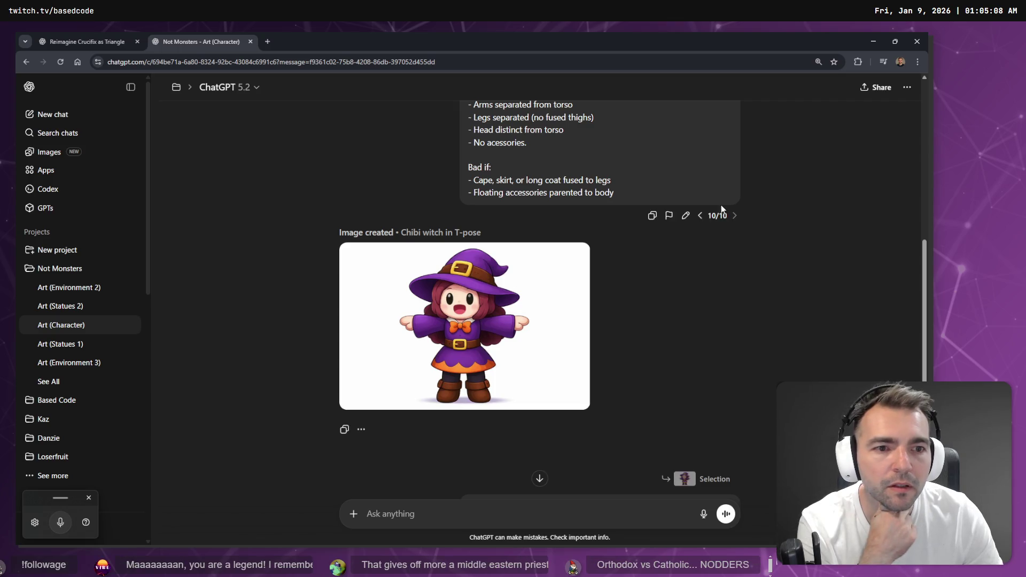
left_click(703, 216)
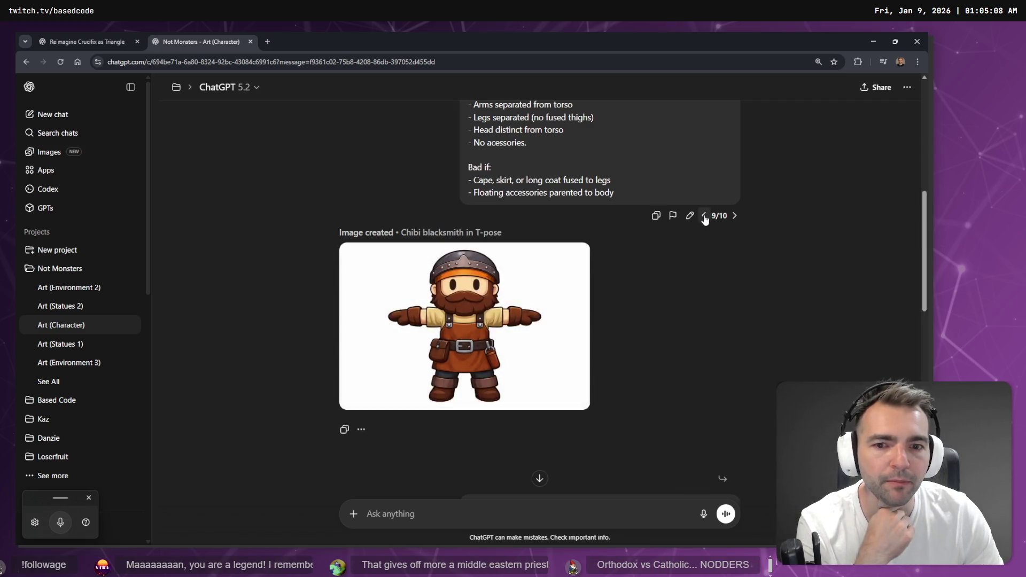
left_click(703, 216)
left_click(704, 216)
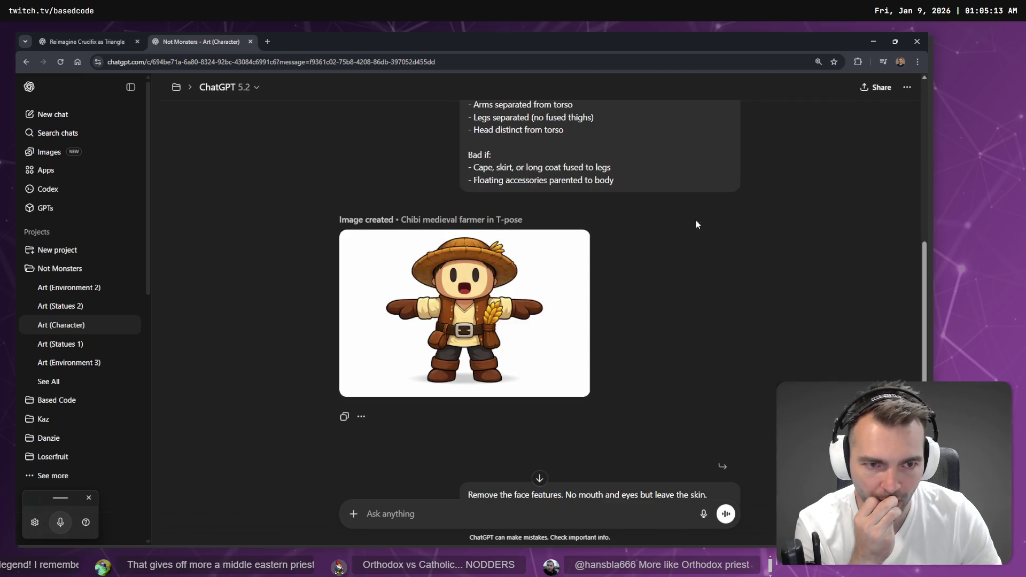
left_click(704, 203)
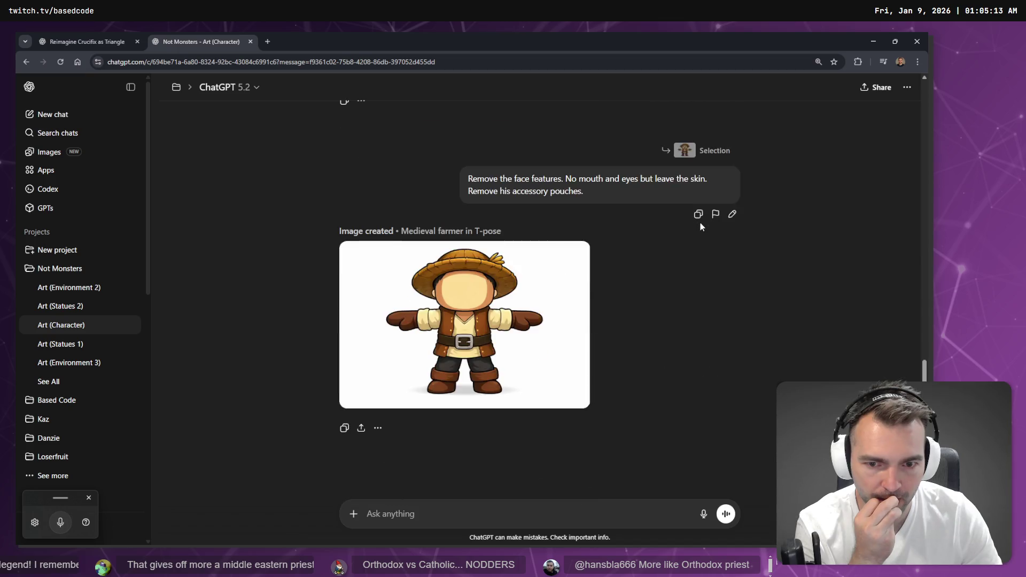
left_click(701, 240)
left_click(705, 220)
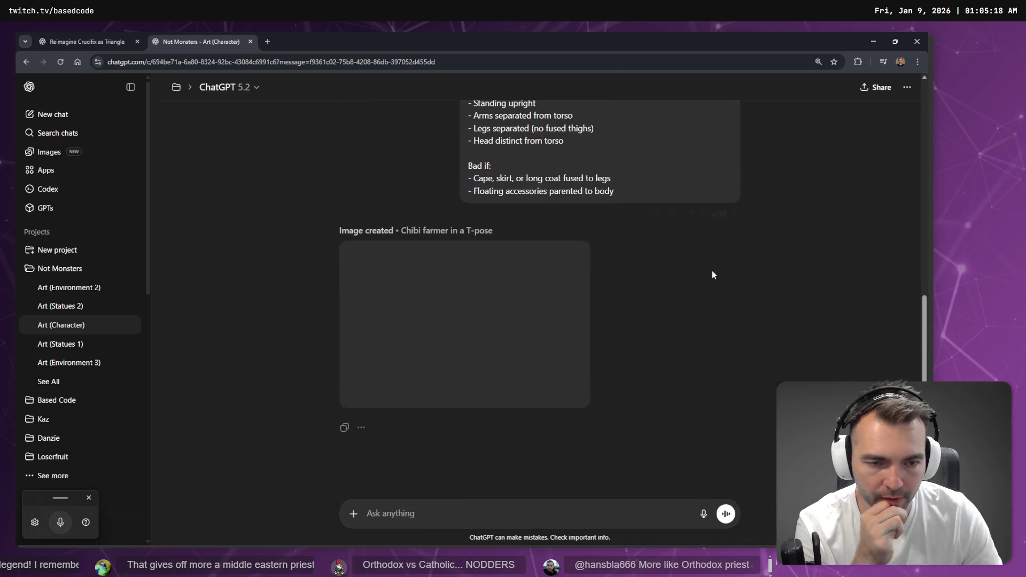
left_click(704, 214)
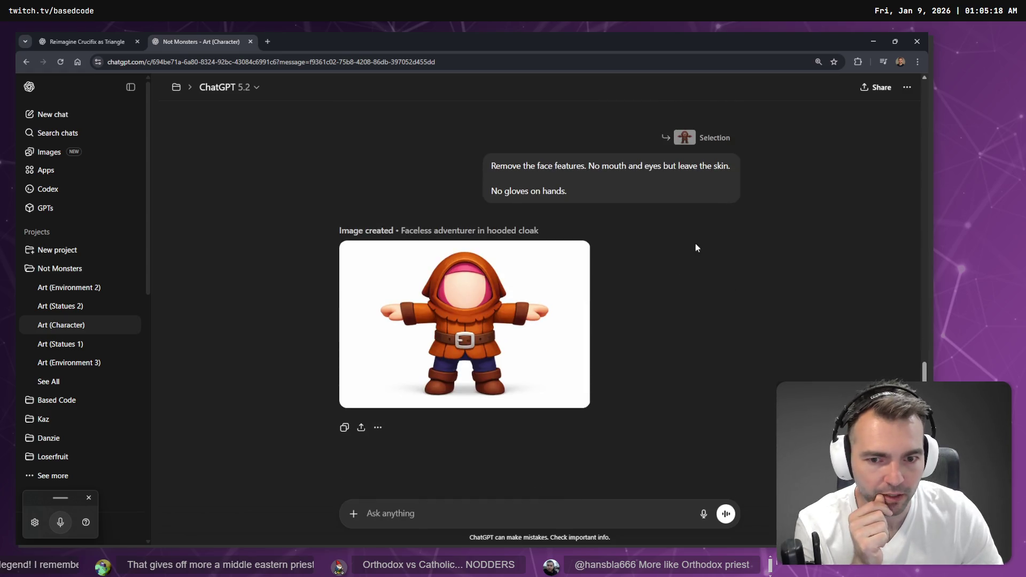
left_click(702, 303)
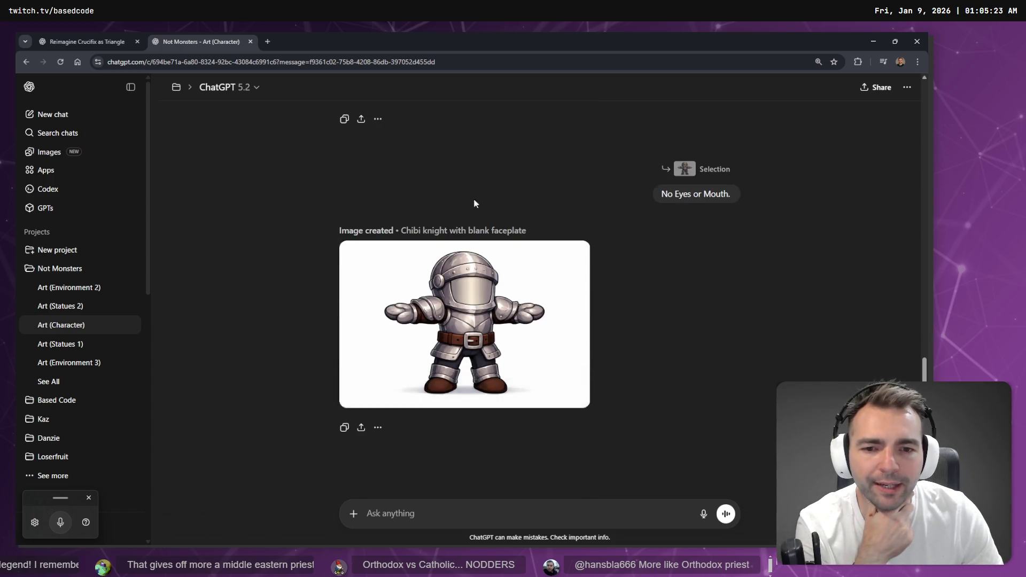
Step: Step back to the Mummy prompt version and open the two-headed wedding monster prompt for editing
scroll(556, 250, "up", 5)
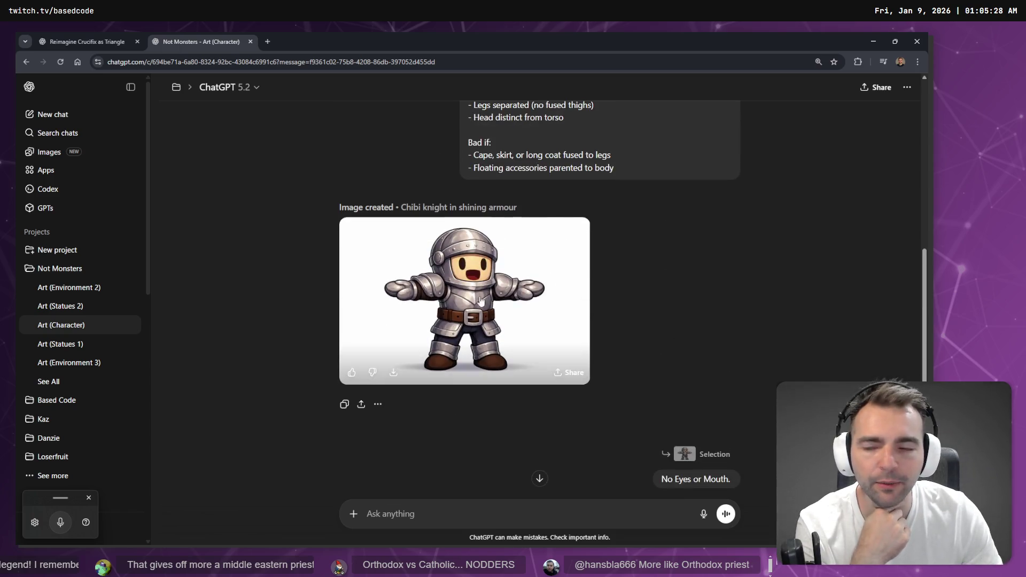
scroll(521, 323, "down", 5)
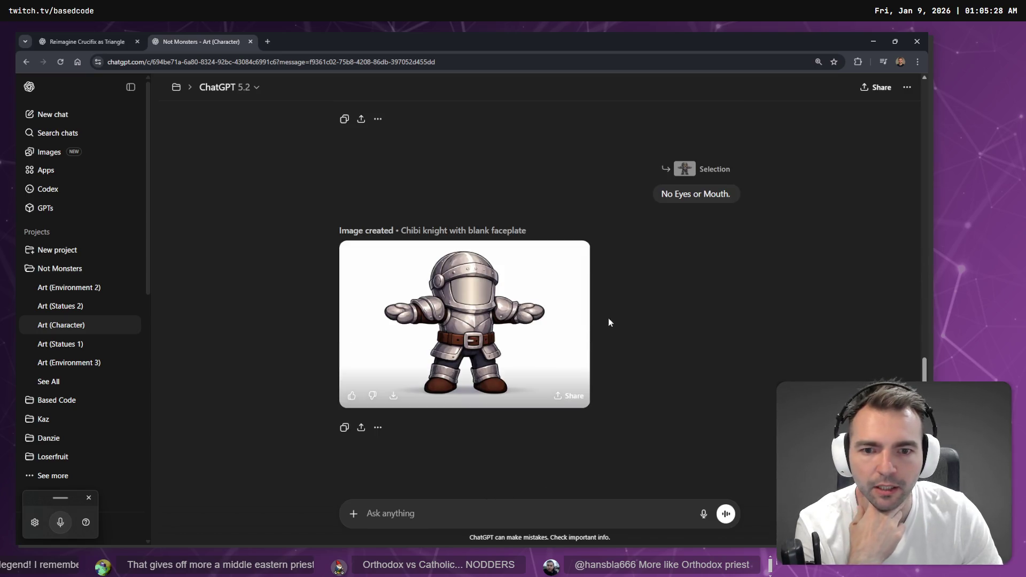
scroll(608, 318, "up", 8)
left_click(703, 333)
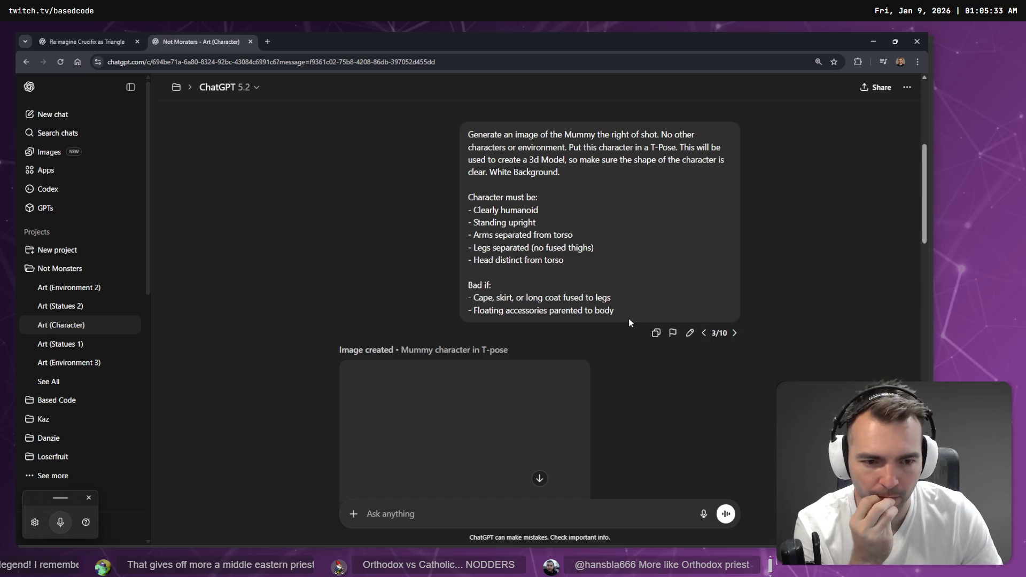
scroll(626, 310, "down", 7)
scroll(625, 292, "up", 3)
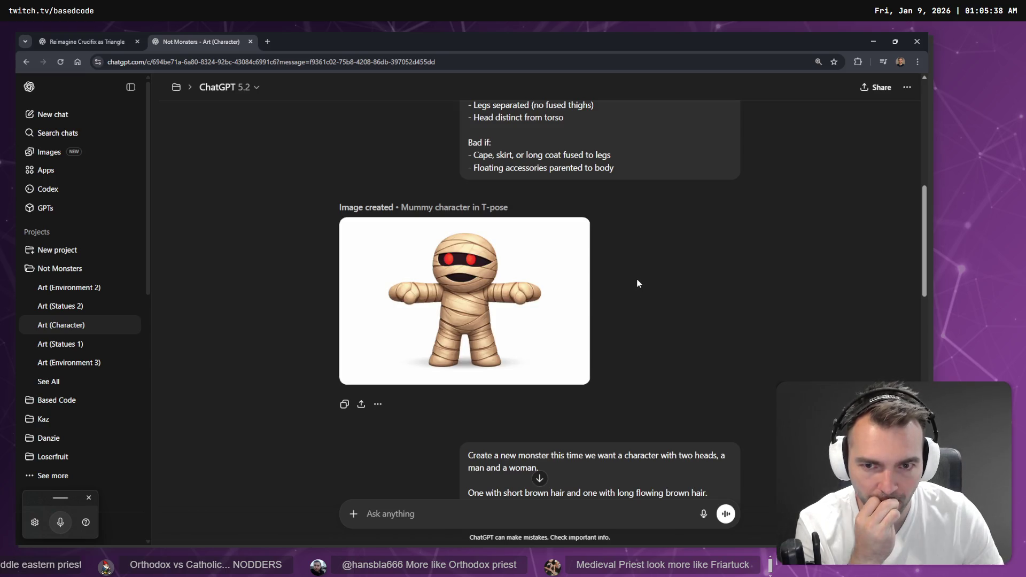
scroll(660, 242, "down", 12)
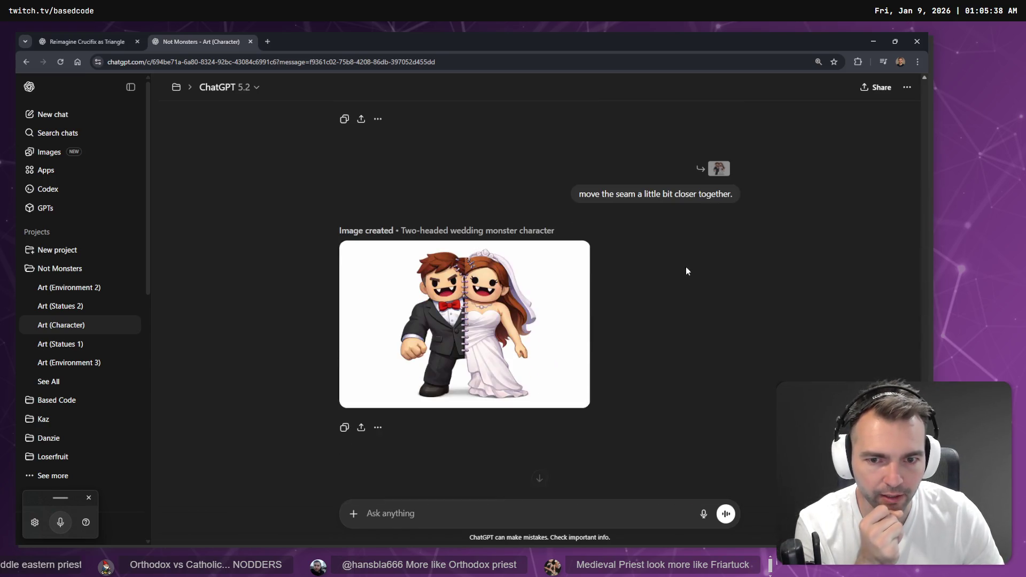
scroll(655, 283, "up", 12)
scroll(655, 282, "down", 3)
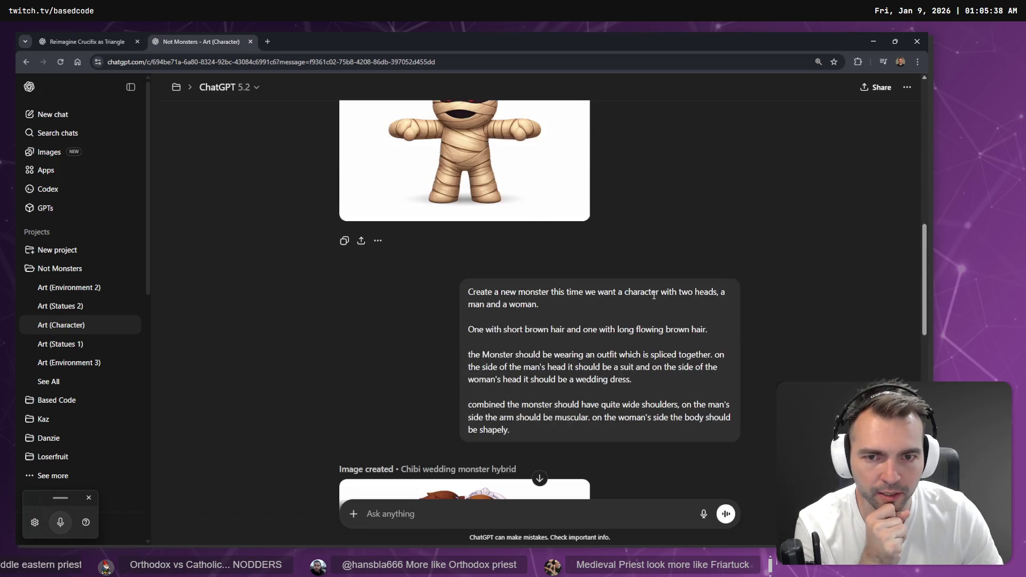
left_click(732, 357)
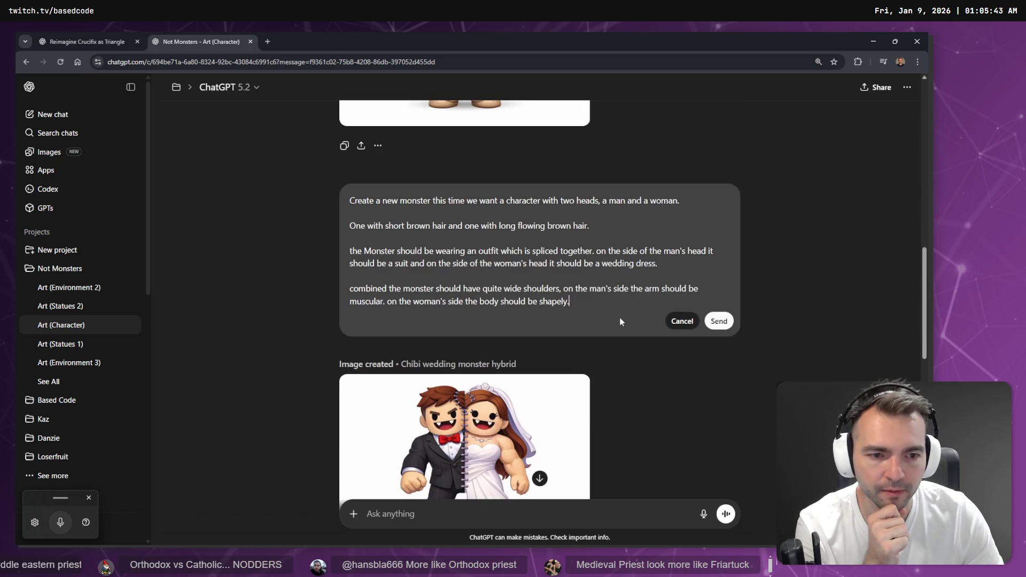
Step: Select the entire wedding monster prompt text, then bring the AccuRIG window forward
left_click_drag(571, 302, 297, 205)
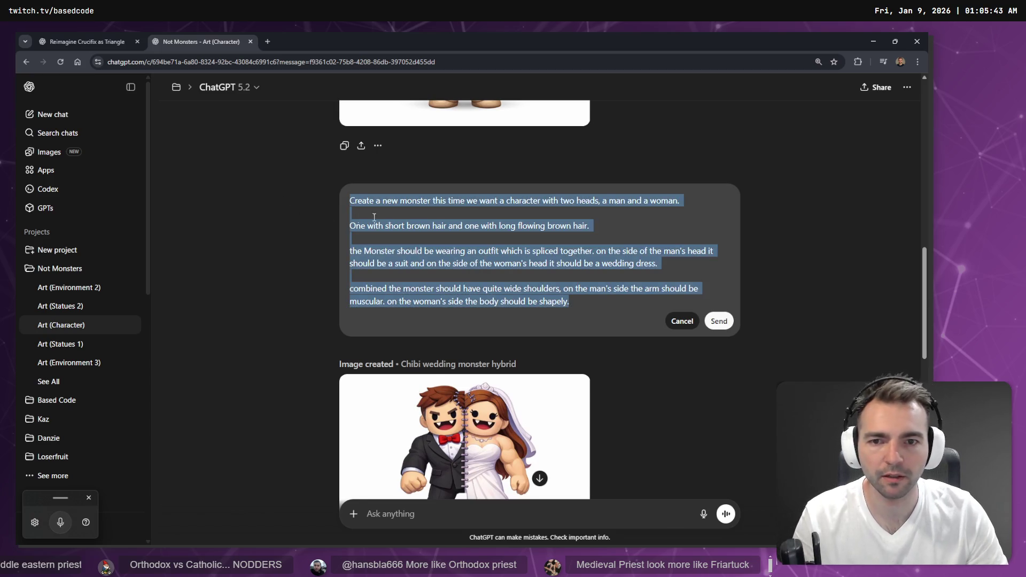
key("alt+Tab")
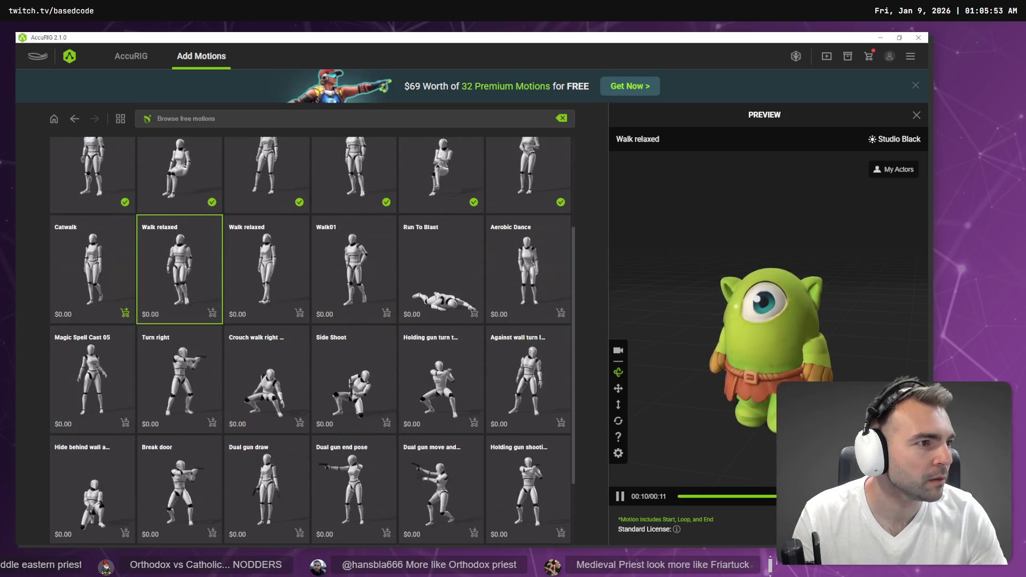
Step: Review the tldraw Monsters board of vampire, werewolf, mummy, witch and cyclops concepts
key("alt+Tab")
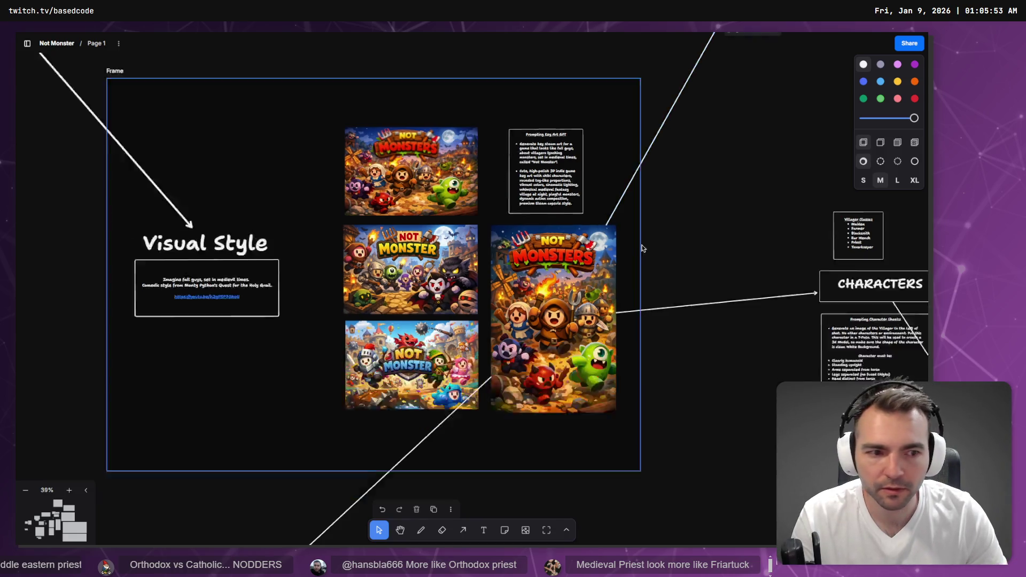
scroll(643, 248, "down", 10)
scroll(588, 160, "right", 5)
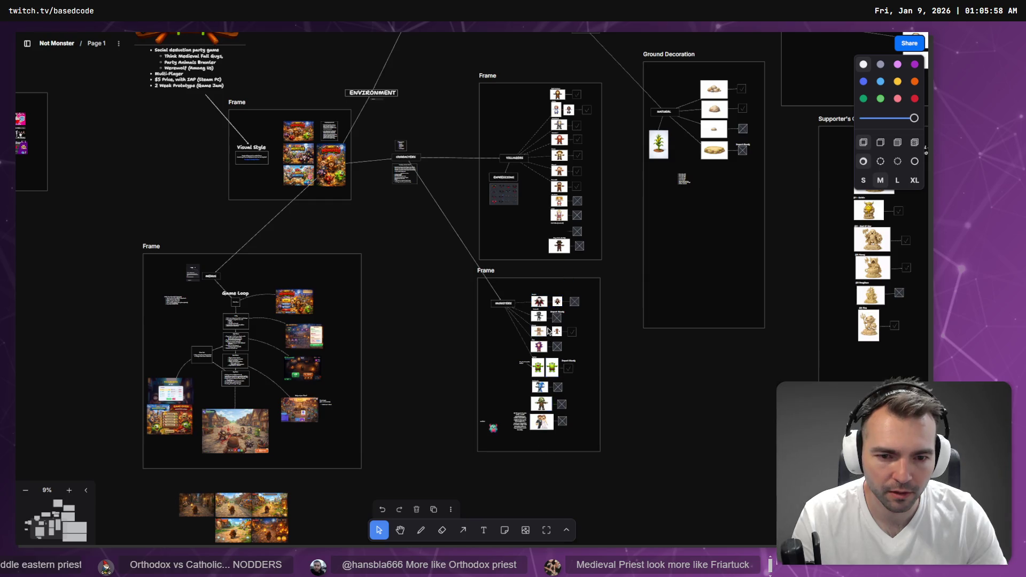
scroll(548, 331, "up", 10)
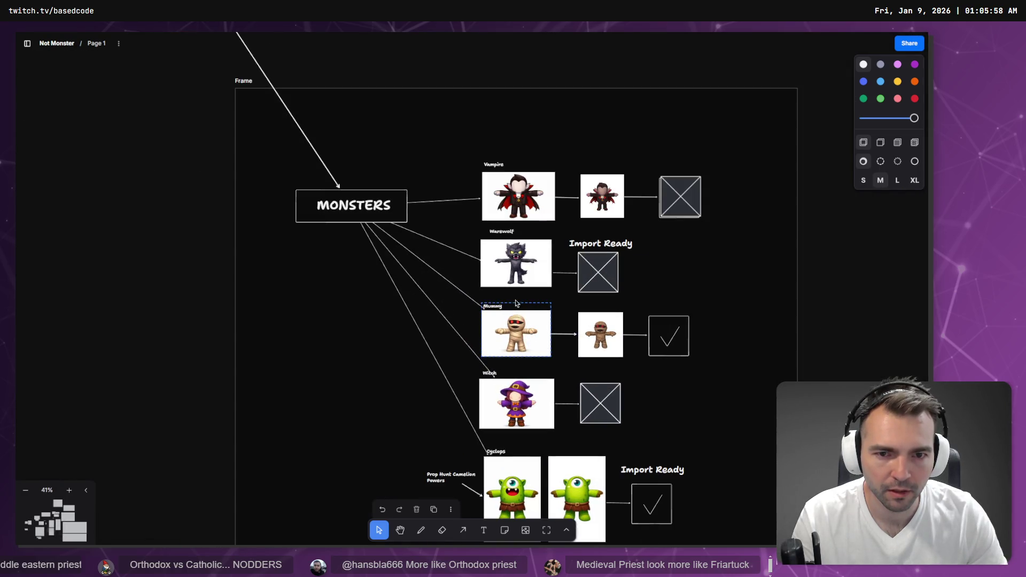
Step: Return past AccuRIG to the ChatGPT chat and open the image library in a new tab
key("alt+Tab")
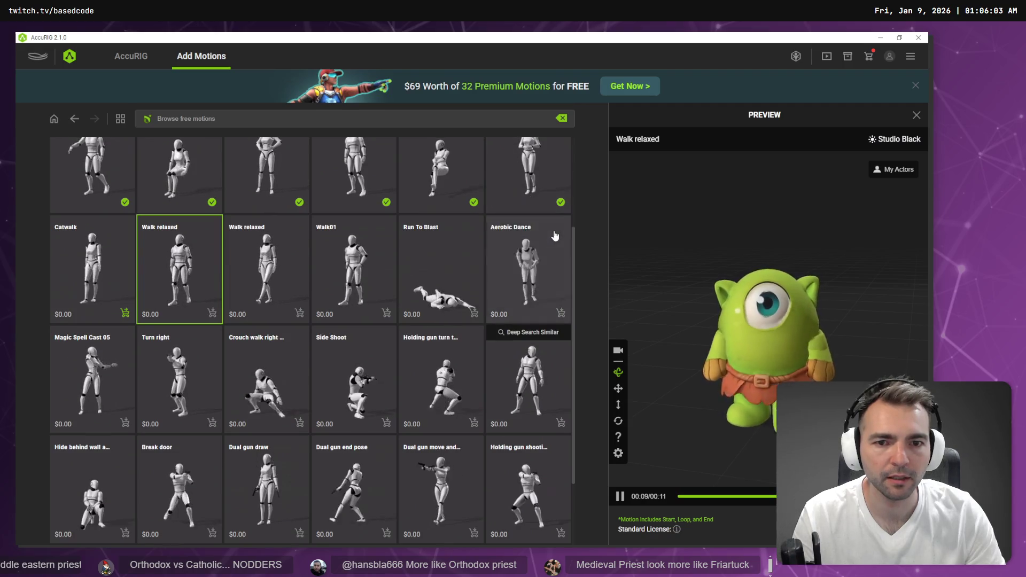
key("alt+Tab")
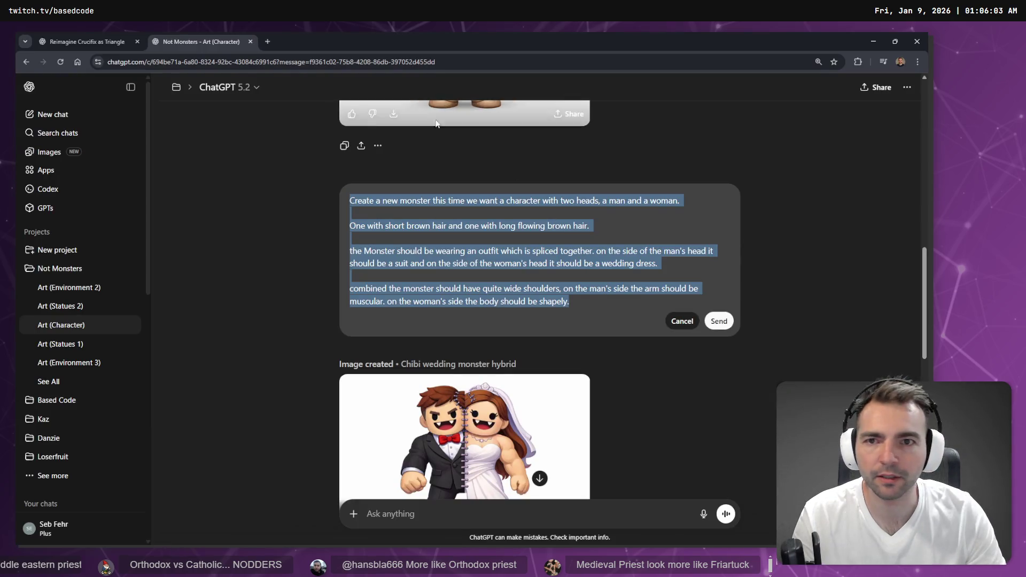
left_click(49, 151)
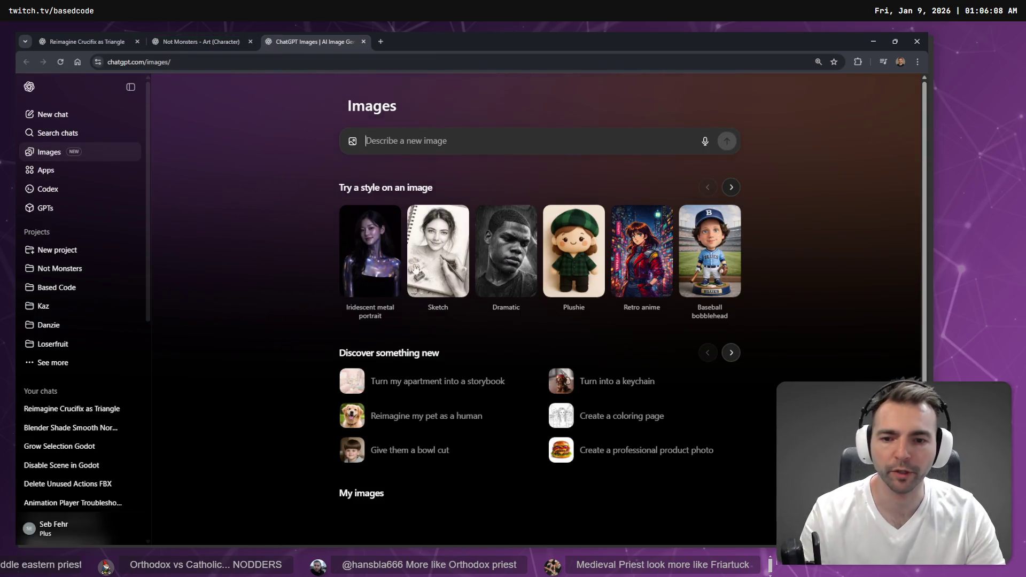
Step: Browse My images, then replace the wedding prompt in the chat with a dictated new-monster request
scroll(463, 314, "down", 2)
scroll(402, 194, "down", 7)
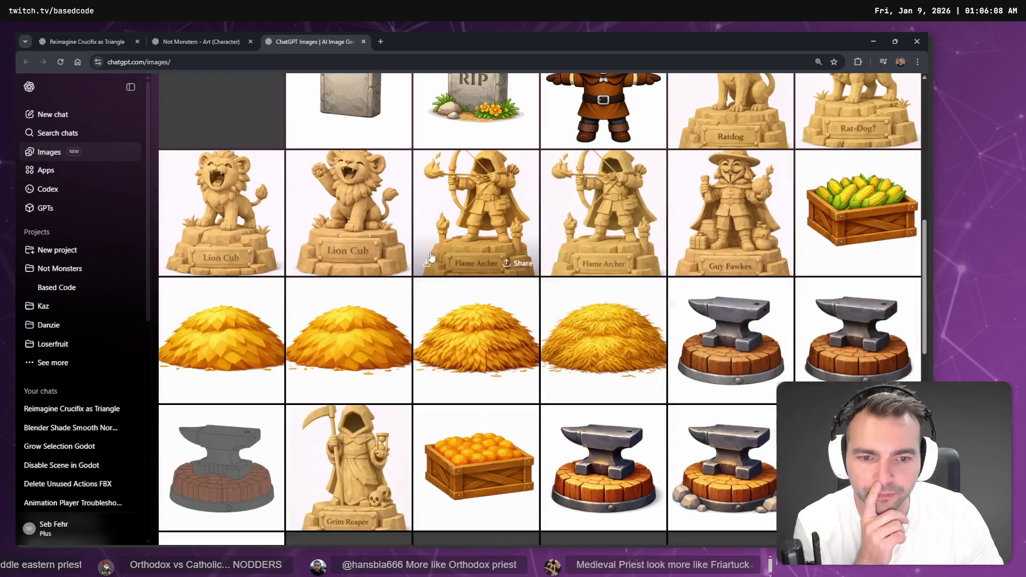
left_click(201, 43)
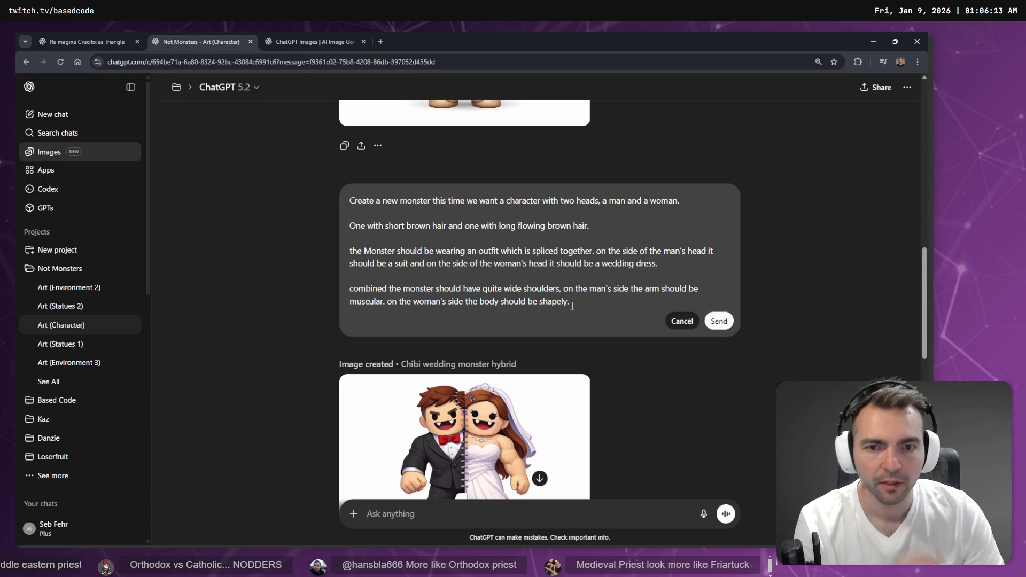
key("ctrl+a")
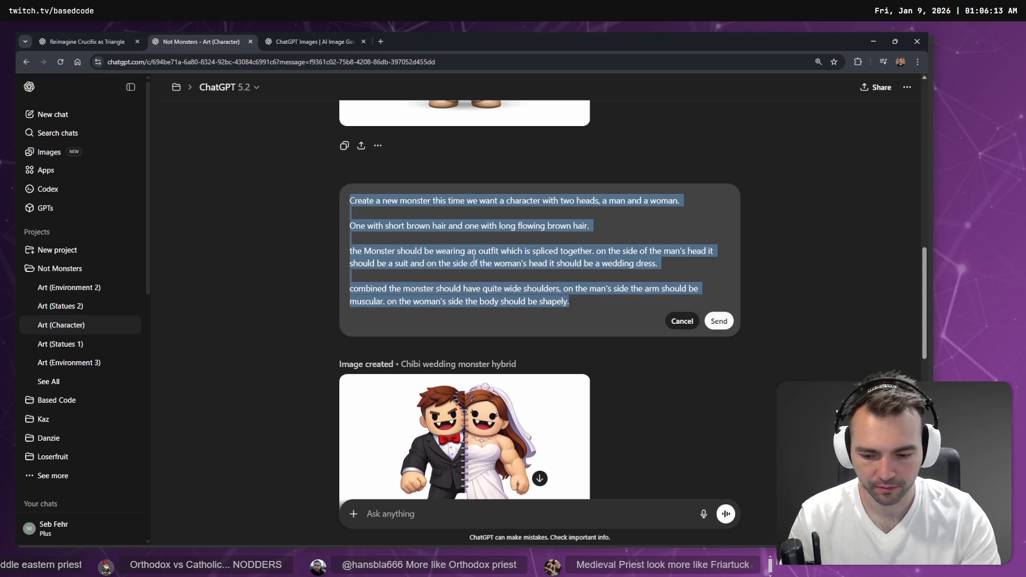
key("super+h")
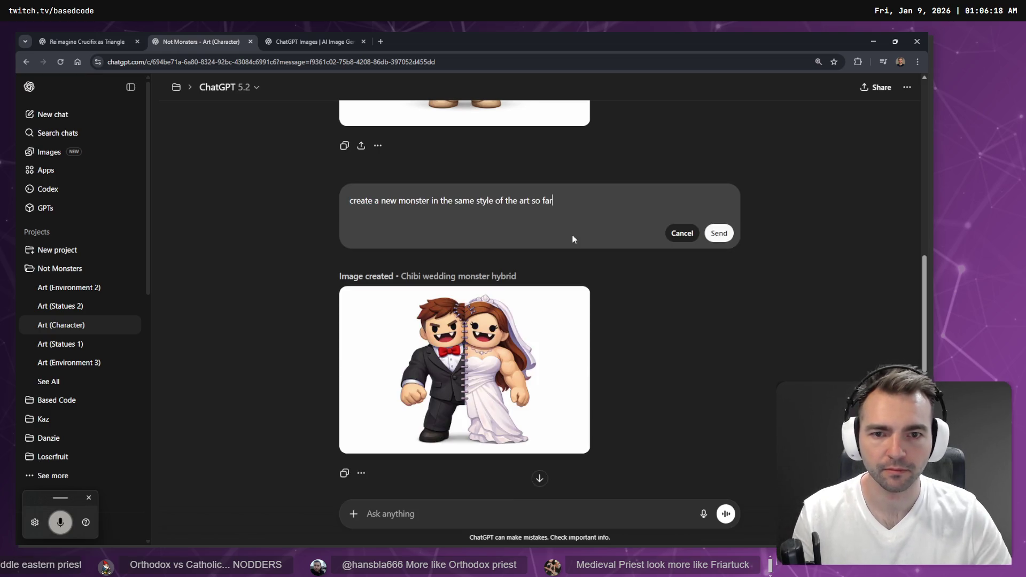
Step: Complete and send the prompt for a tall, slender, brown-haired female vampire in the same art style
key("Delete")
type("C")
key("End")
key("super+h")
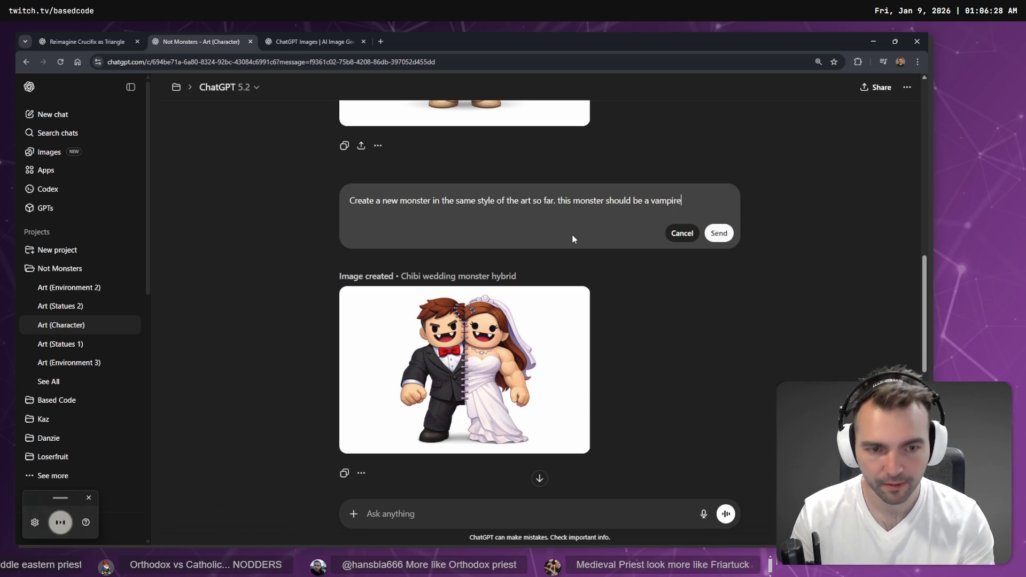
type("female")
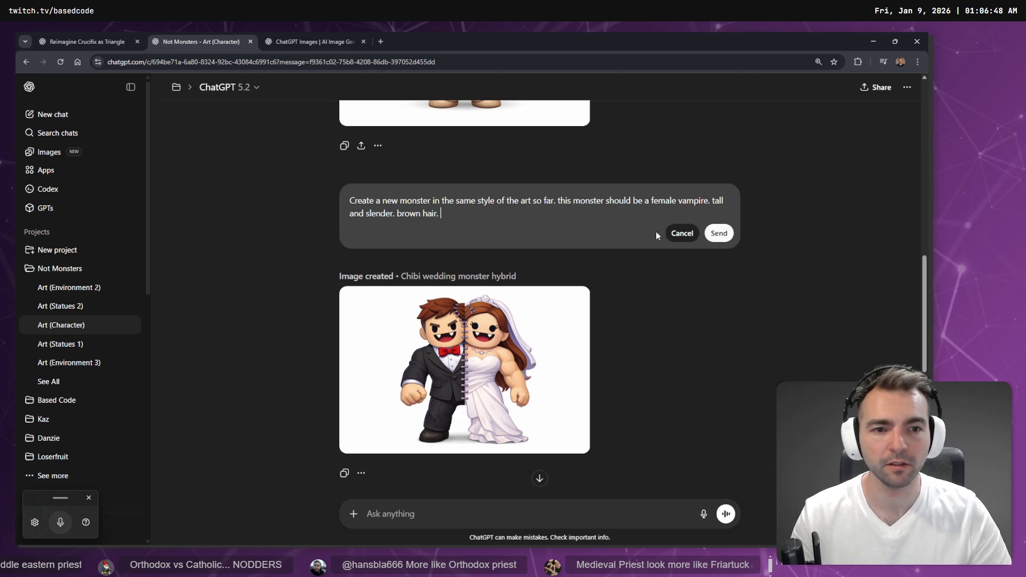
left_click(722, 235)
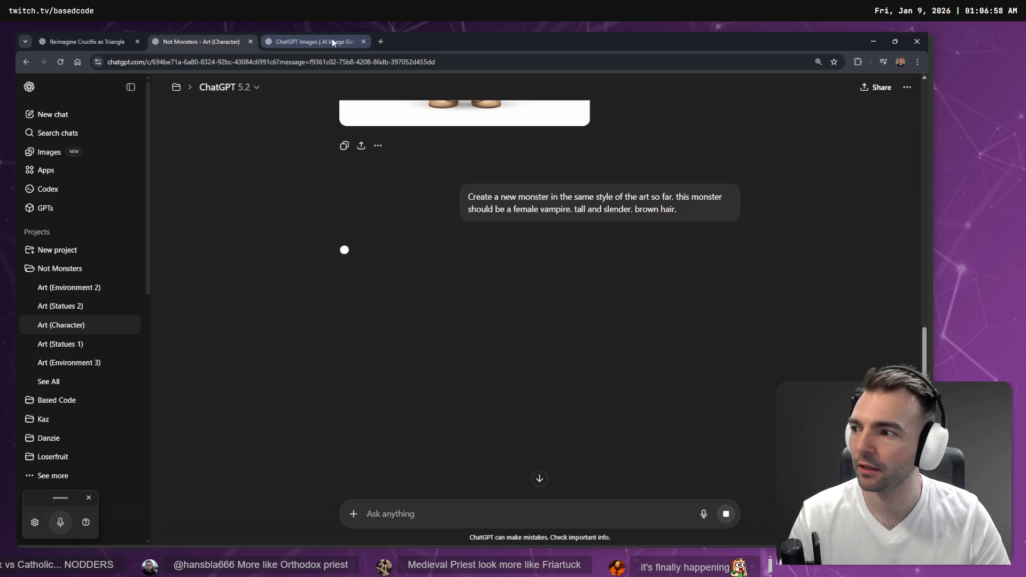
mouse_move(332, 42)
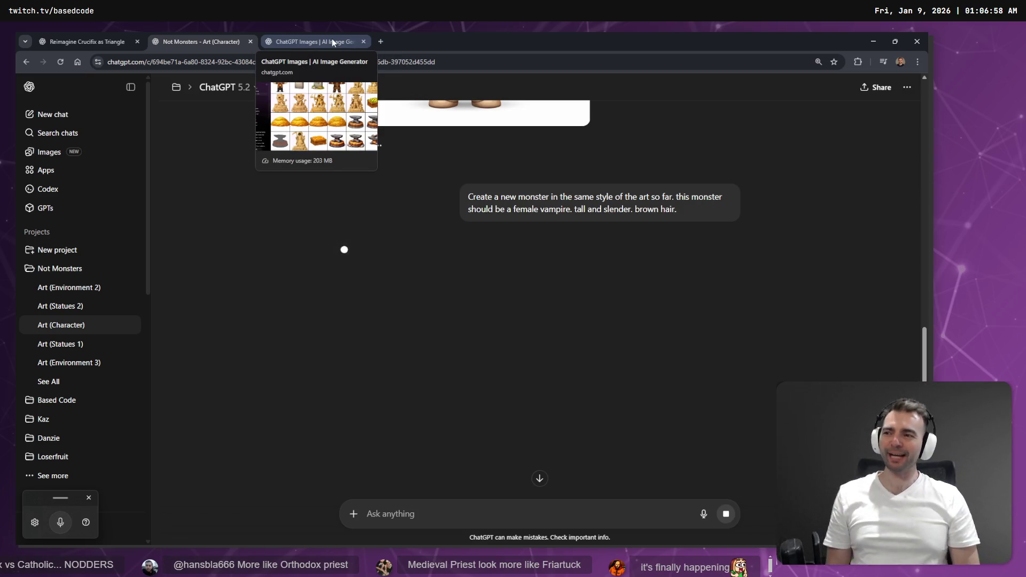
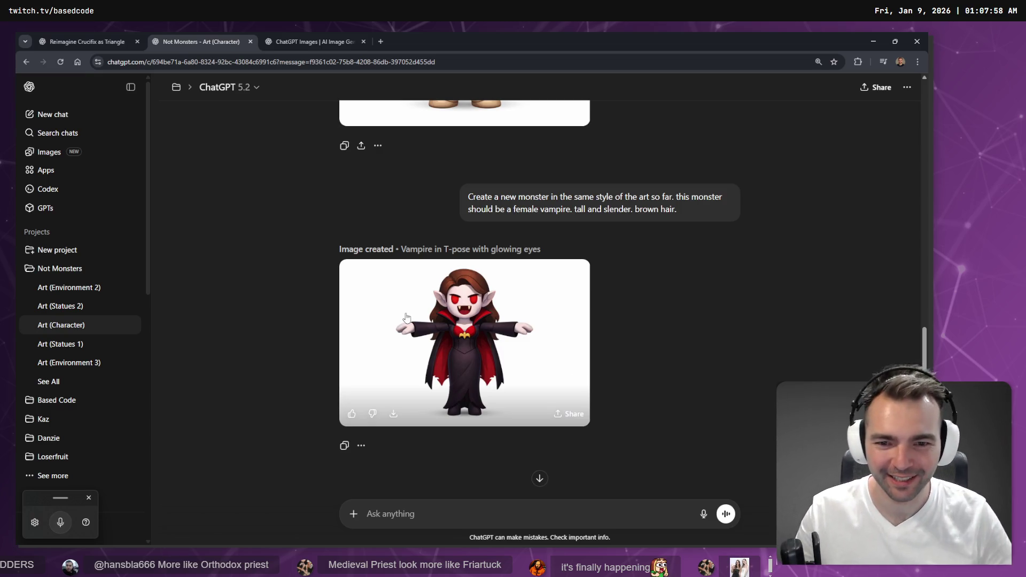
Step: Dictate and send 'Remove the Cape from this character and the dress should be shorter.' with a capital R
key("ctrl+super")
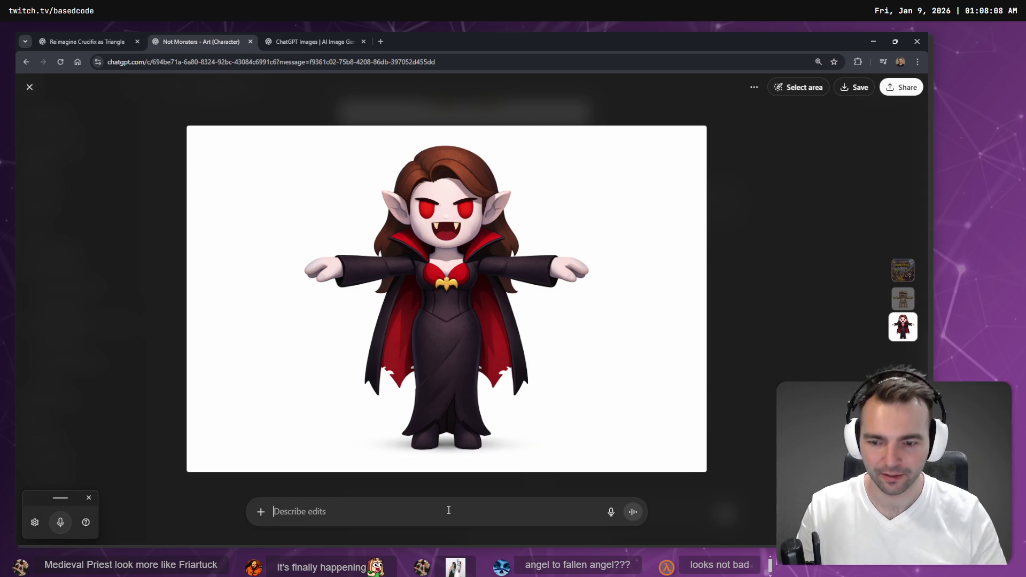
key("ctrl+super")
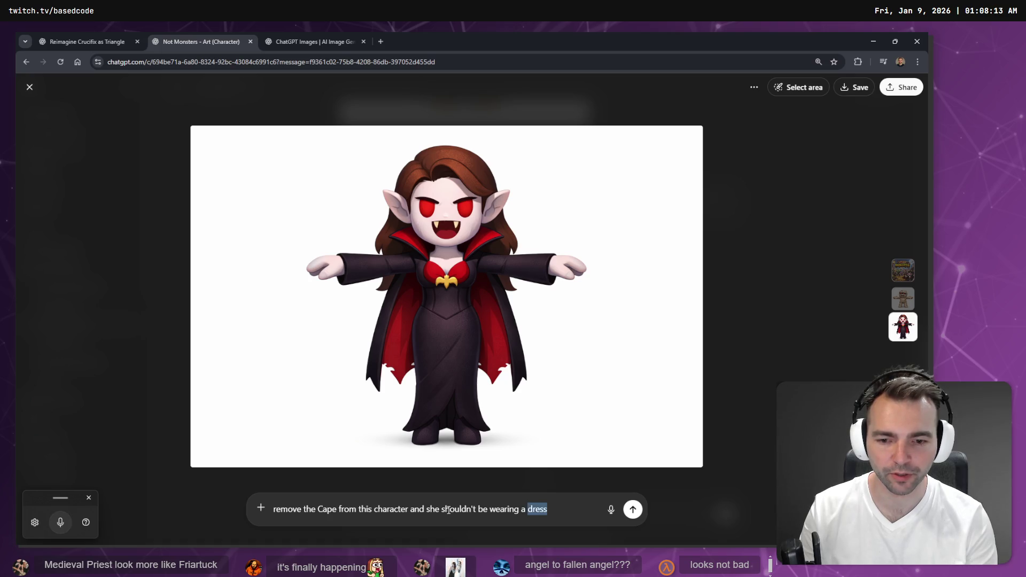
key("ctrl+shift+Left")
key("ctrl+shift+Left")
key("ctrl+shift+Left")
key("BackSpace")
key("super+h")
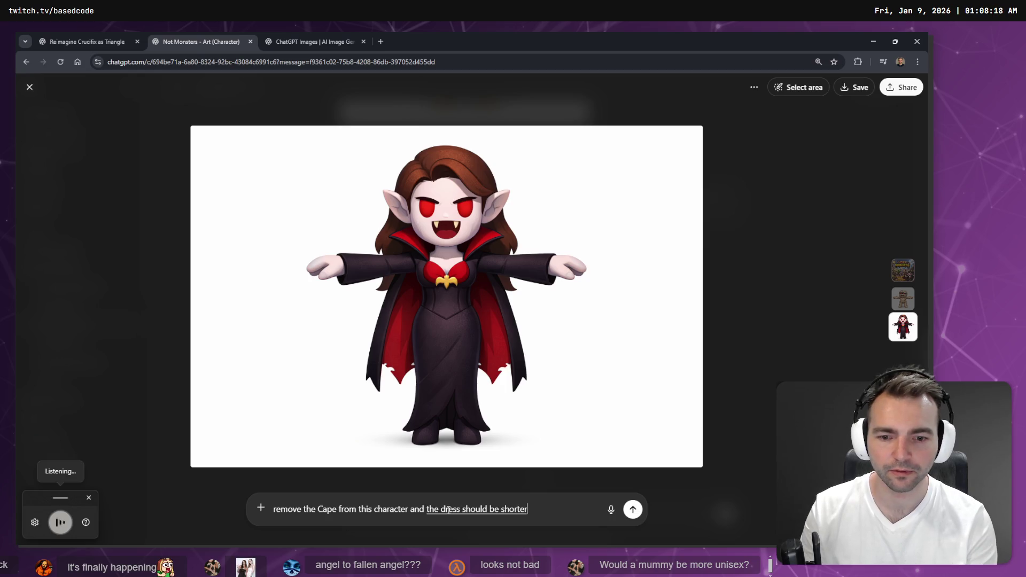
key("shift+Right")
type("R")
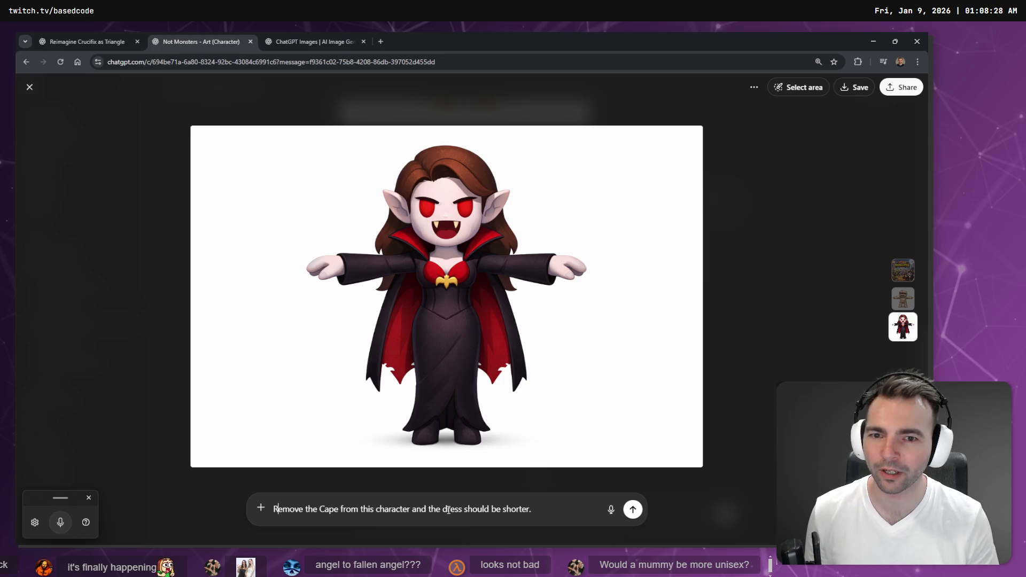
left_click(633, 510)
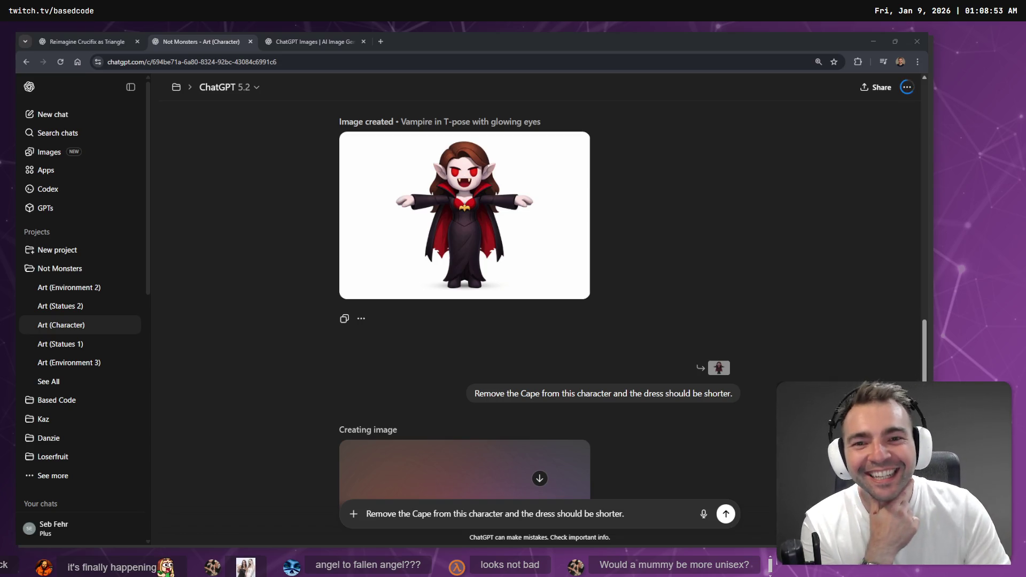
Step: Let the capeless short-dress vampire generate, then browse it beside the original in My images
scroll(648, 232, "down", 5)
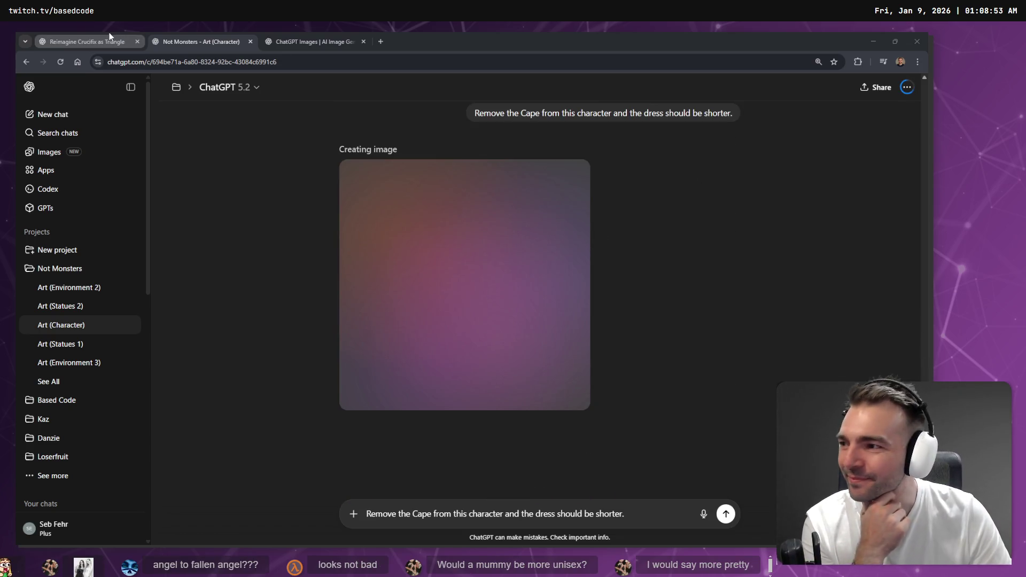
mouse_move(109, 37)
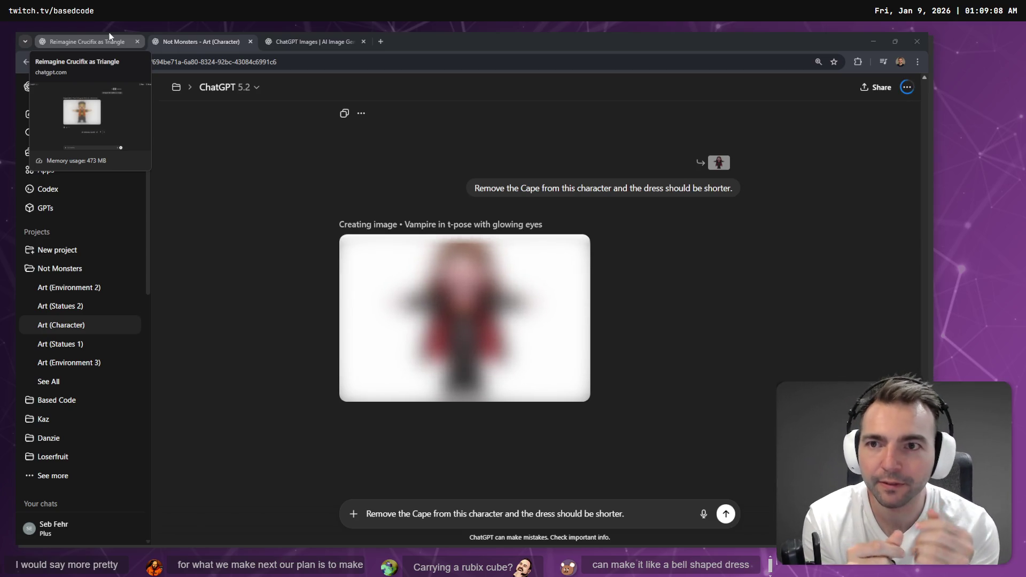
left_click(297, 41)
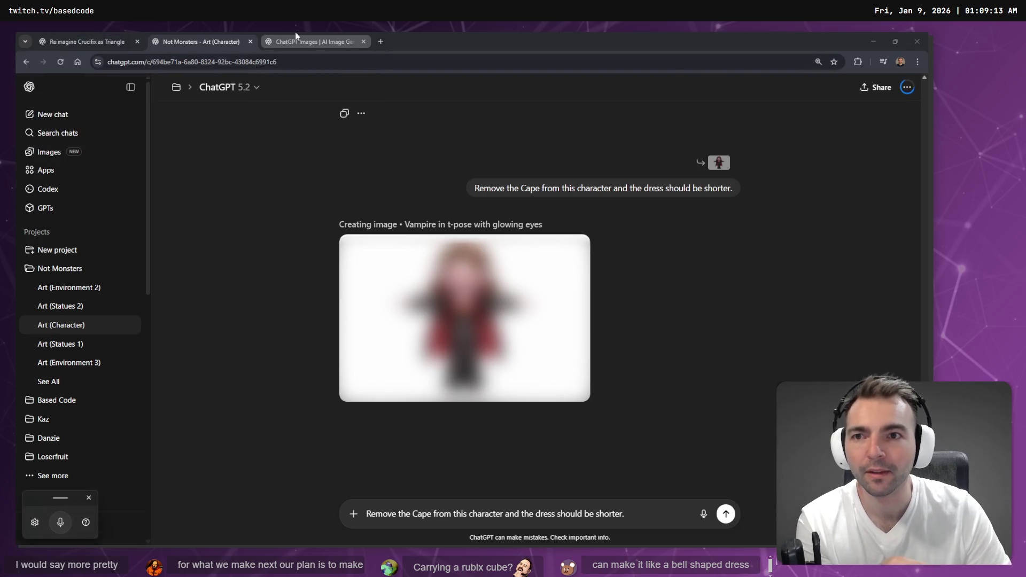
scroll(511, 314, "down", 10)
scroll(510, 314, "down", 5)
scroll(545, 414, "up", 20)
scroll(540, 409, "down", 10)
scroll(365, 306, "up", 4)
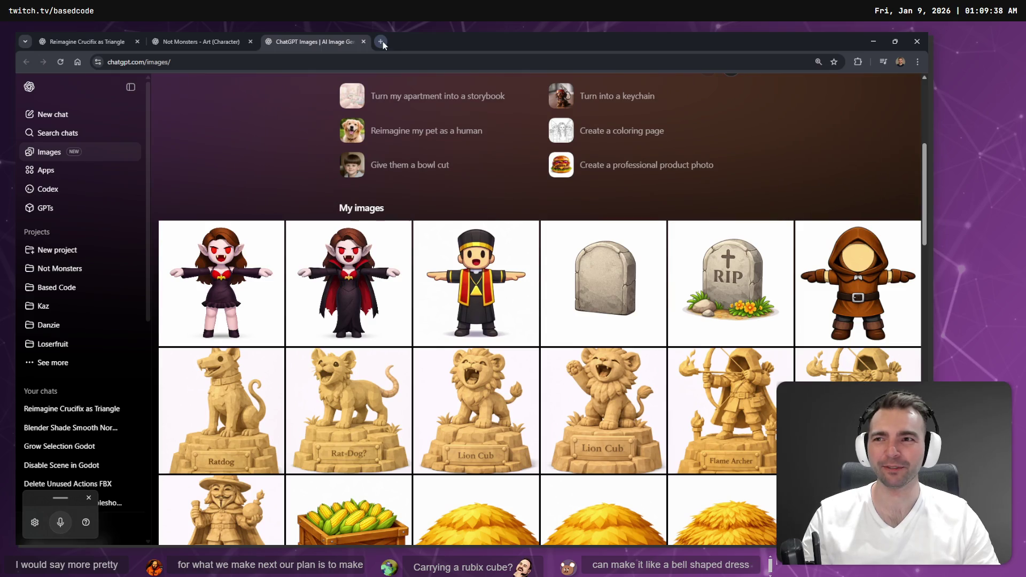
Step: Return to the Not Monsters - Art (Character) chat and open the capeless short-dress vampire full size
scroll(432, 380, "down", 9)
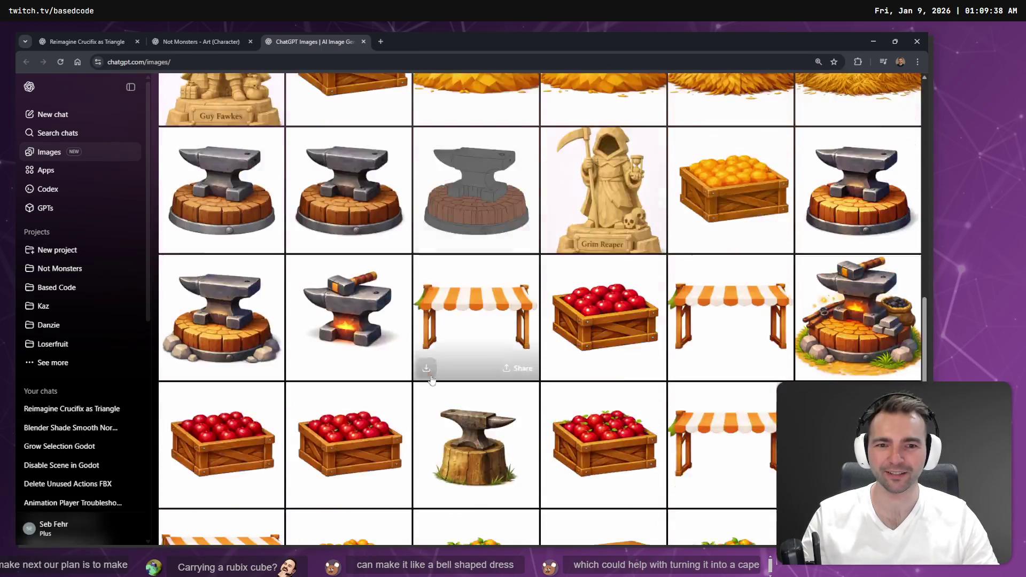
scroll(432, 380, "down", 15)
scroll(486, 360, "up", 5)
scroll(486, 361, "up", 20)
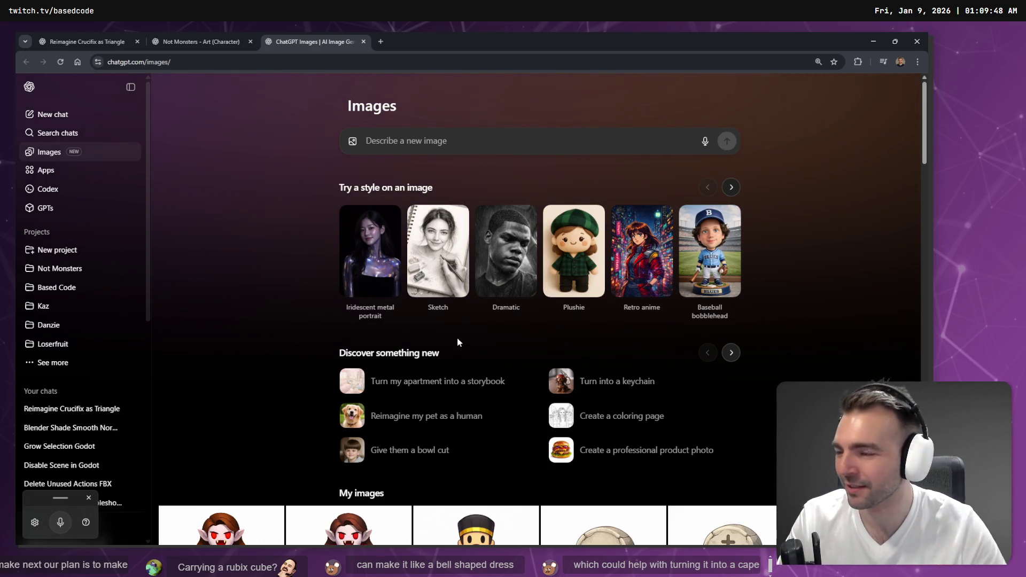
left_click(203, 33)
left_click(510, 342)
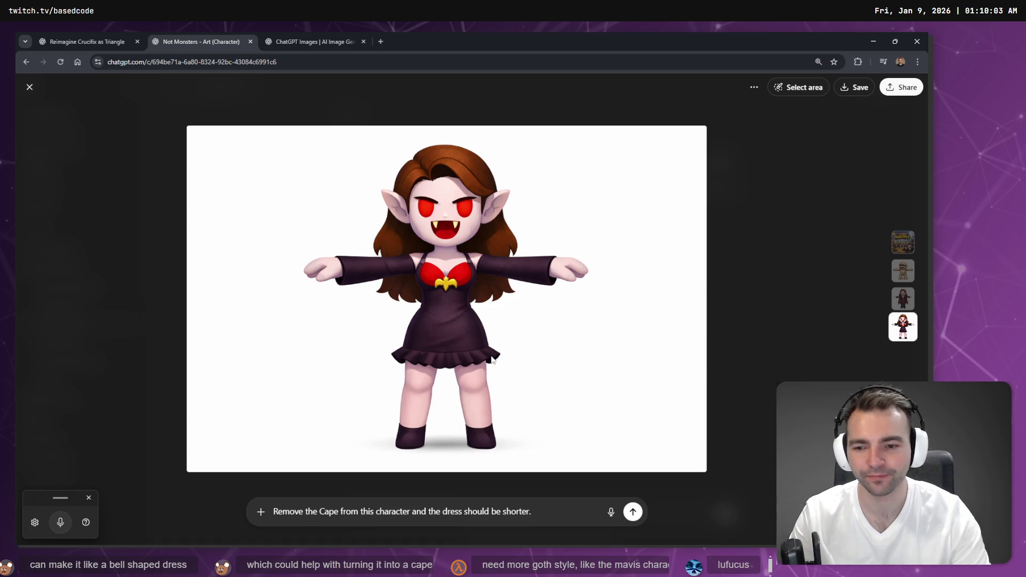
Step: Replace the old prompt with 'Can you put her hair up.', send it, and switch to Hunyuan 3D
key("ctrl+a")
key("super+h")
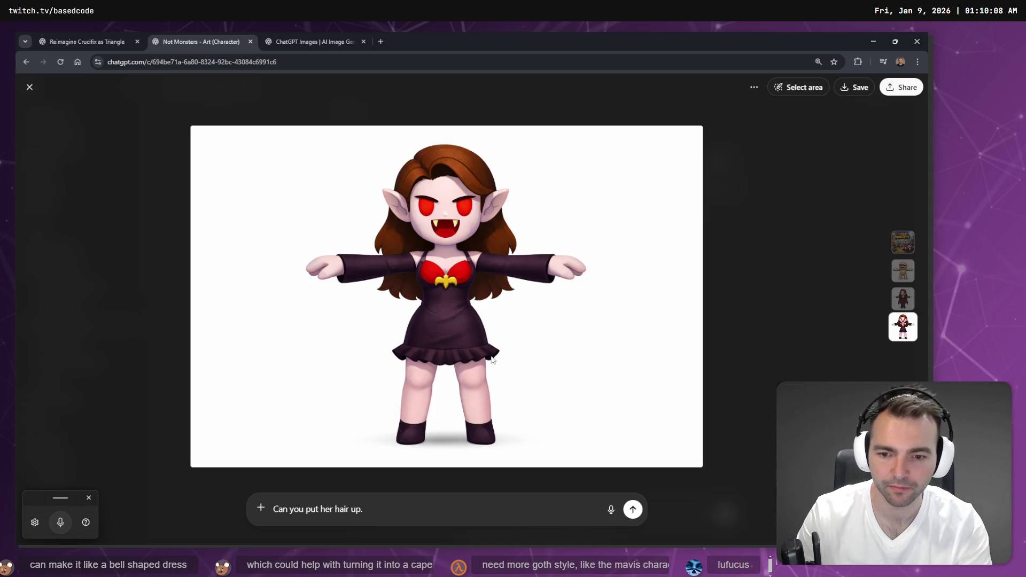
key("Return")
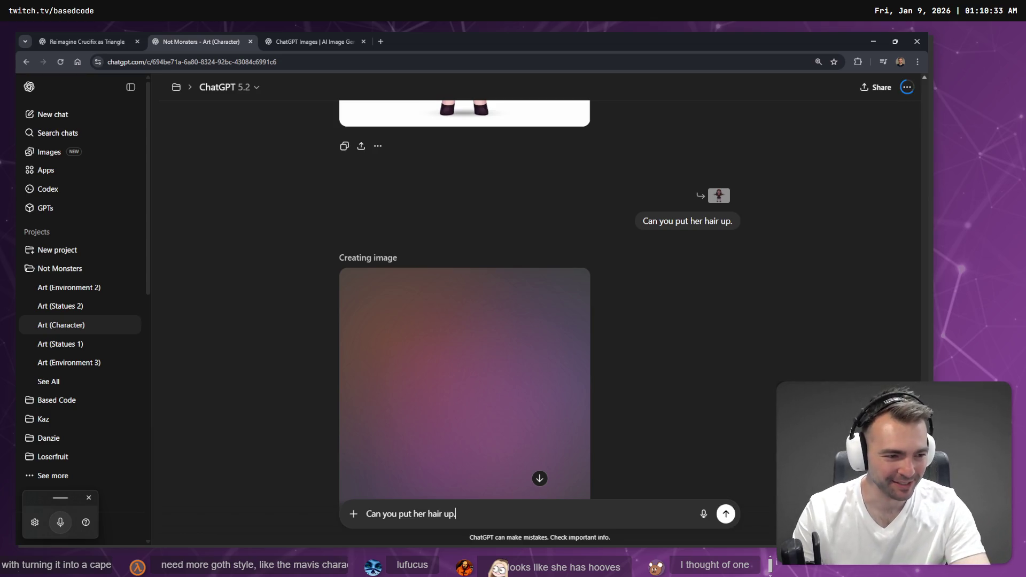
key("alt+Tab")
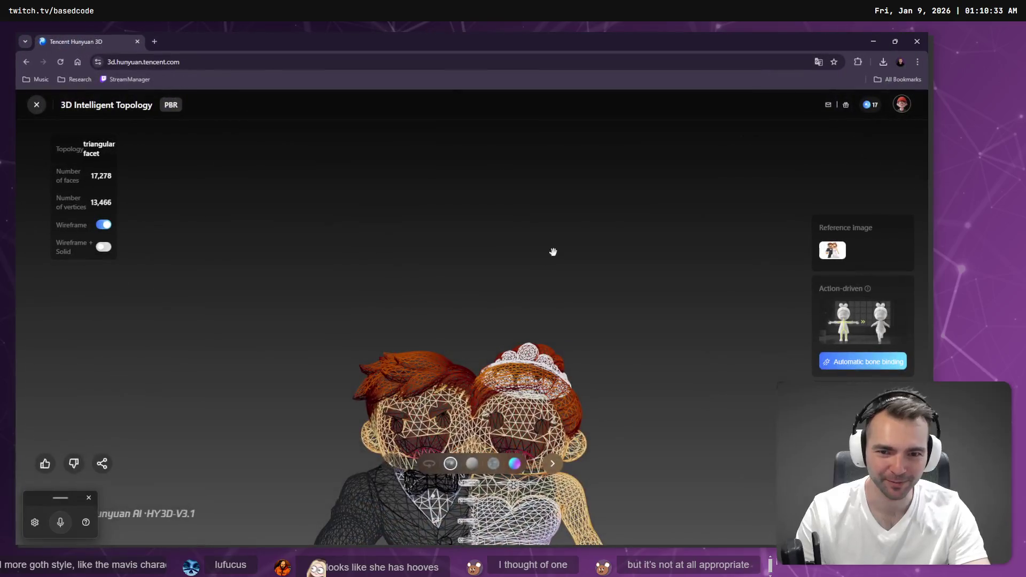
Step: In full-screen Hunyuan 3D, show the bride-and-groom model with solid textures instead of wireframe and orbit it to the front
key("F11")
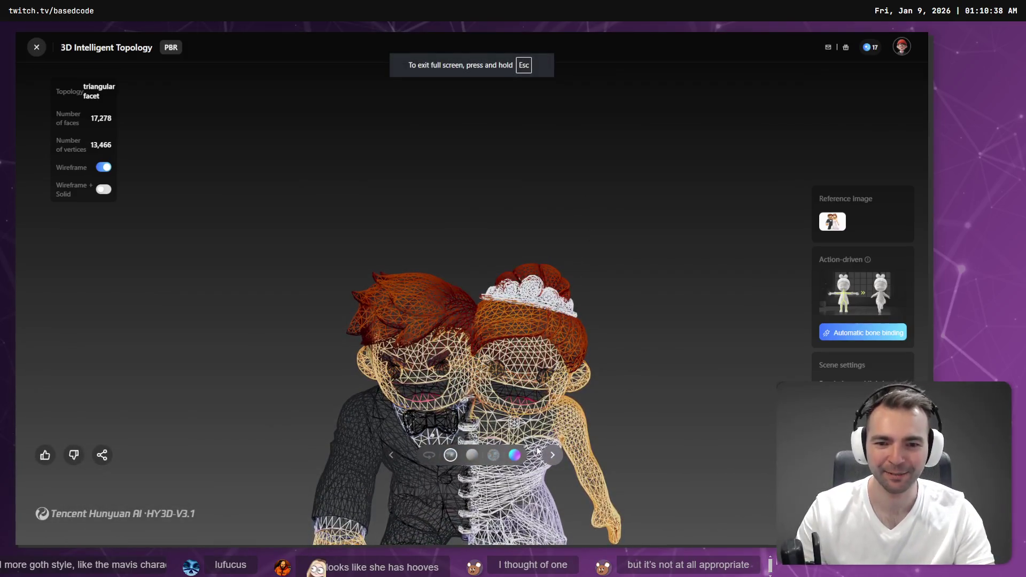
left_click(432, 455)
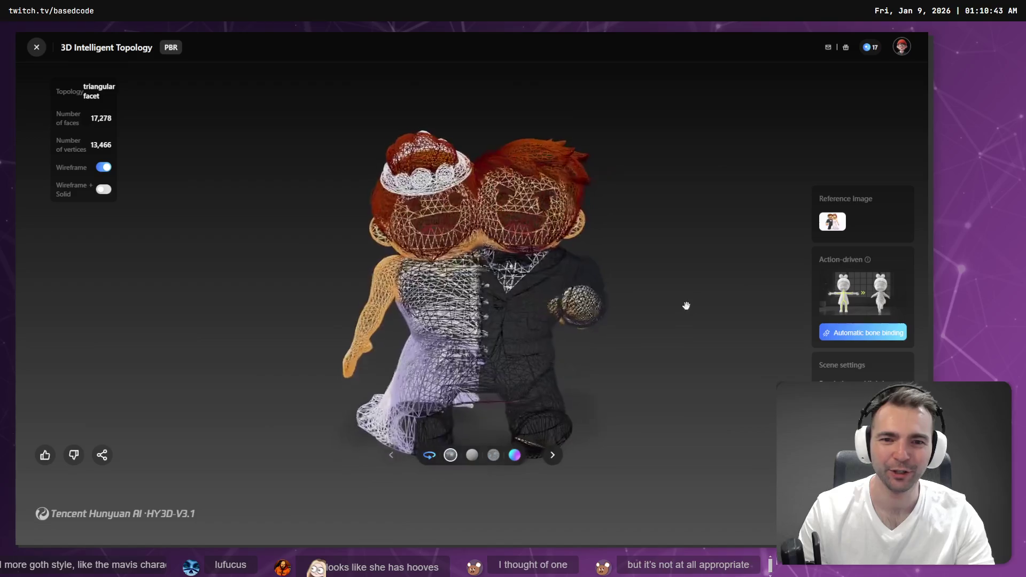
left_click(104, 168)
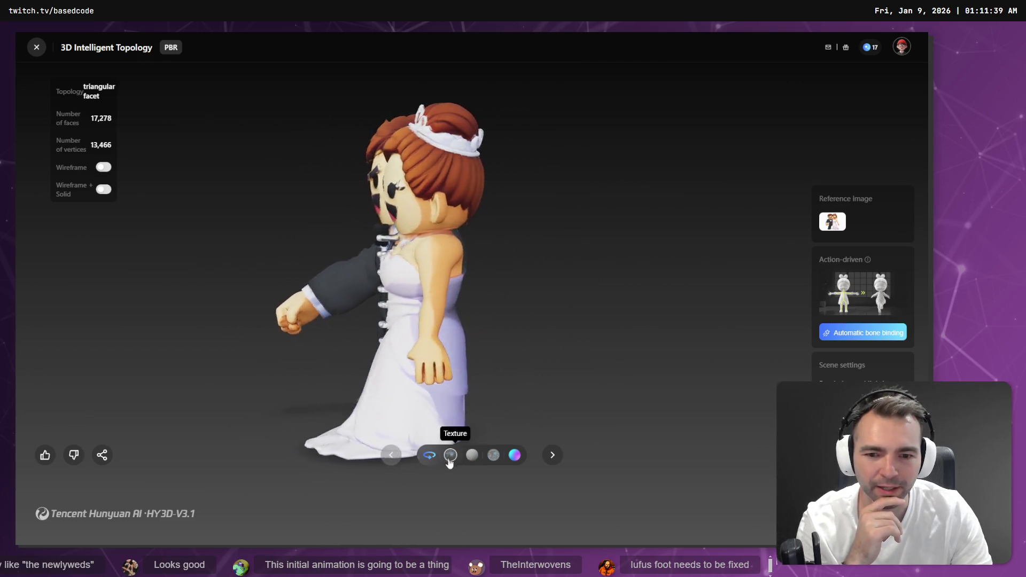
left_click(429, 454)
mouse_move(783, 346)
left_mouse_down()
mouse_move(591, 327)
mouse_move(572, 316)
mouse_move(618, 243)
mouse_move(505, 252)
mouse_move(420, 278)
mouse_move(676, 297)
mouse_move(277, 218)
mouse_move(467, 255)
left_mouse_up()
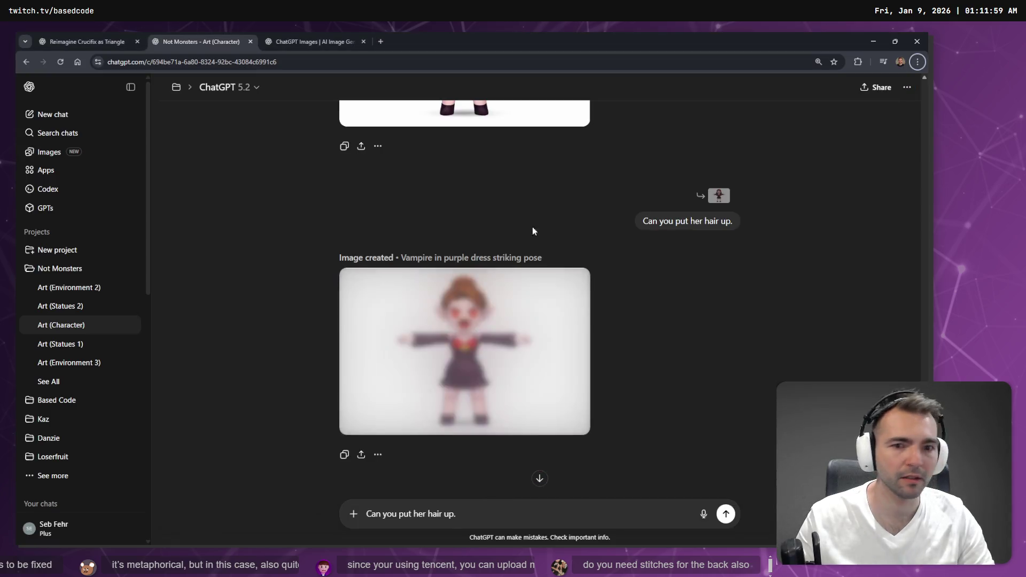
Step: Copy the finished hair-up vampire image to the clipboard
left_click(465, 364)
right_click(488, 261)
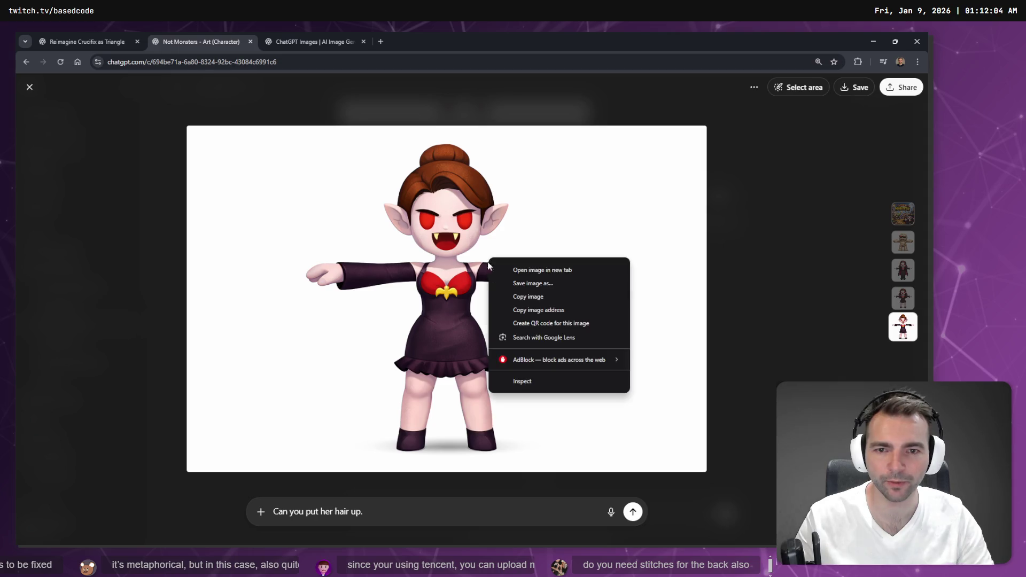
left_click(528, 297)
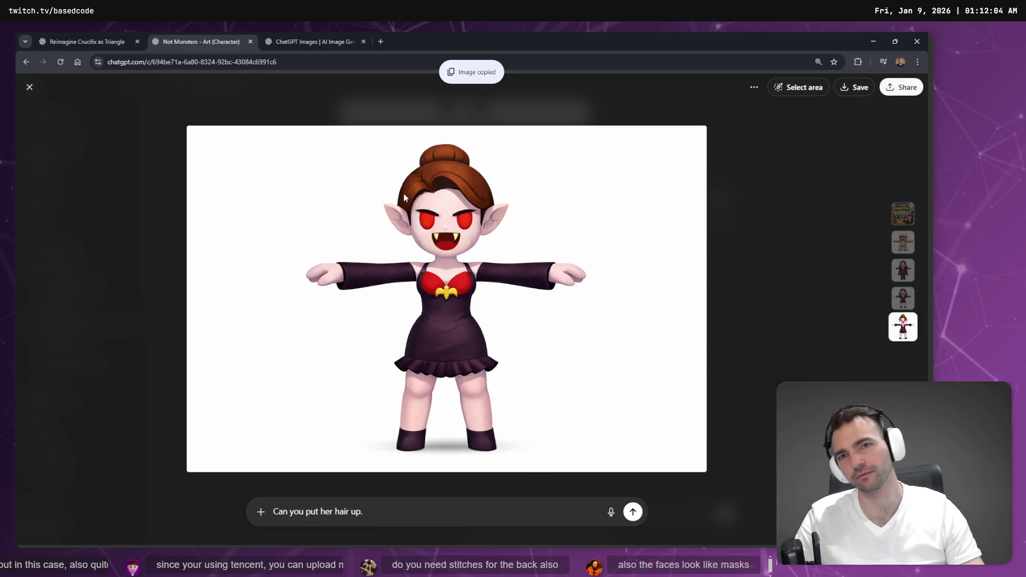
Step: Load Google Images in a new browser tab
key("ctrl+t")
type("ima")
key("Return")
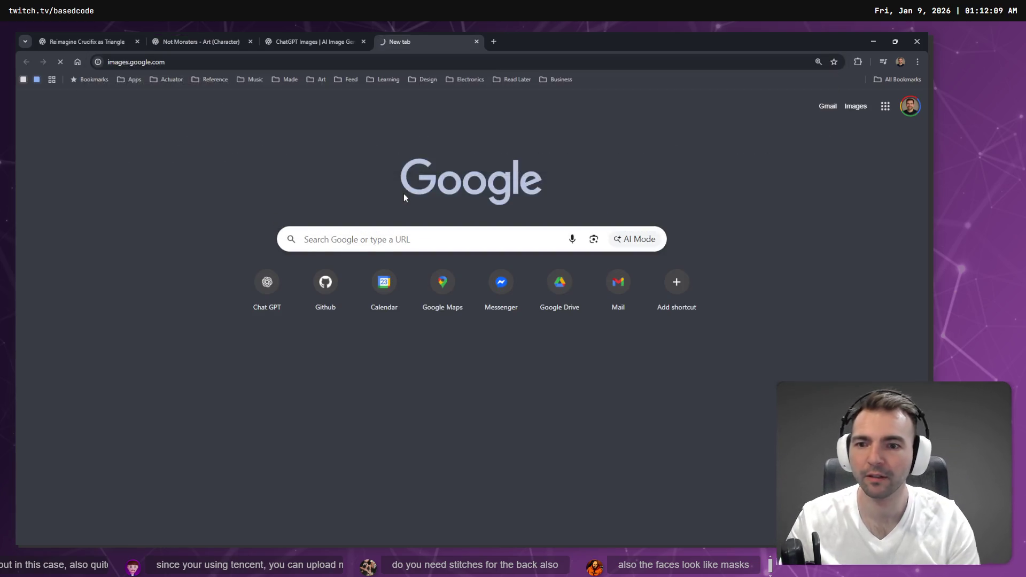
Step: Search Google Images for the streamer's name and scroll through the photo results
type("fasffy")
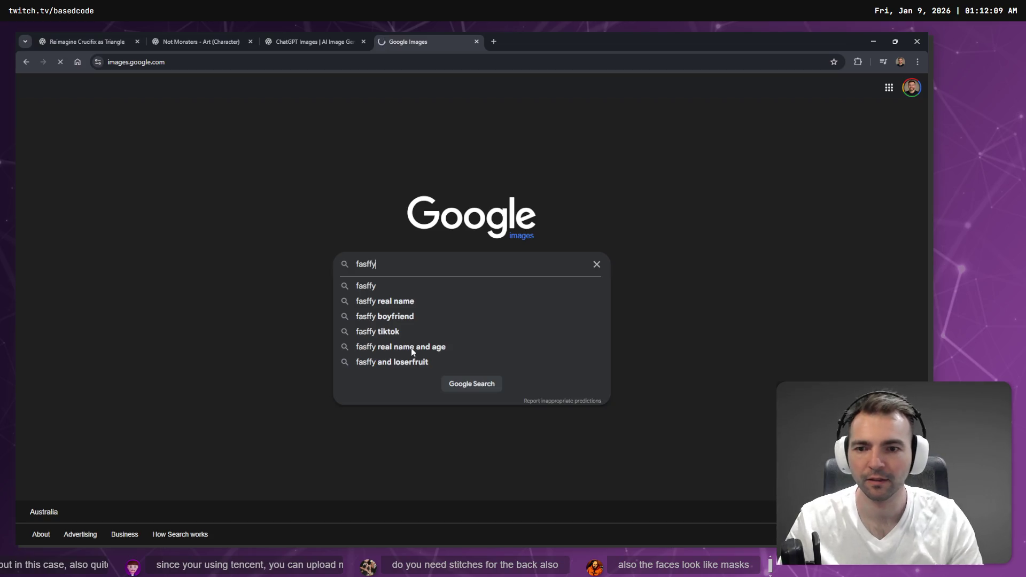
key("Return")
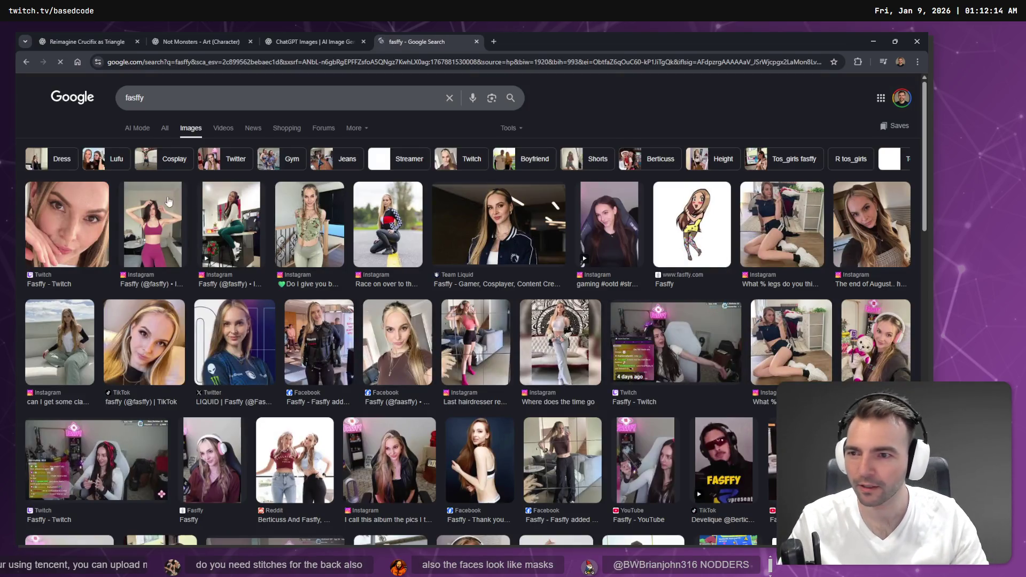
key("ctrl+shift+Tab")
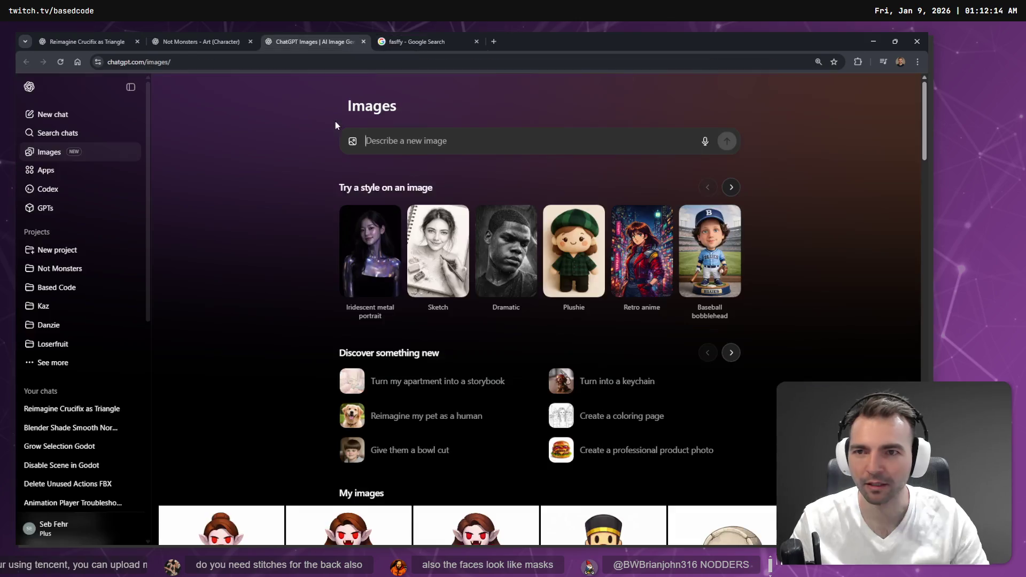
key("ctrl+shift+Tab")
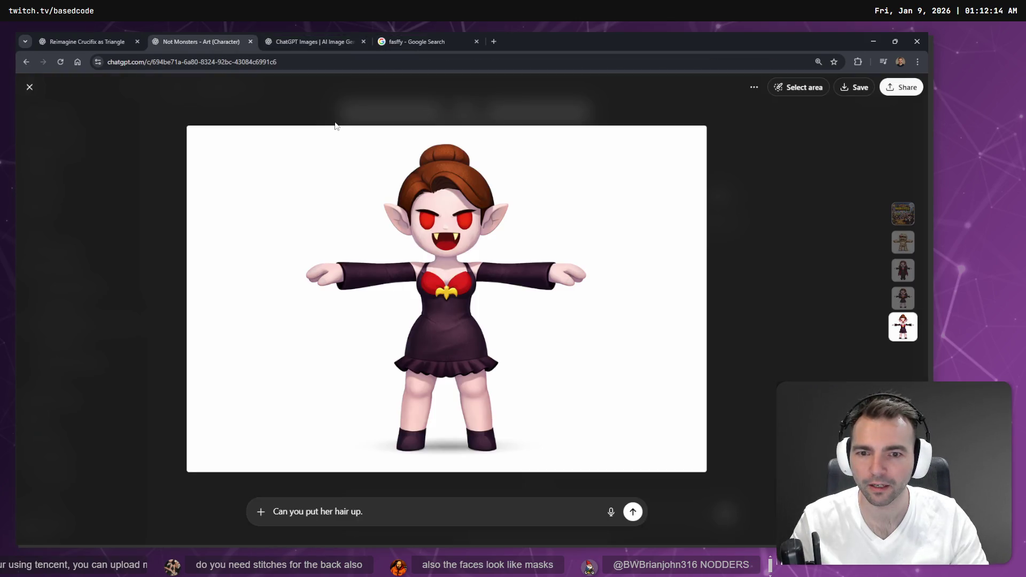
key("ctrl+4")
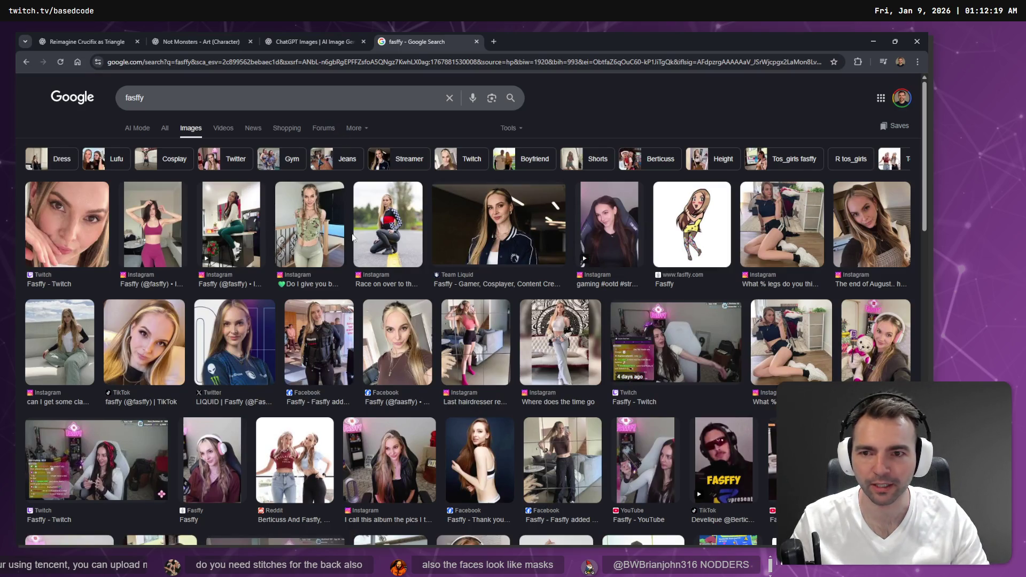
scroll(309, 230, "down", 2)
scroll(308, 231, "down", 1)
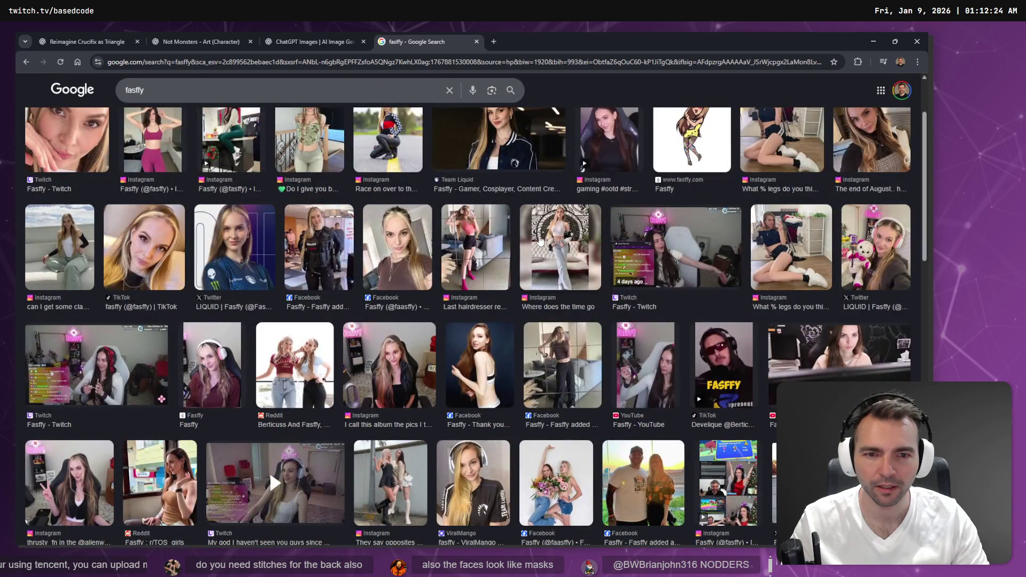
Step: Compare the reference photos against the vampire character image, switching back and forth
key("ctrl+shift+Tab")
key("ctrl+shift+Tab")
key("ctrl+shift+Page_Down")
key("ctrl+Tab")
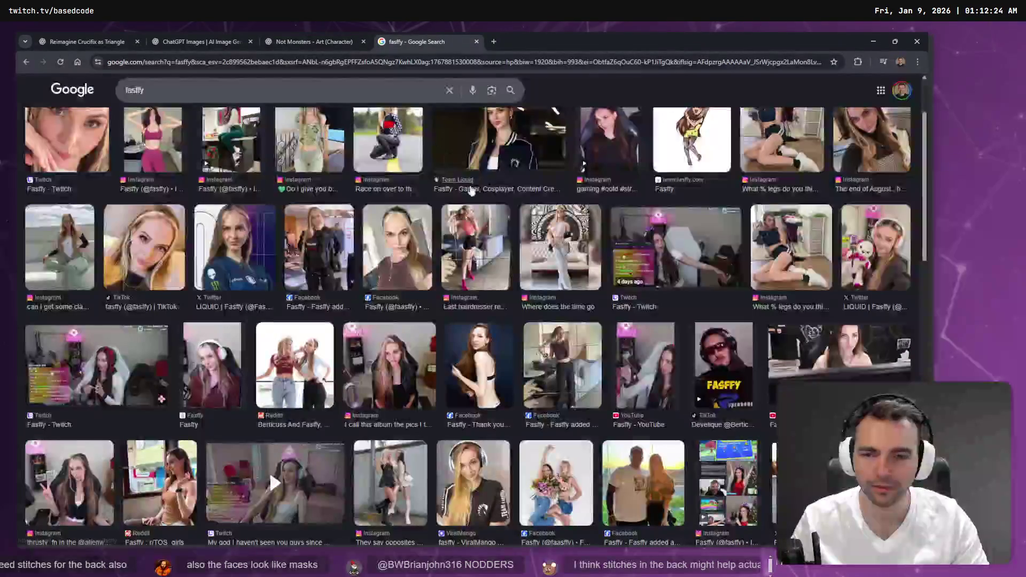
scroll(488, 220, "down", 3)
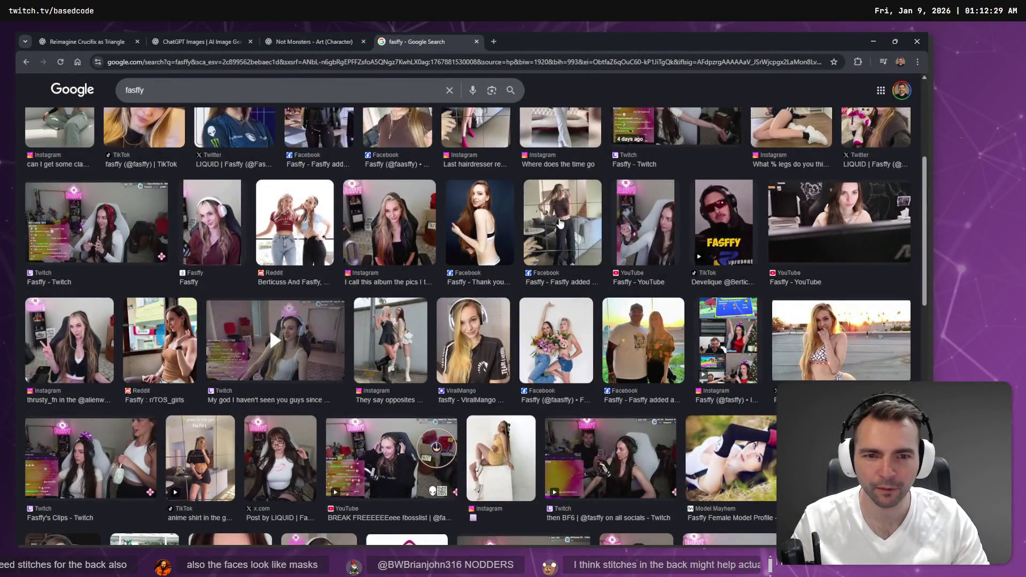
key("ctrl+shift+Tab")
key("ctrl+Tab")
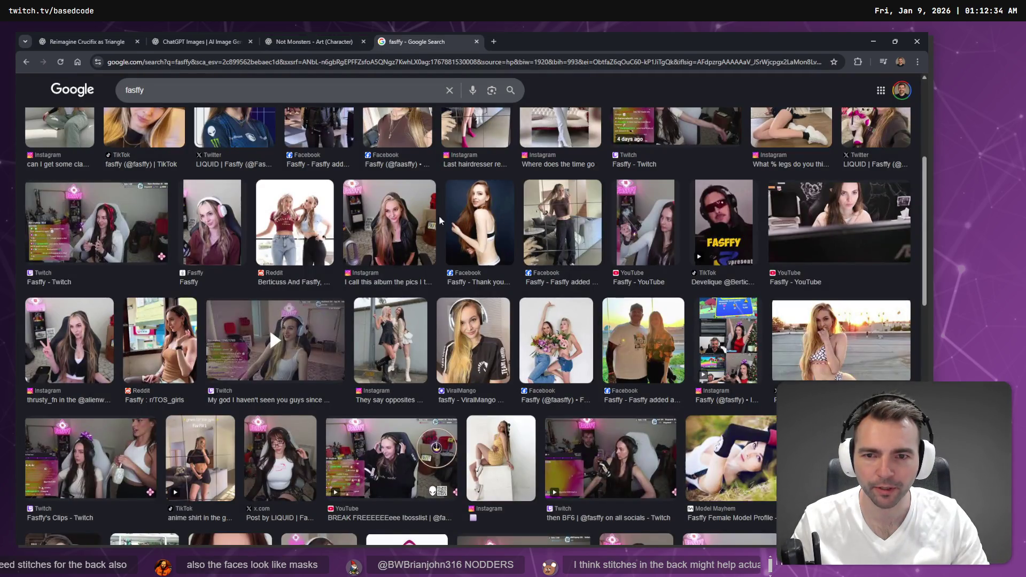
key("ctrl+shift+Tab")
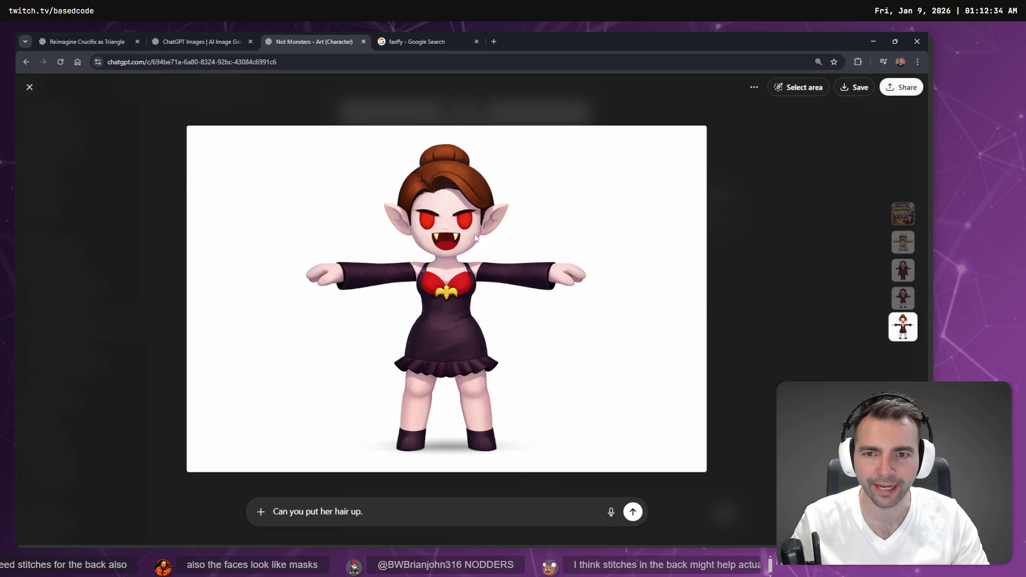
key("ctrl+Tab")
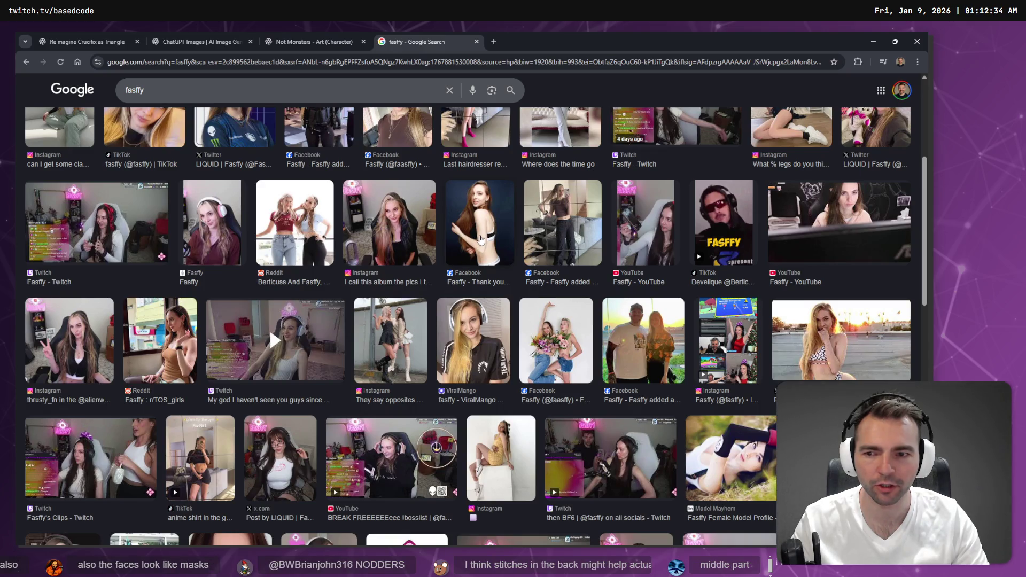
key("ctrl+shift+Tab")
key("ctrl+Tab")
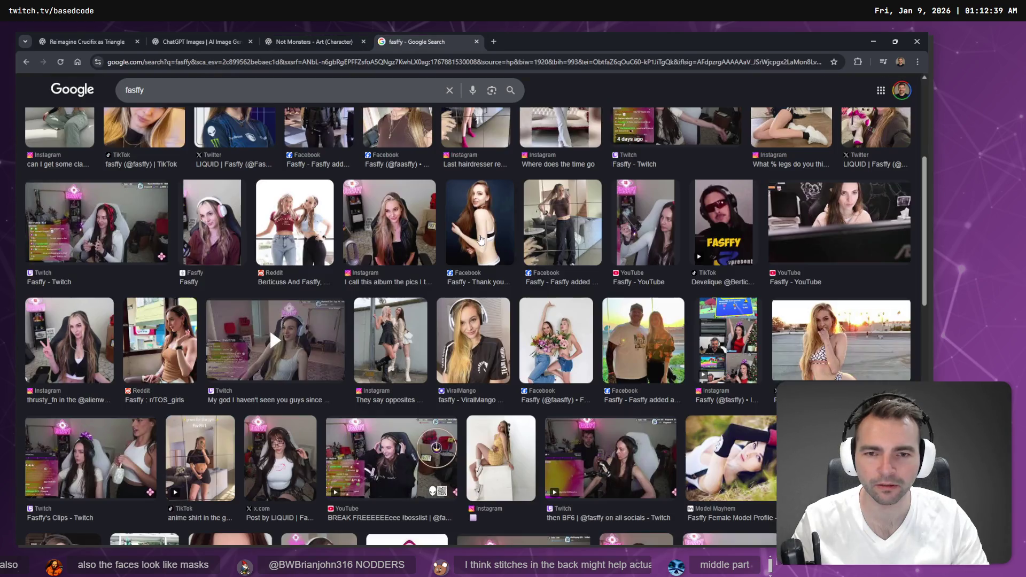
Step: Clear the old hair-up prompt in the vampire edit view and start voice dictation
left_click(315, 42)
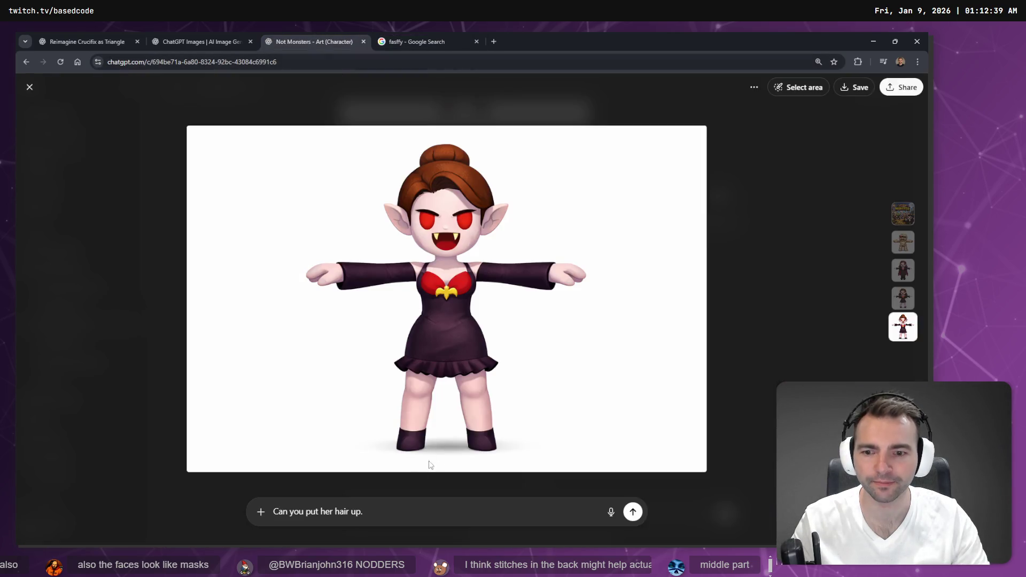
key("ctrl+a")
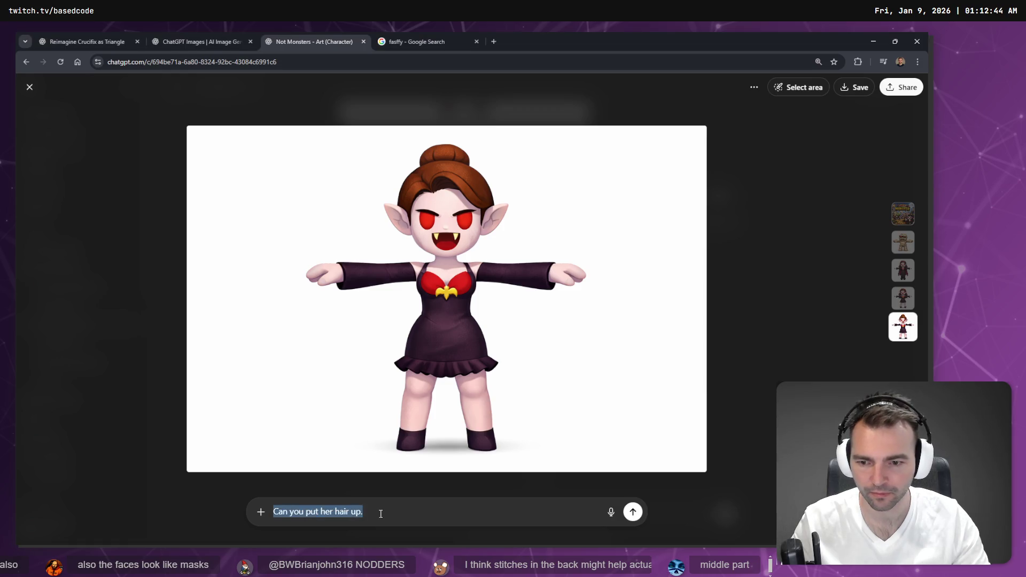
key("BackSpace")
key("super+h")
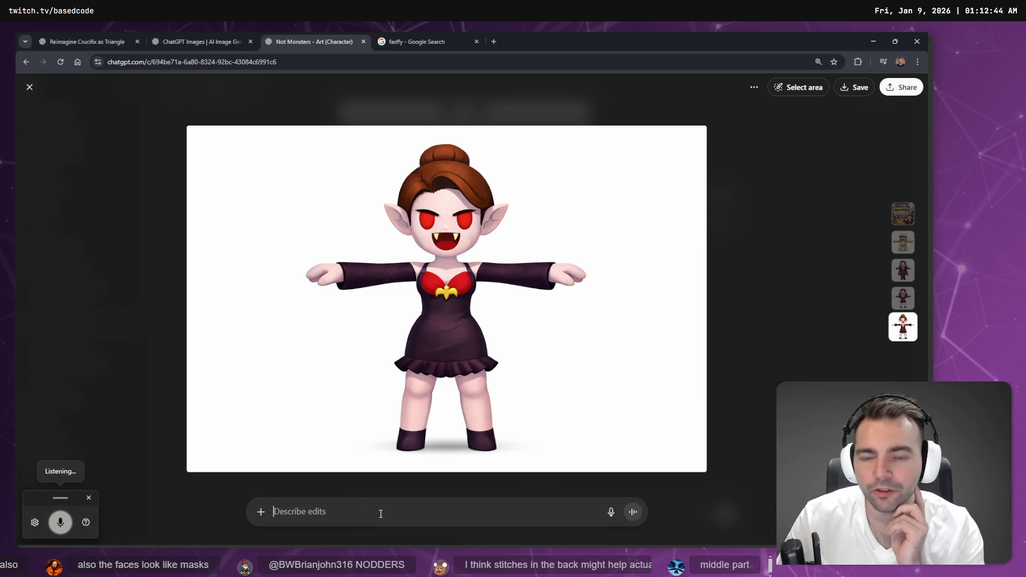
Step: Send 'she needs a more narrow jawline, long neck, and to be a bit thinner' after checking the reference photos
type("she needs a more narrow jawline")
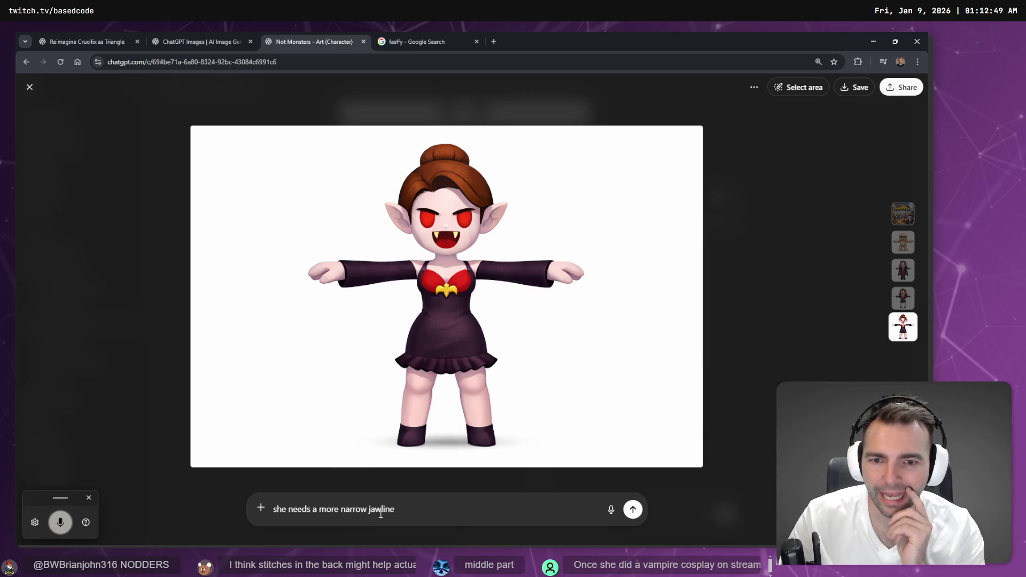
type(" and to be a bit thinner")
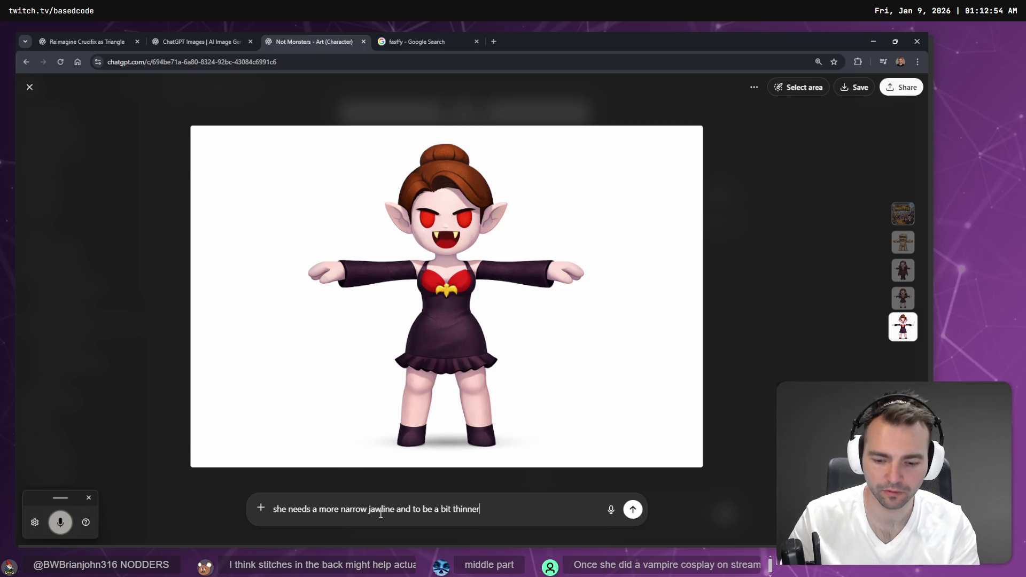
key("alt+Tab")
key("alt+Tab")
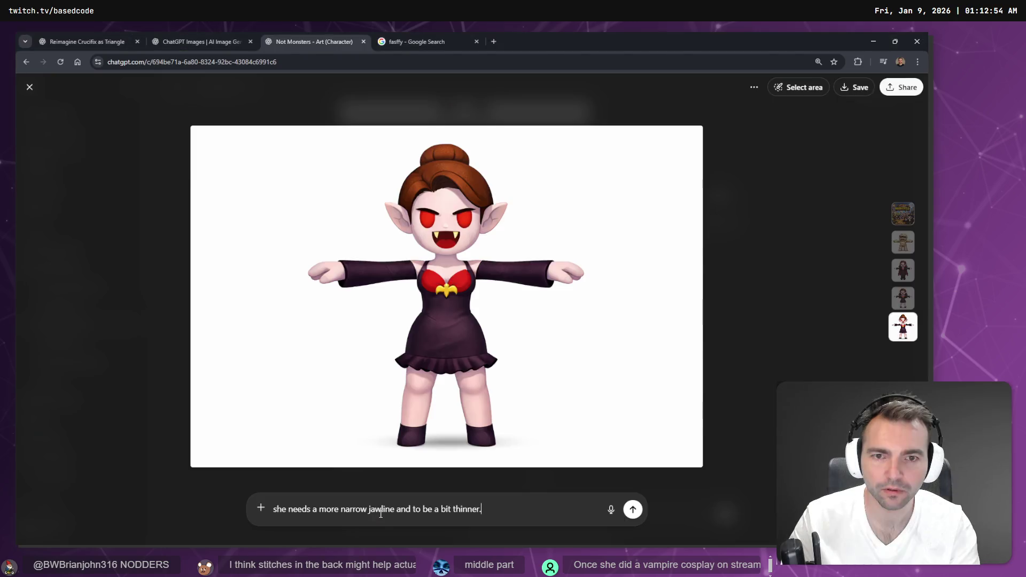
key("ctrl+Tab")
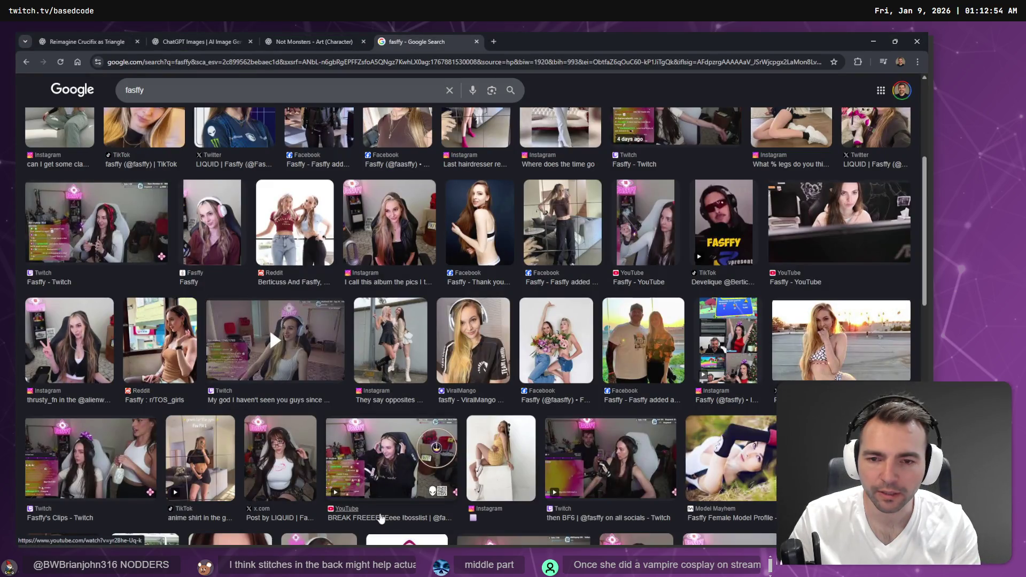
key("ctrl+shift+Tab")
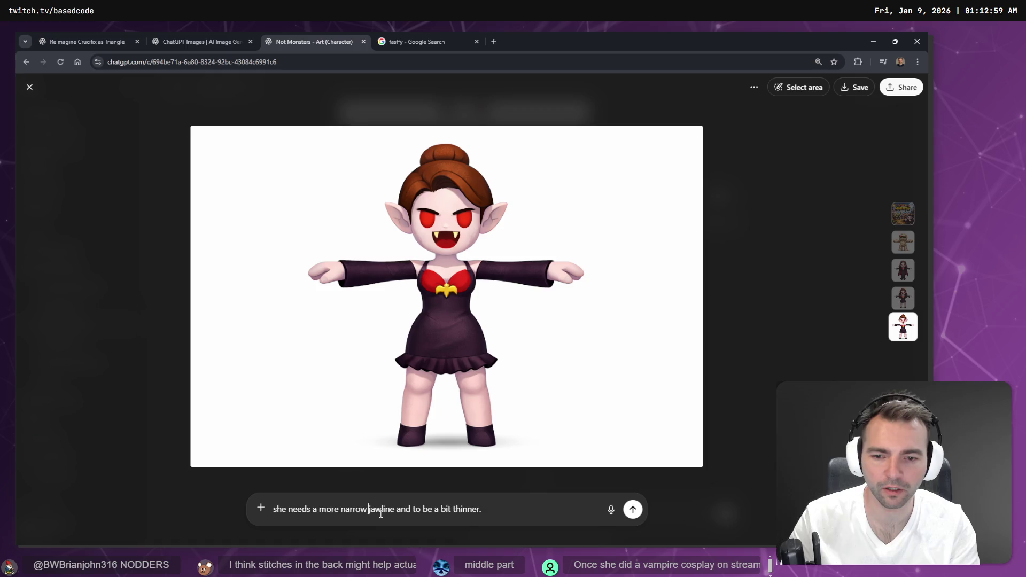
type(", long neck")
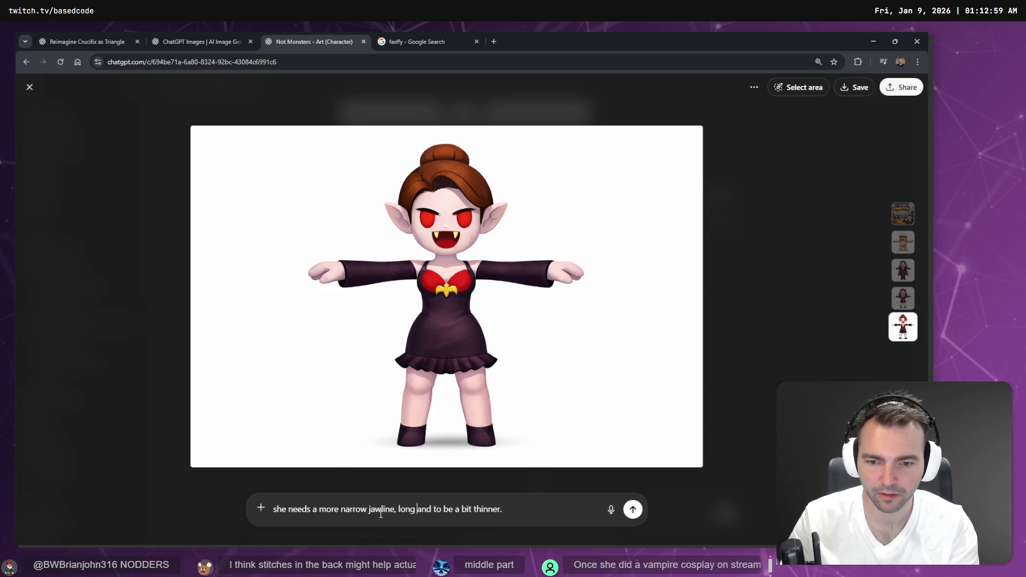
type(",")
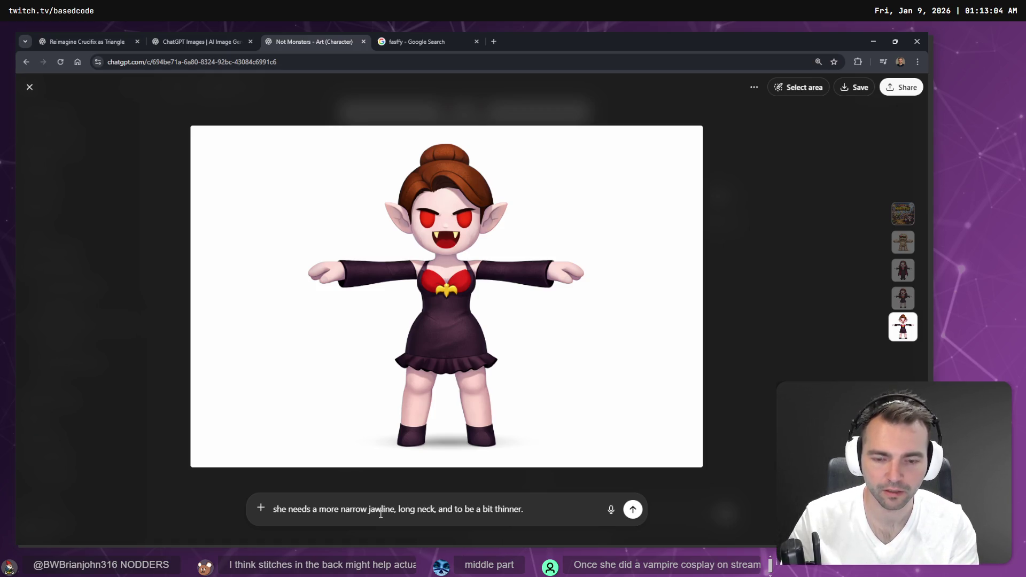
left_click(632, 510)
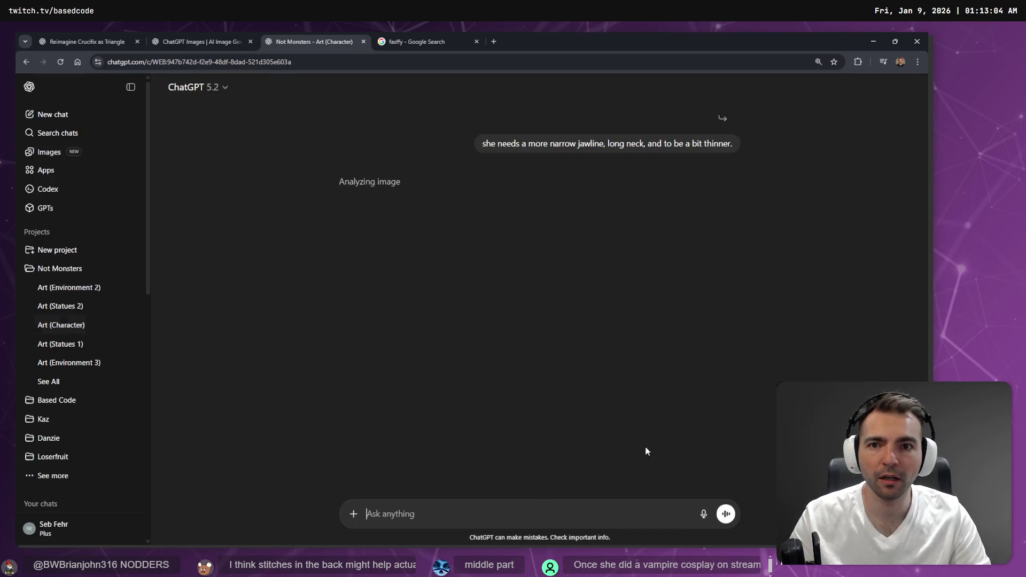
Step: Preview the boots reference photo, then close the Google Images tab and go to the ChatGPT Images gallery
key("ctrl+Tab")
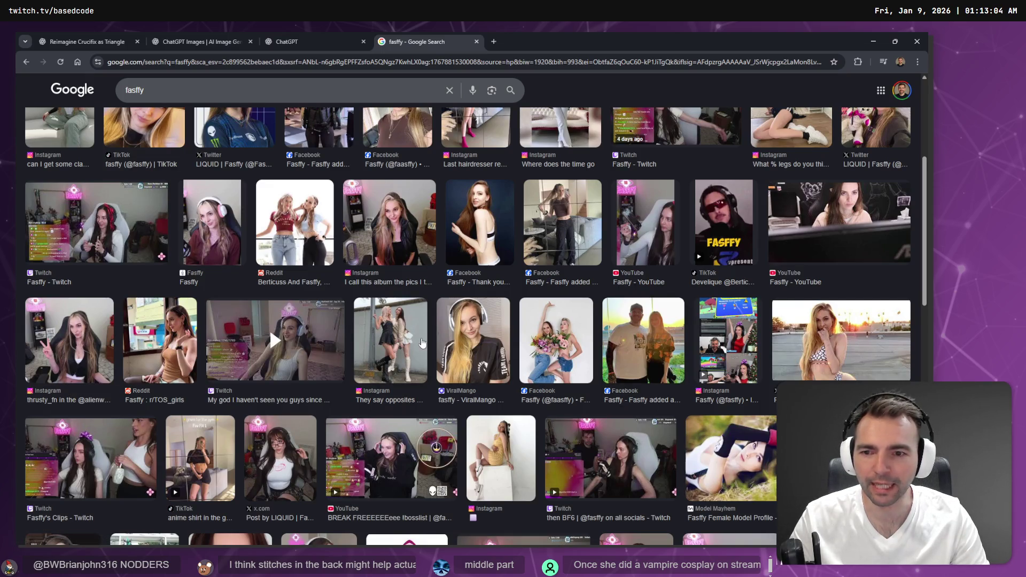
left_click(422, 342)
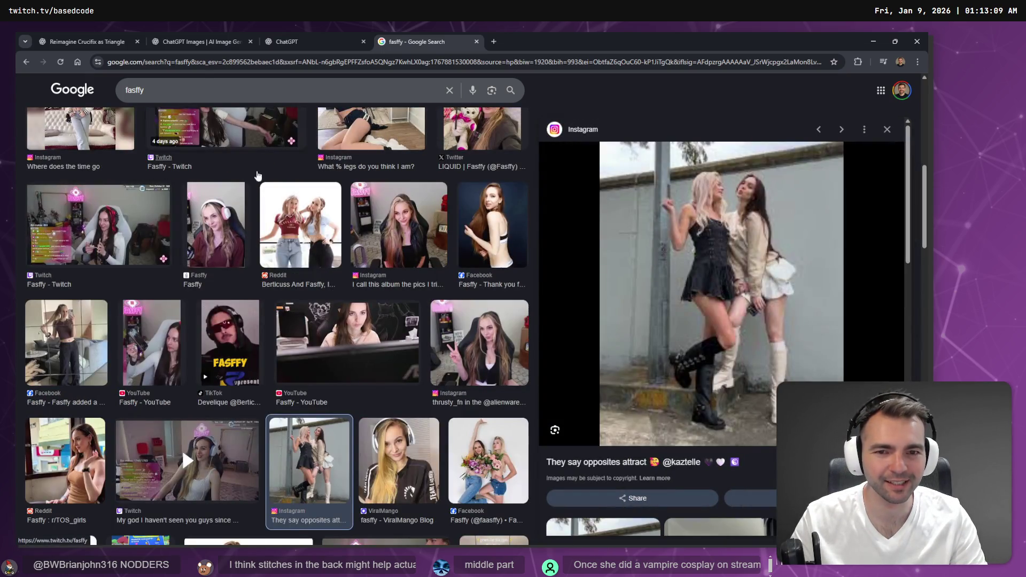
scroll(291, 238, "down", 5)
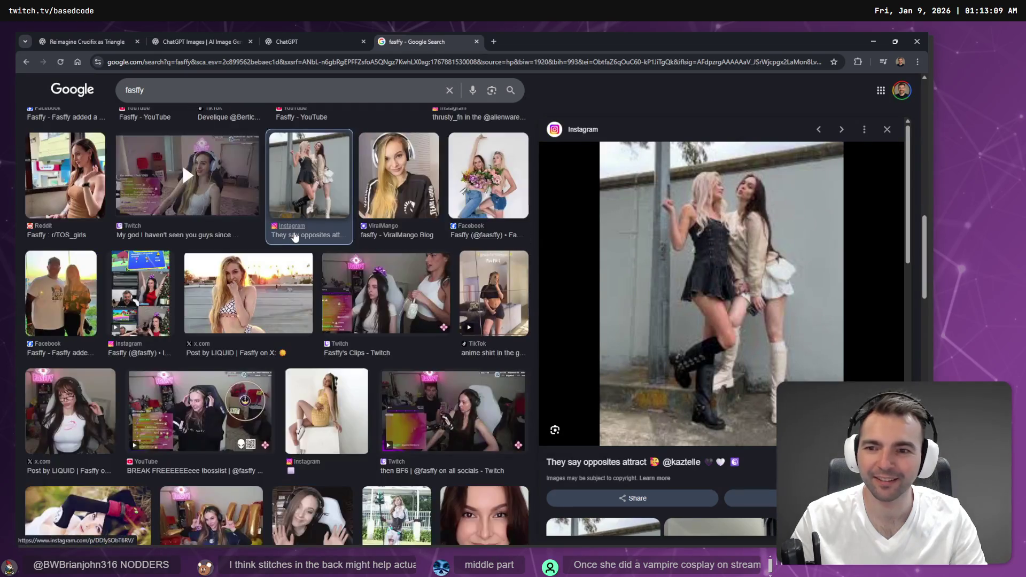
scroll(299, 240, "up", 7)
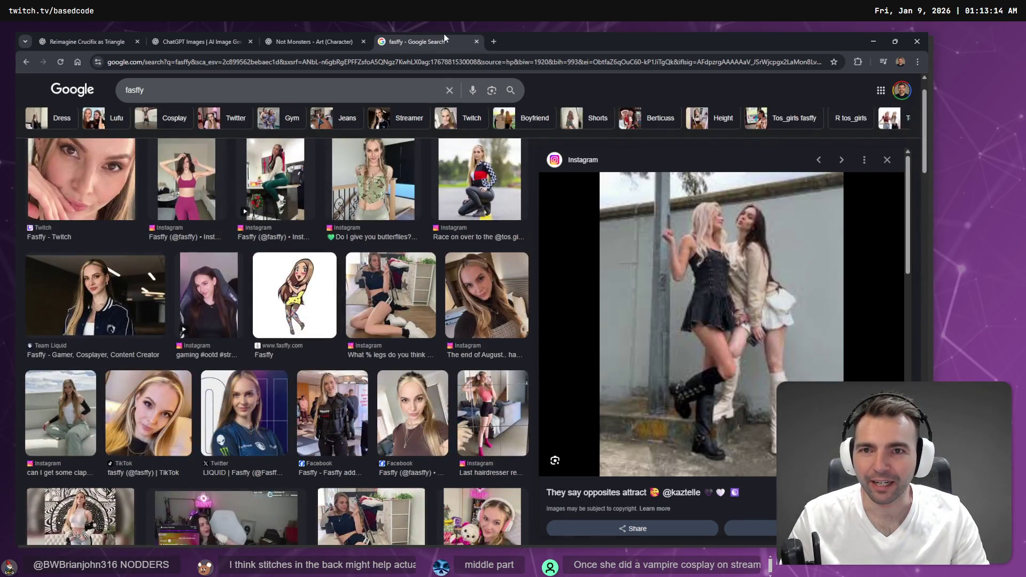
middle_click(446, 38)
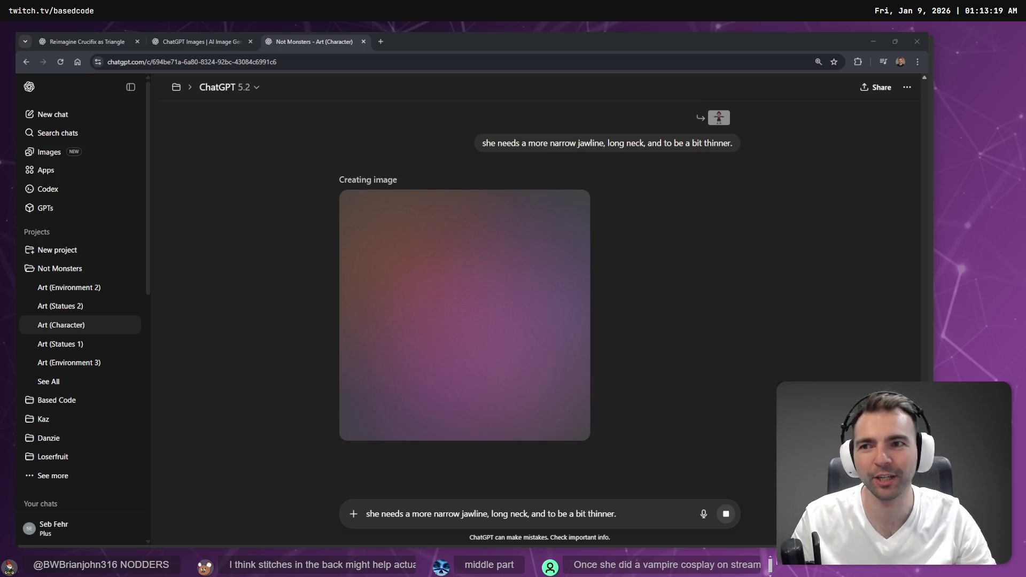
left_click(176, 45)
Step: Find and open 'Wedding unity through metal staples' full size in My images, then view the neighbouring wedding image
scroll(269, 277, "down", 5)
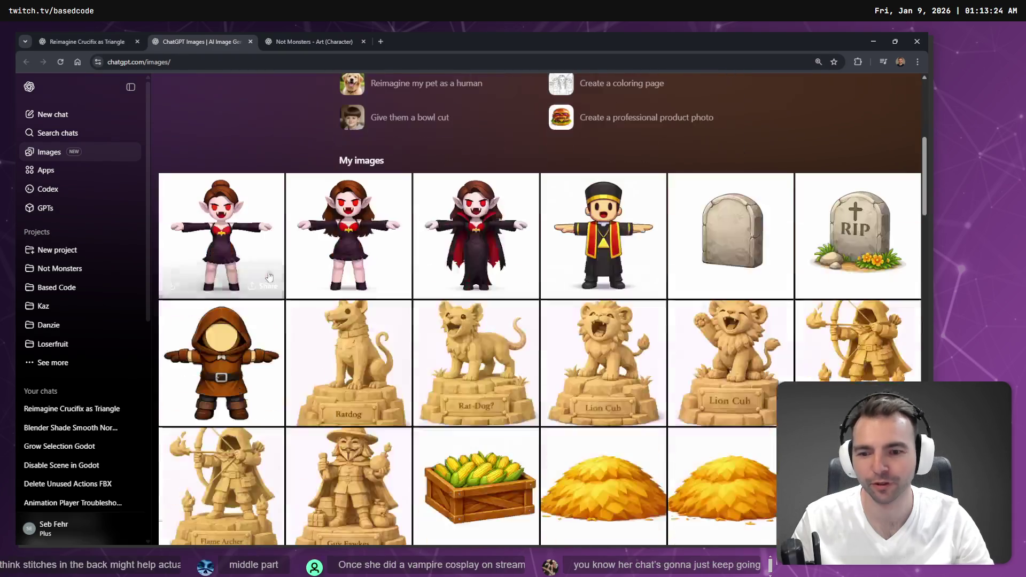
scroll(272, 266, "down", 9)
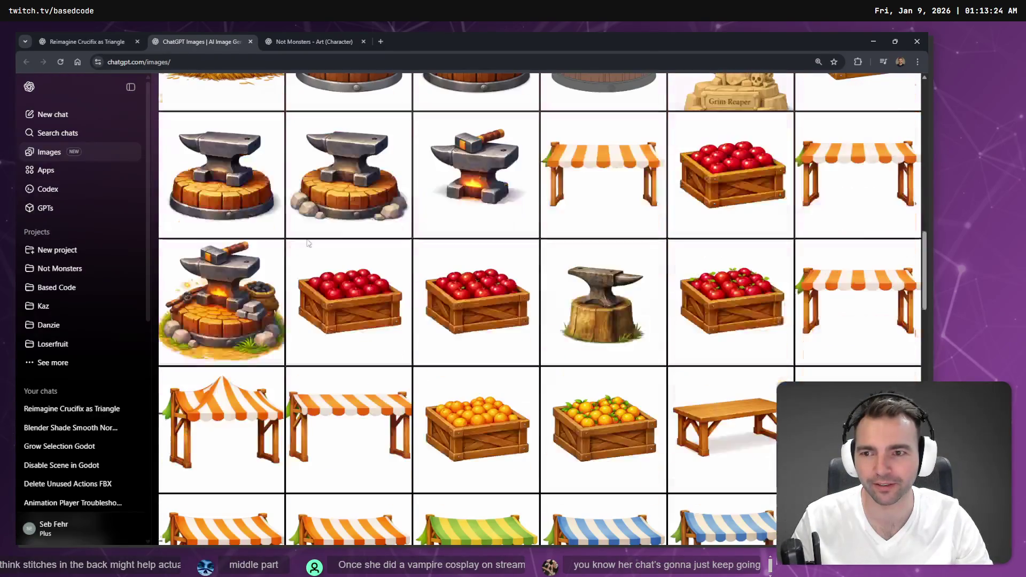
scroll(365, 224, "up", 8)
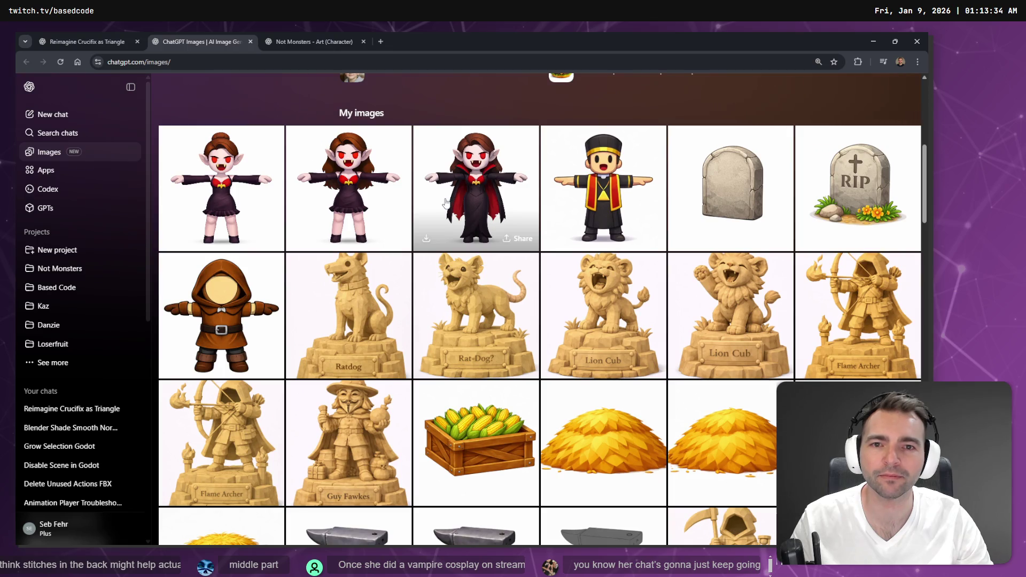
scroll(443, 208, "down", 20)
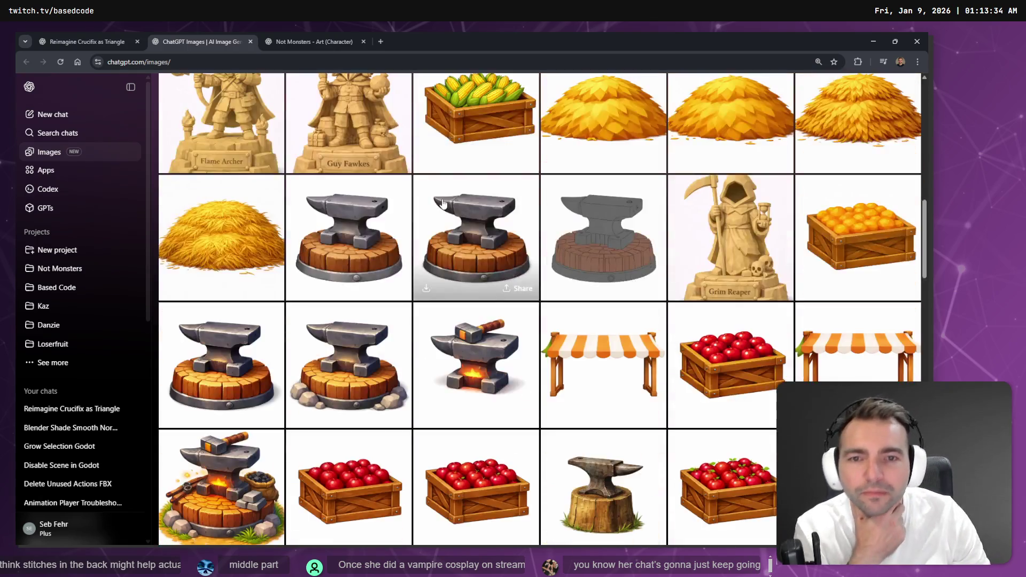
scroll(470, 209, "down", 8)
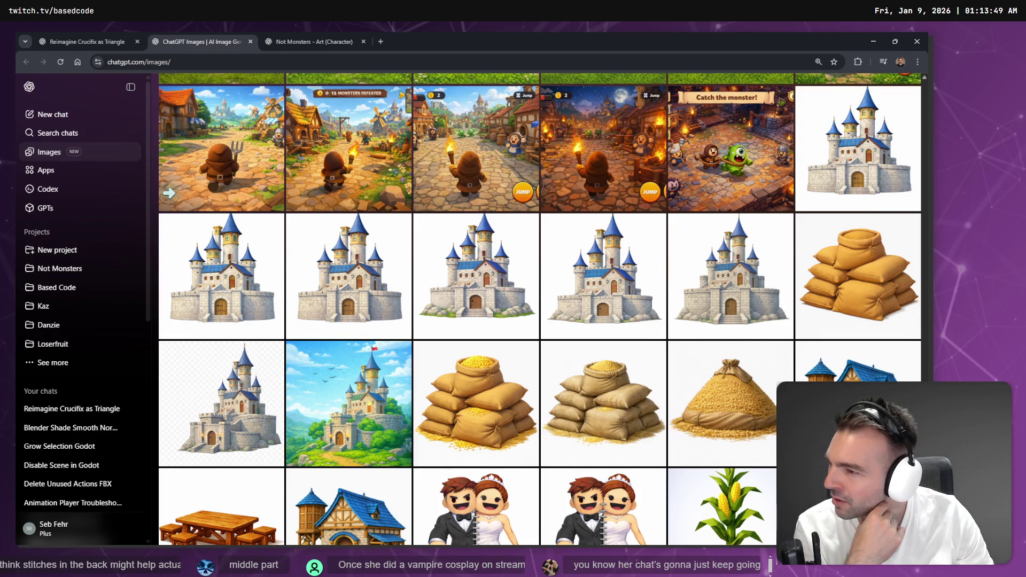
scroll(522, 251, "down", 5)
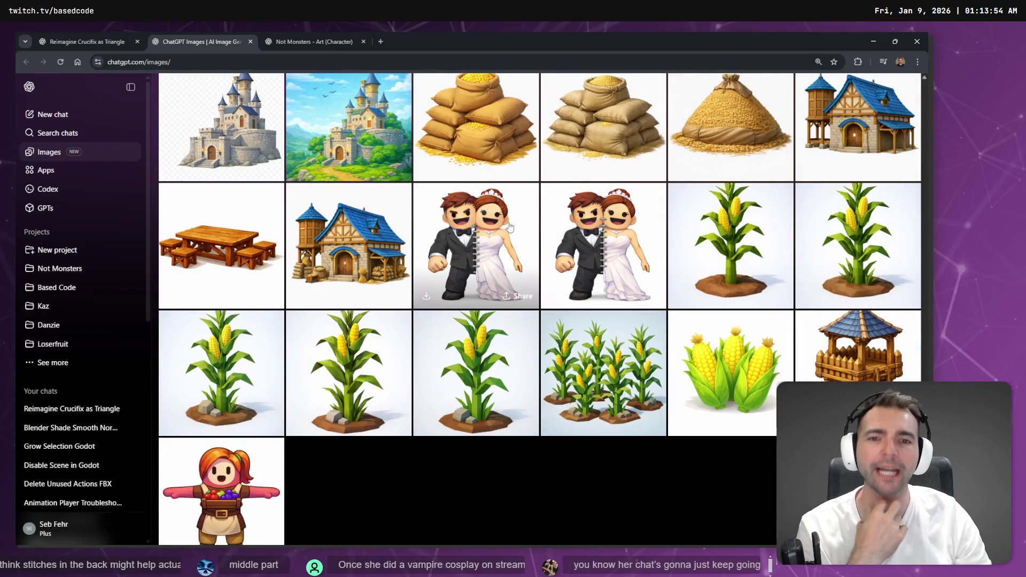
left_click(453, 252)
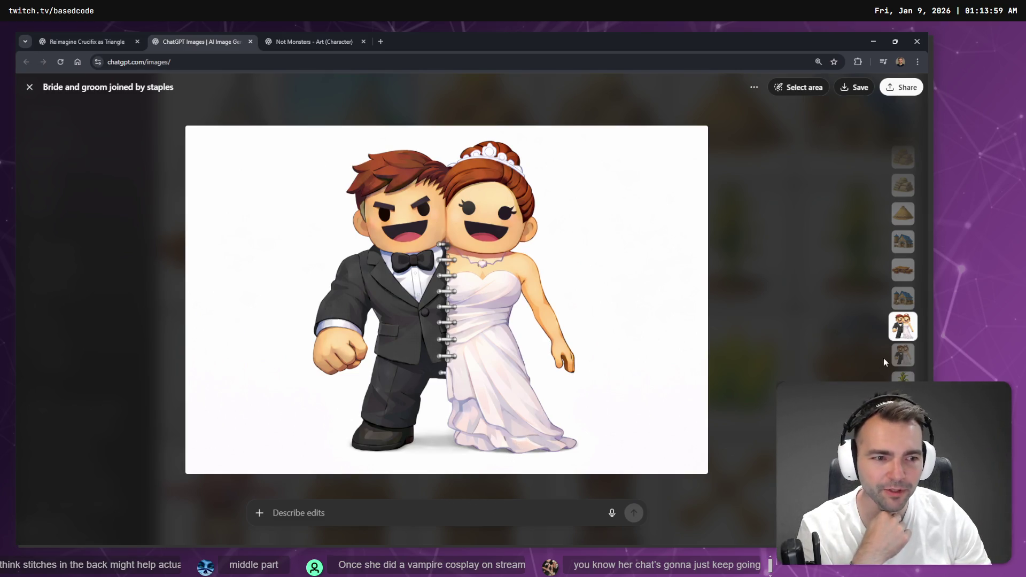
left_click(911, 357)
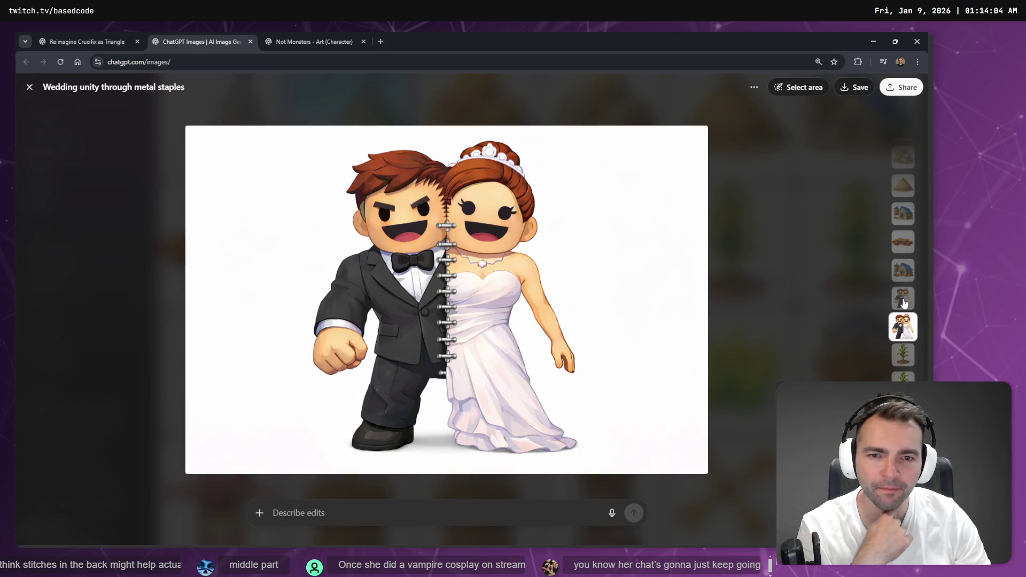
Step: Ask for the stapled bride-and-groom image regenerated exactly the same but seen from behind
left_click(903, 302)
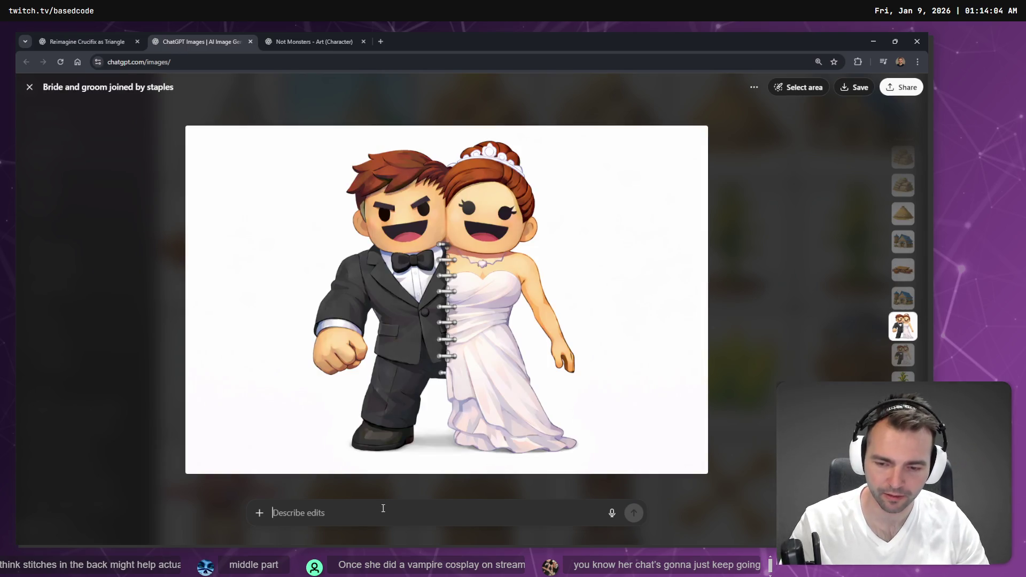
key("super+h")
type("gener")
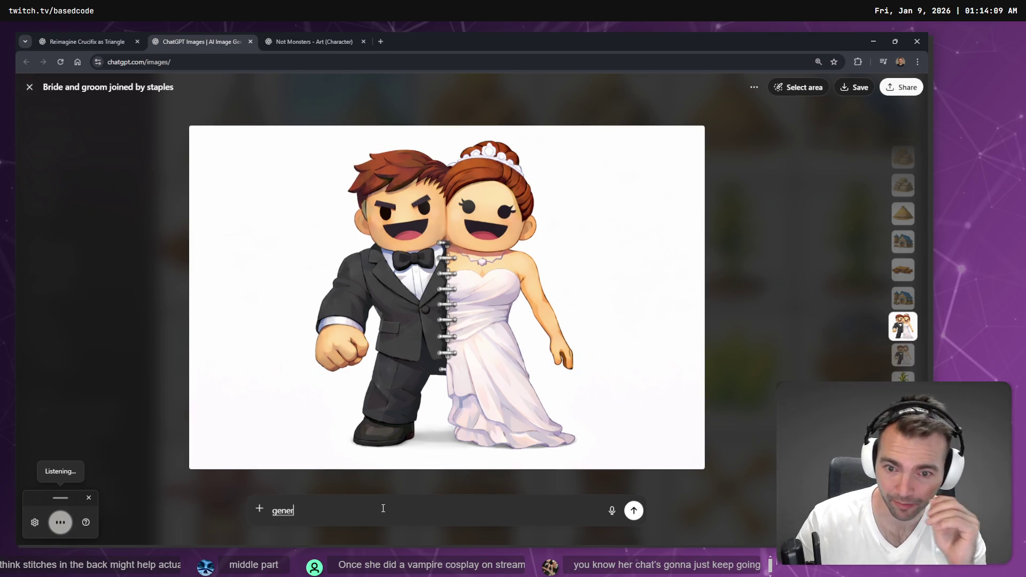
type("ate this exact same image but")
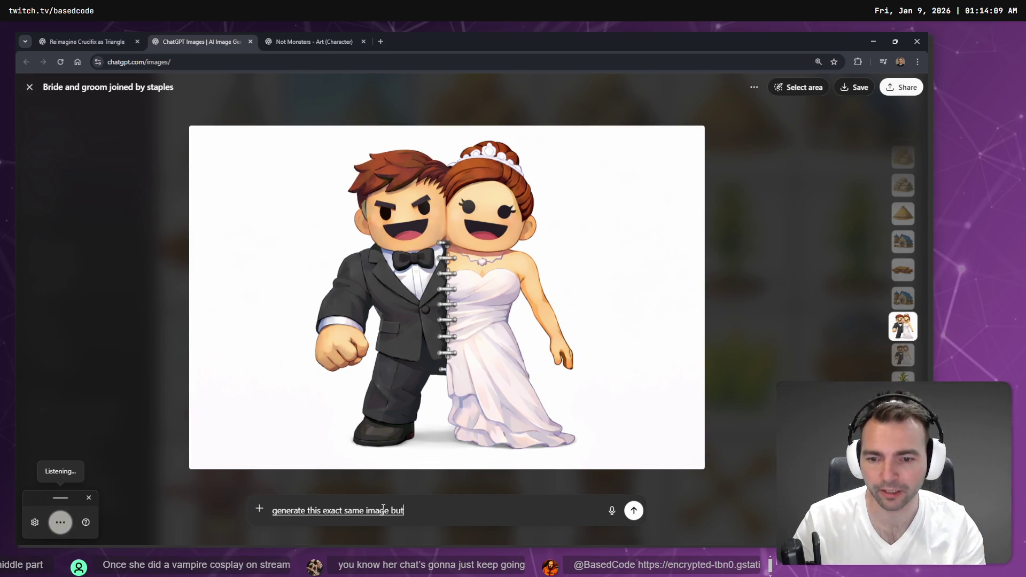
type(" from behind not the front.")
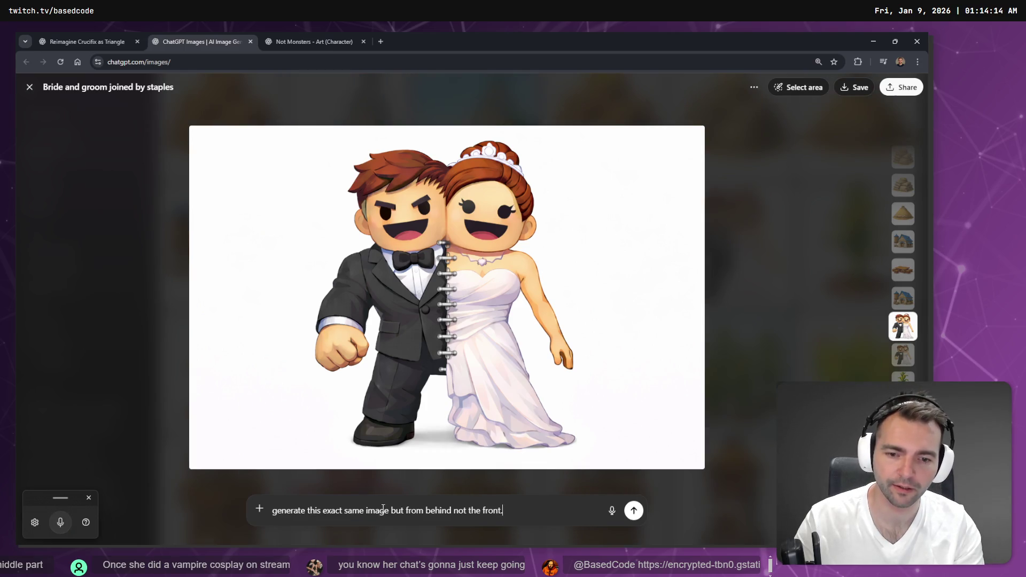
key("Return")
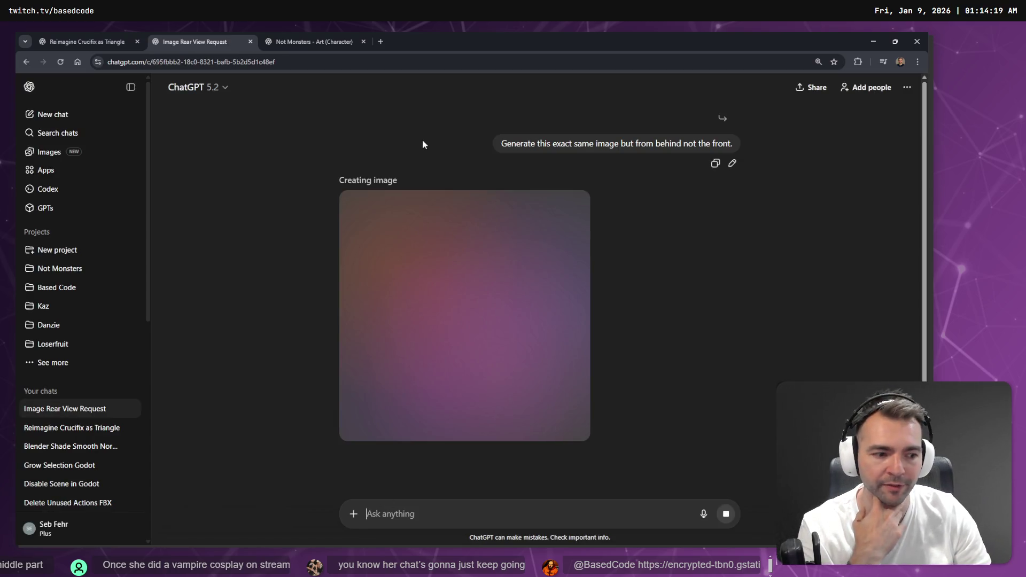
Step: Edit the vampire request to ask for 'a slightly longer' neck and resend it
left_click(296, 38)
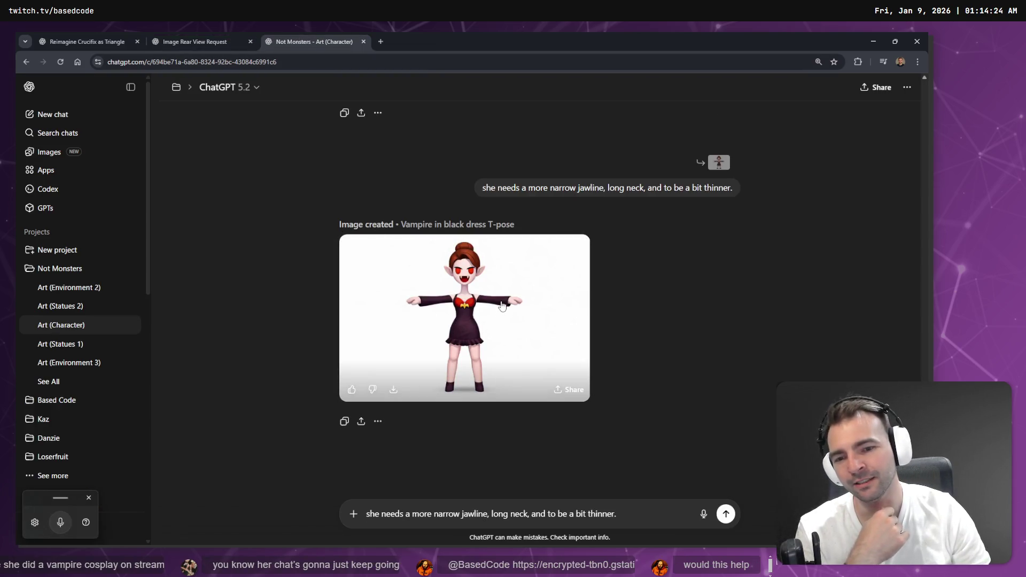
mouse_move(656, 185)
left_click(732, 208)
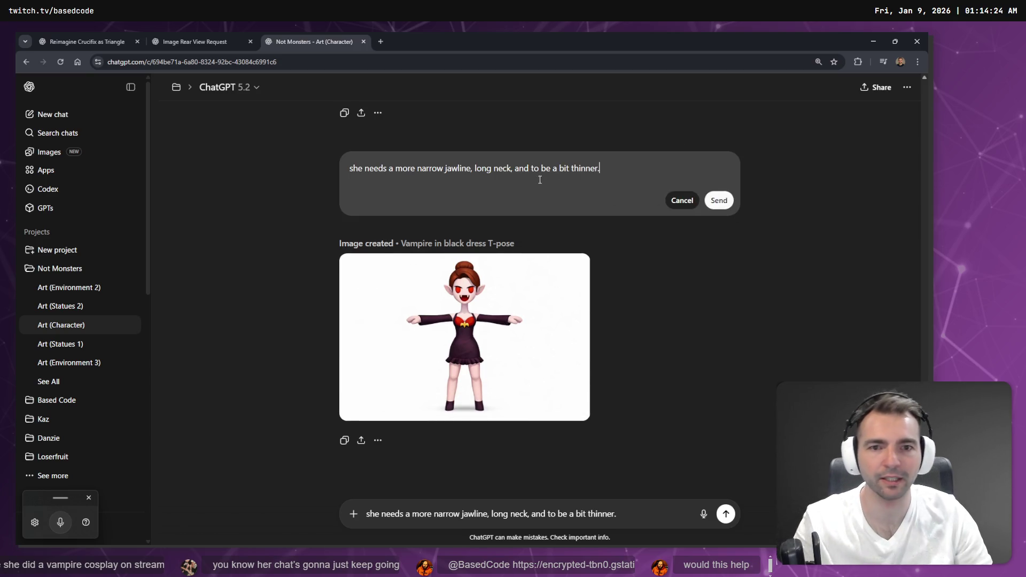
type("a slightl")
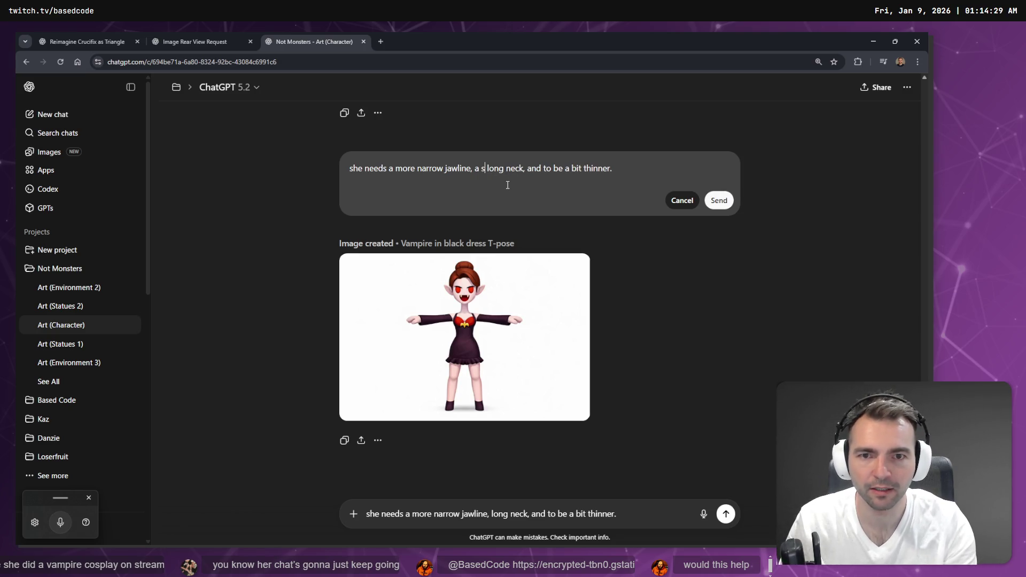
type("y l")
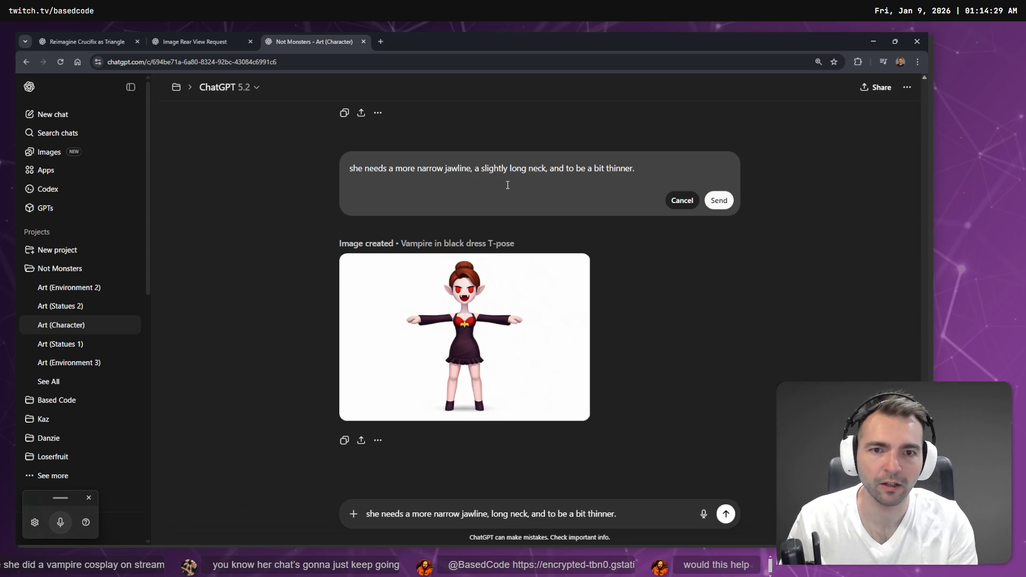
key("Left")
type("er")
key("Tab")
key("Tab")
key("Return")
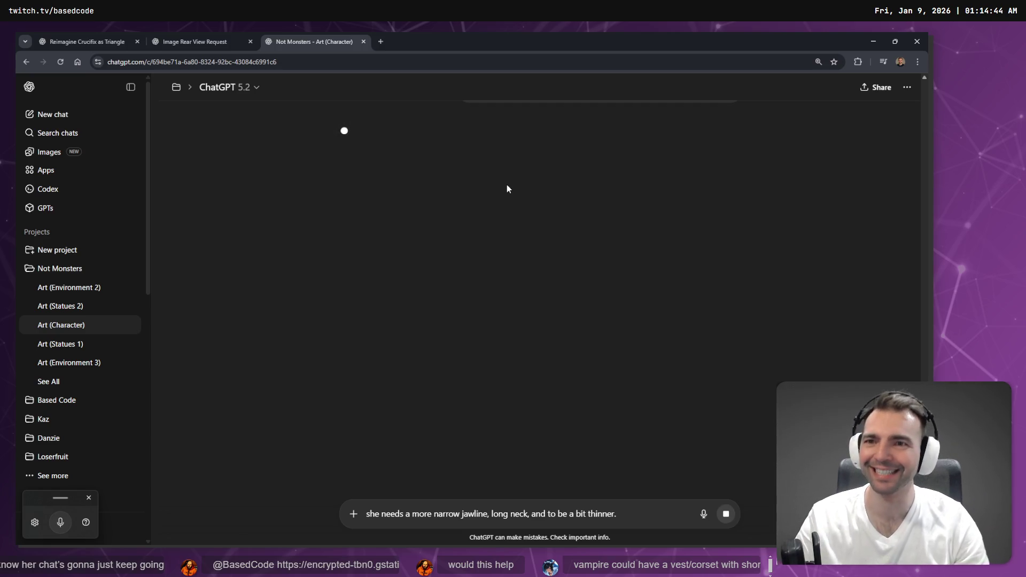
Step: Check the rear-view image's progress across tabs, then go to the crucifix-as-triangle chat
left_click(167, 33)
left_click(307, 34)
left_click(198, 33)
left_click(79, 33)
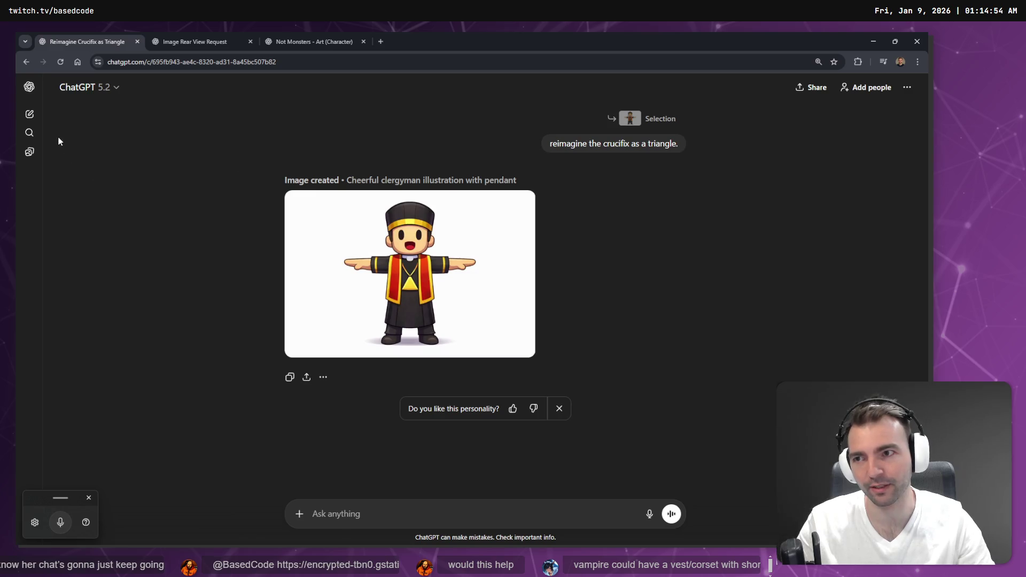
Step: Find the medieval priest picture in the My images library and open it full size
left_click(29, 87)
left_click(46, 151)
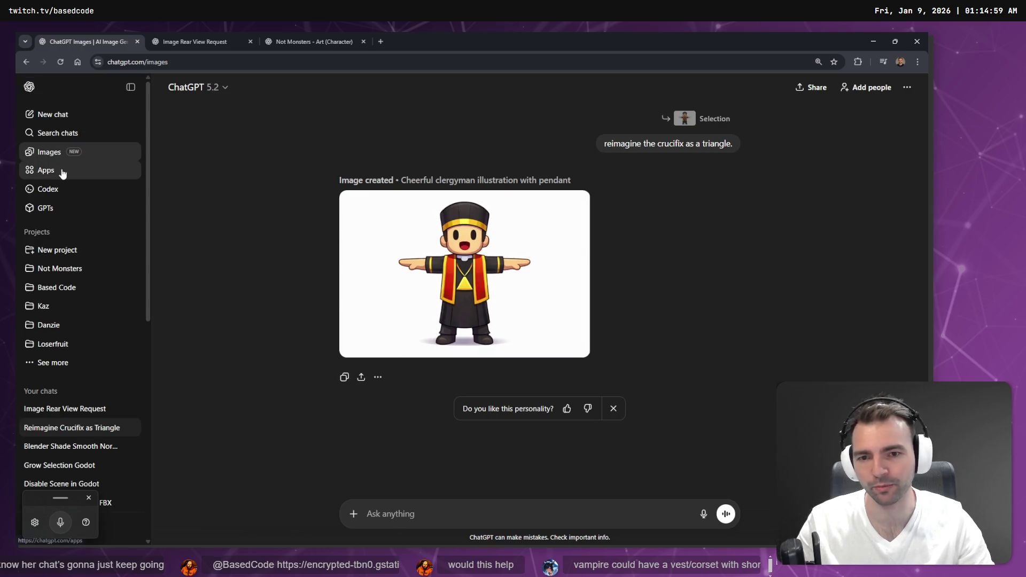
scroll(482, 386, "down", 5)
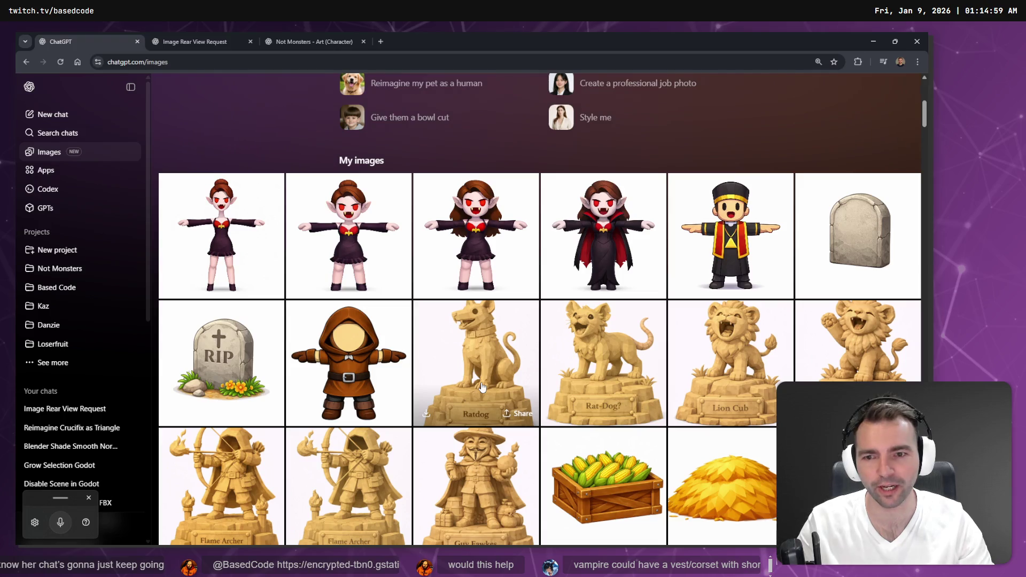
scroll(740, 230, "down", 20)
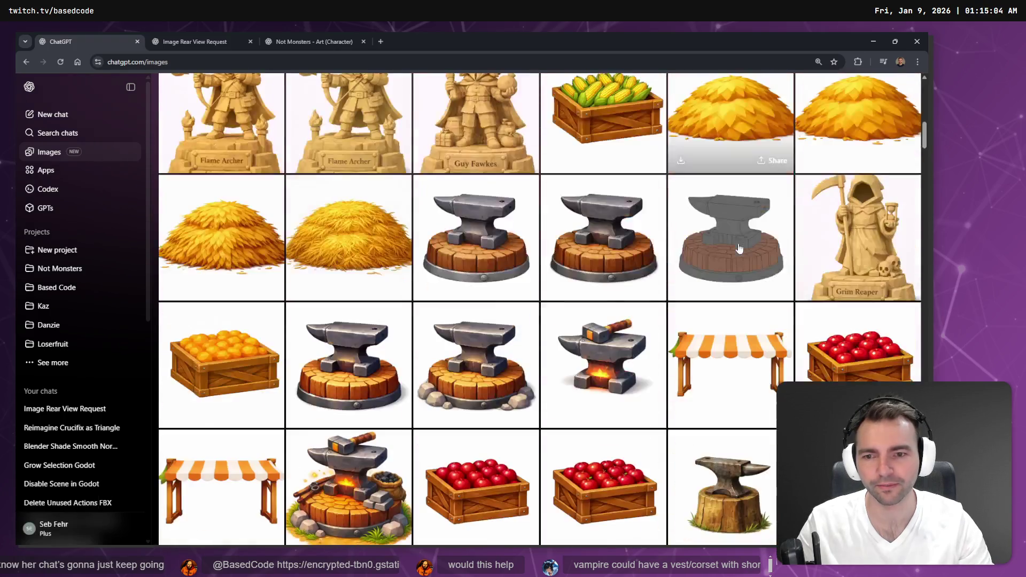
scroll(637, 244, "down", 20)
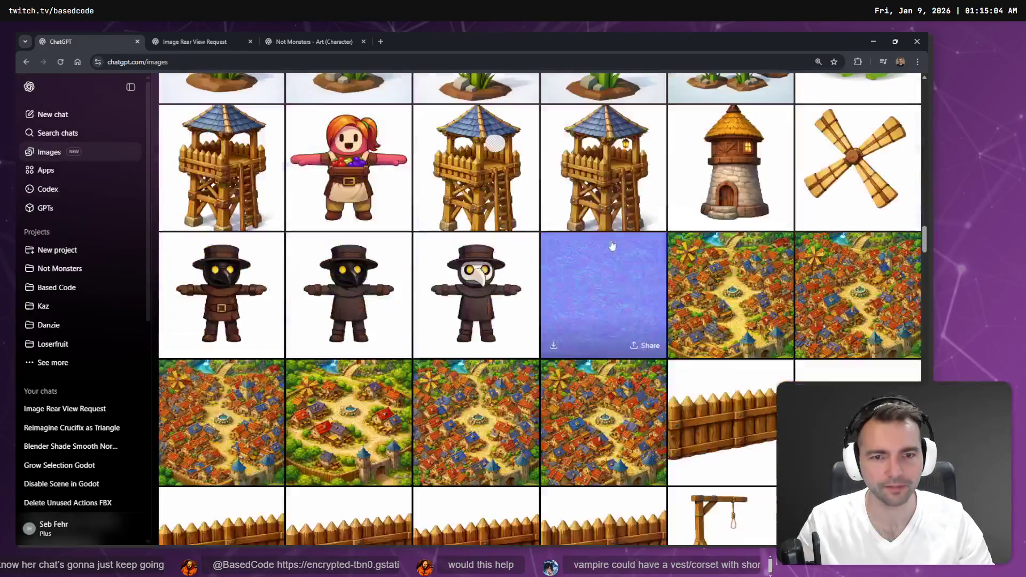
scroll(619, 234, "down", 20)
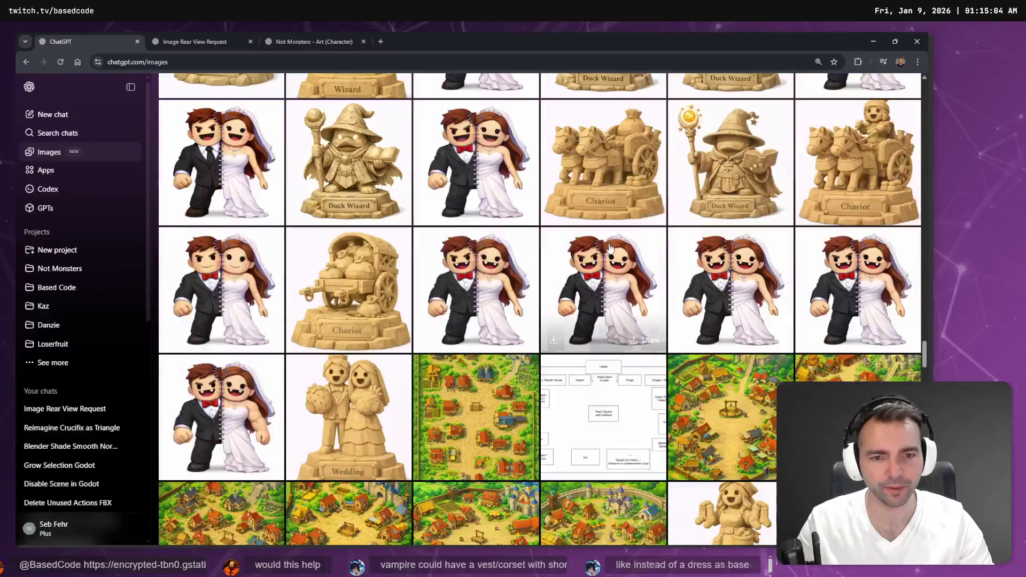
scroll(622, 246, "down", 20)
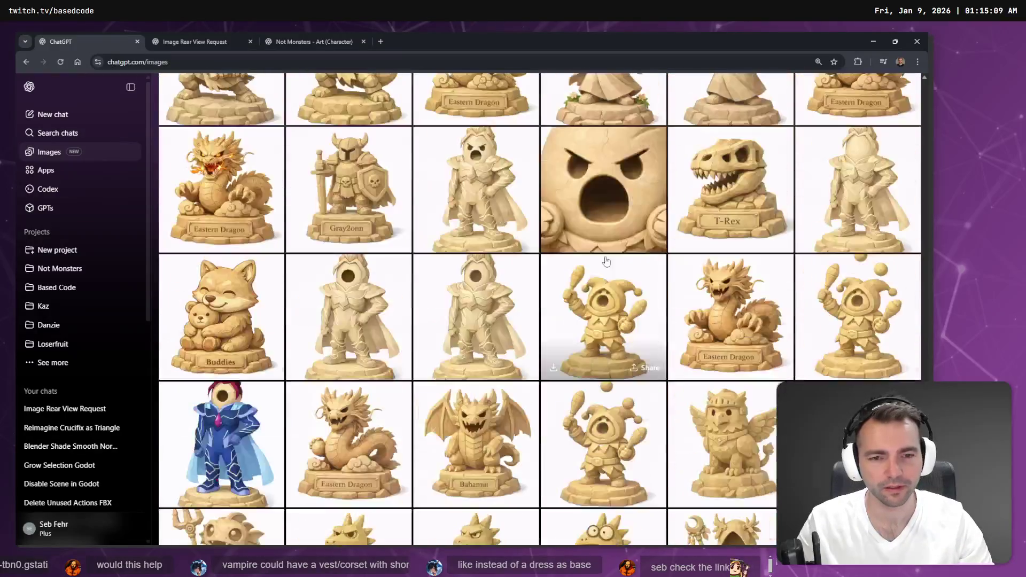
scroll(600, 262, "up", 2)
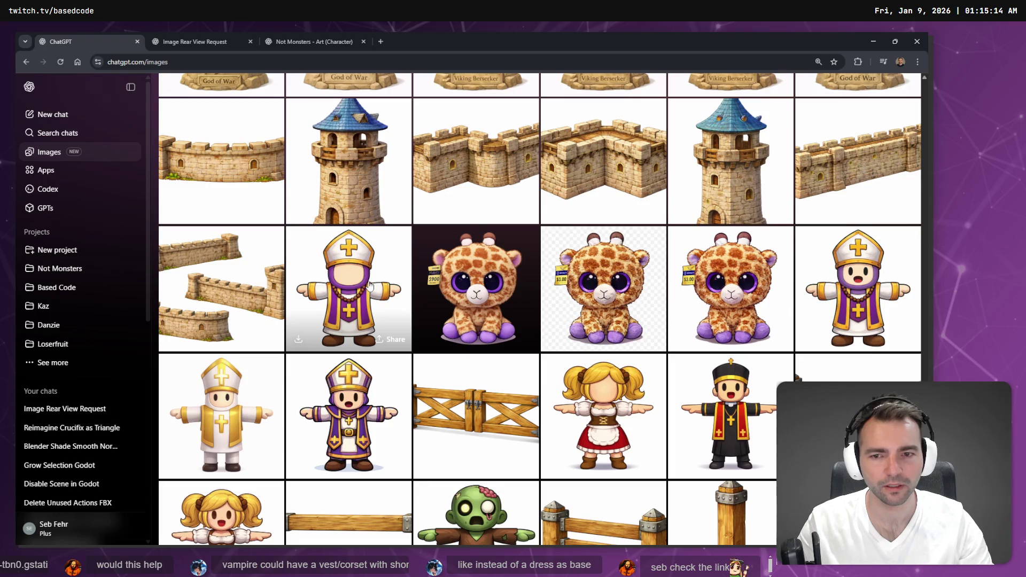
left_click(361, 287)
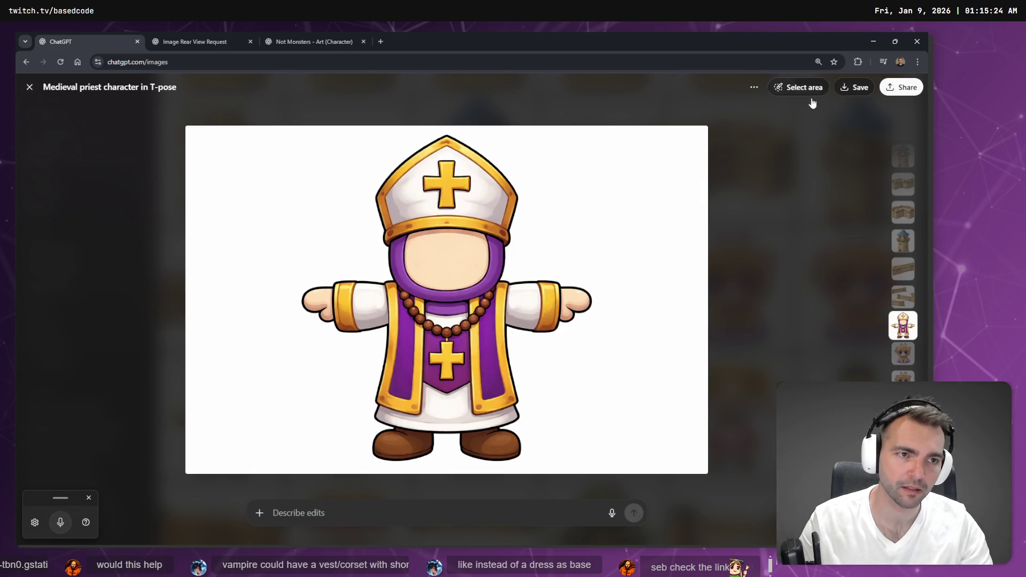
Step: Submit a priest edit replacing the crucifix on his hat and chest with a triangle
left_click(384, 509)
key("super+h")
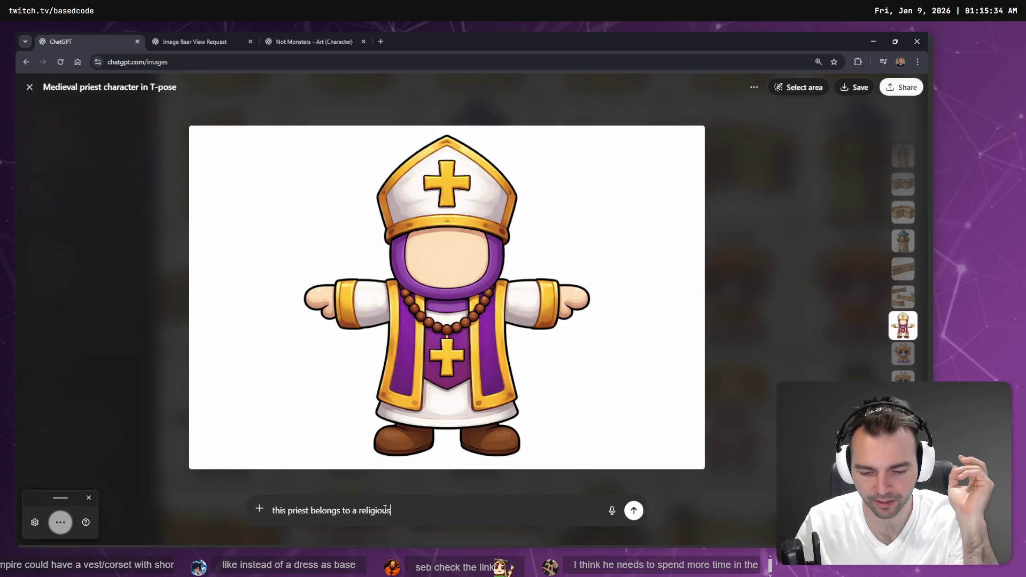
type("a symbol")
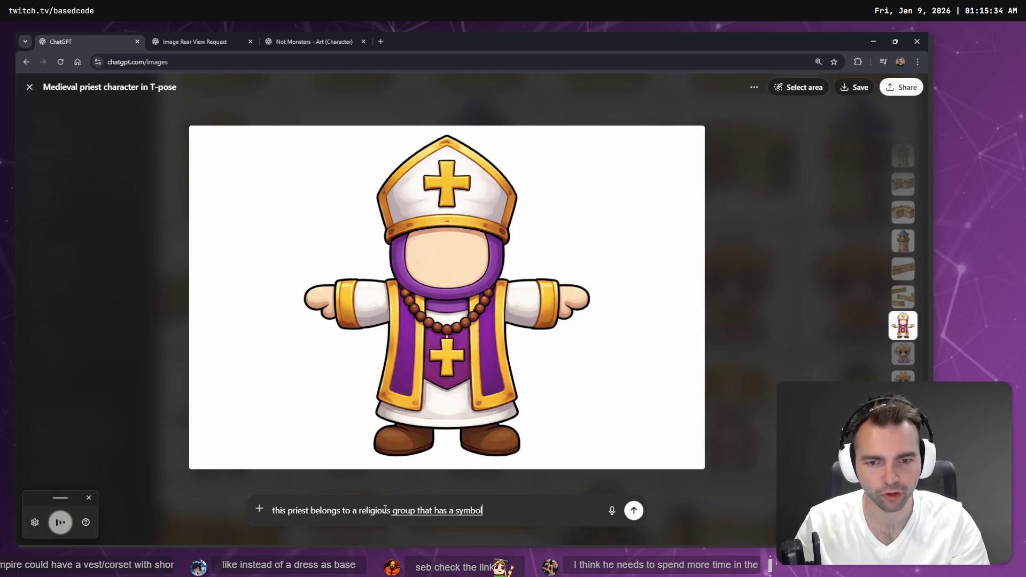
type(" as a triangle not a crucifix")
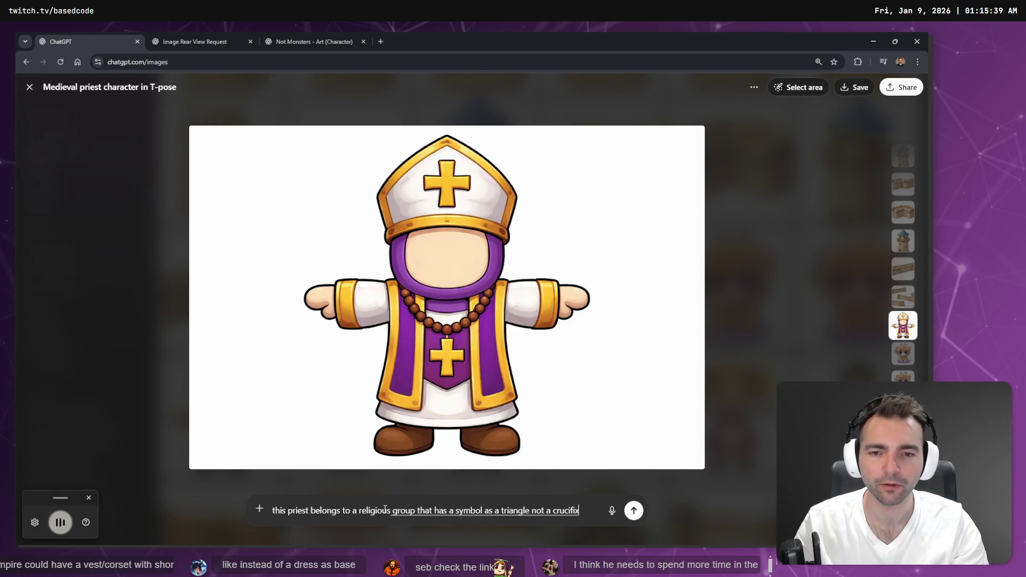
type(" replace")
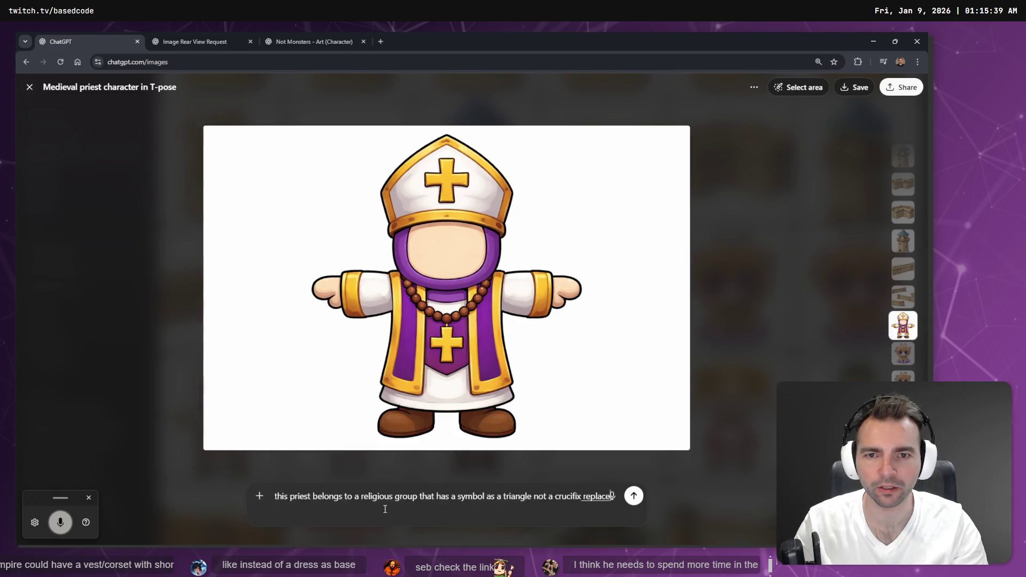
type(" the one on his")
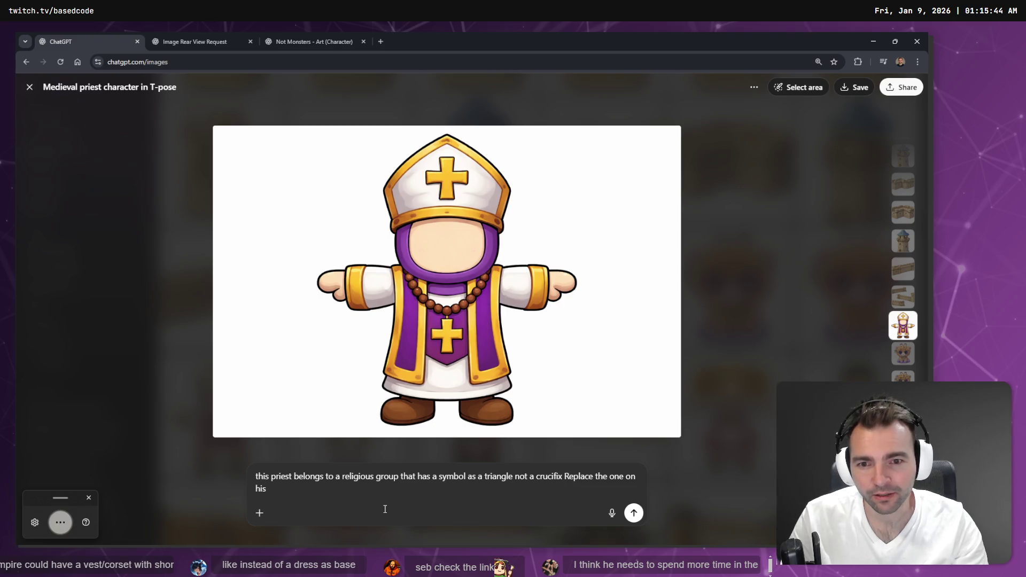
type(" hat and")
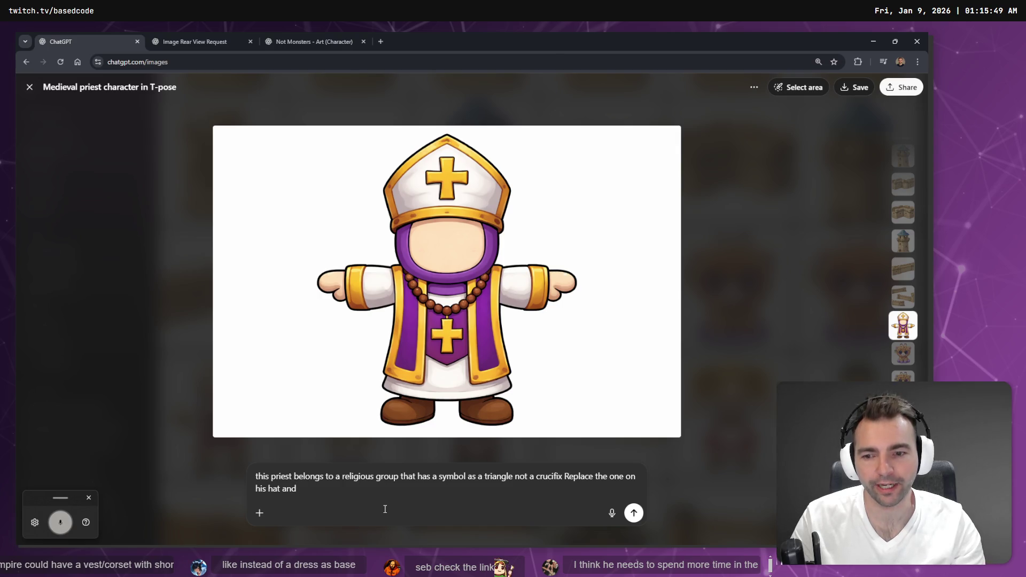
type(" chest with a triangle.")
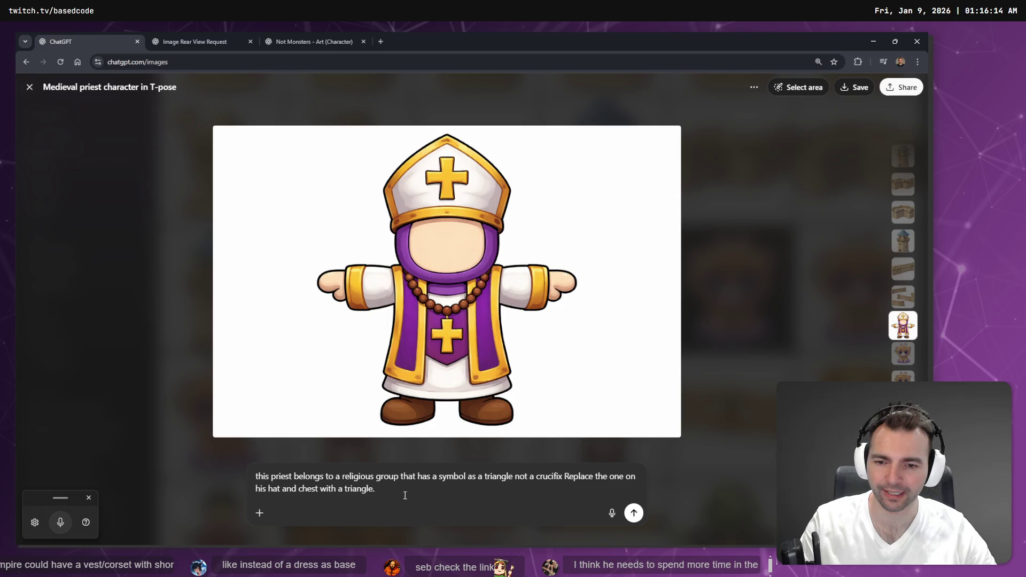
key("ctrl+super")
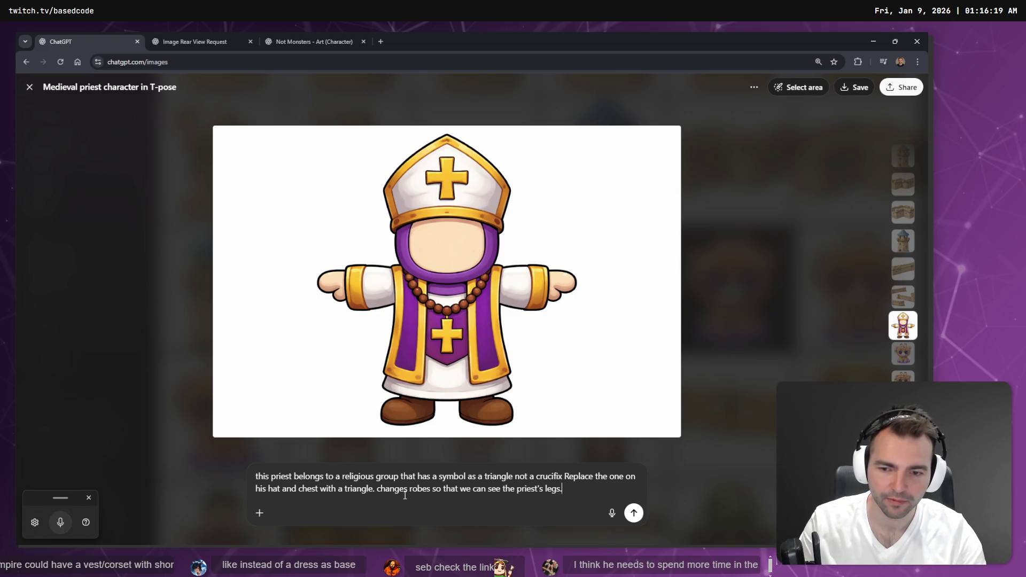
key("Return")
left_click(196, 35)
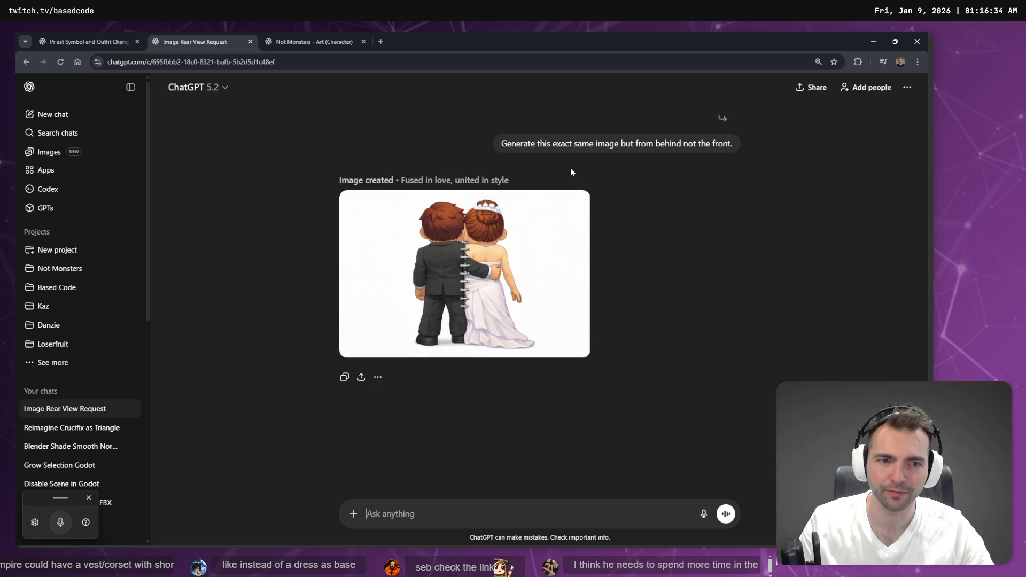
Step: Preview the finished rear-view couple image, then delete the Image Rear View Request chat
left_click(521, 235)
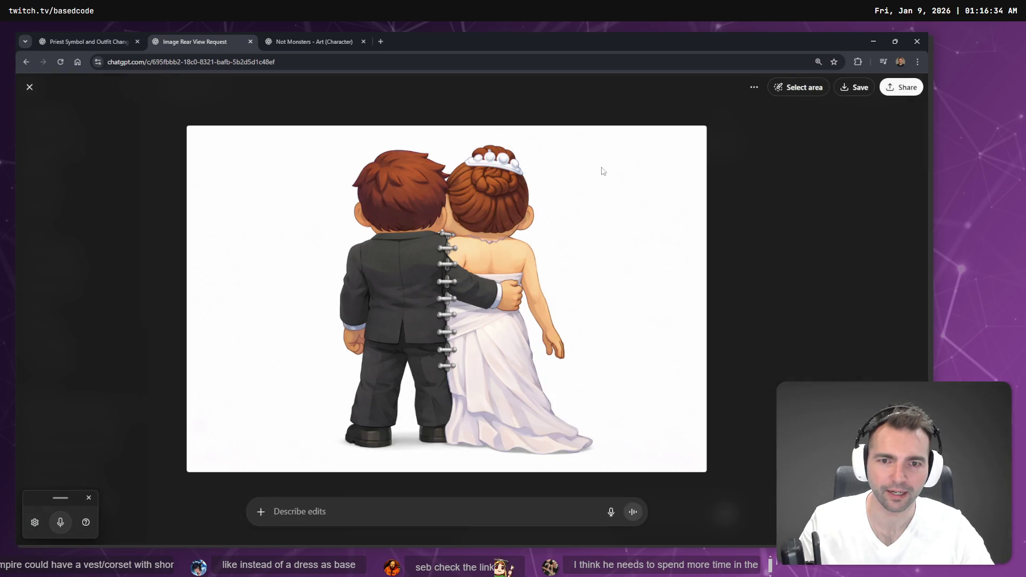
key("Escape")
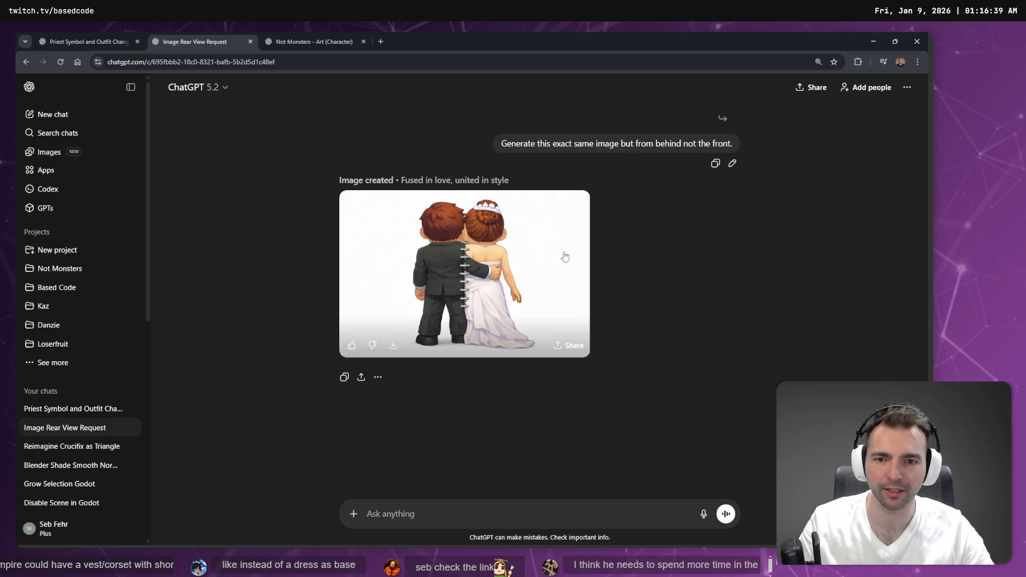
left_click(907, 87)
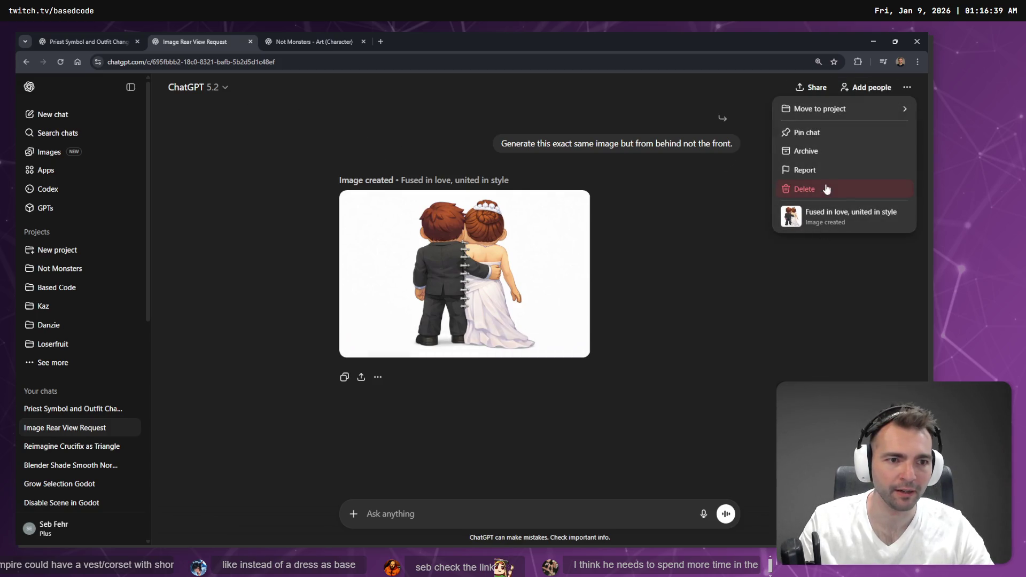
left_click(828, 193)
left_click(555, 315)
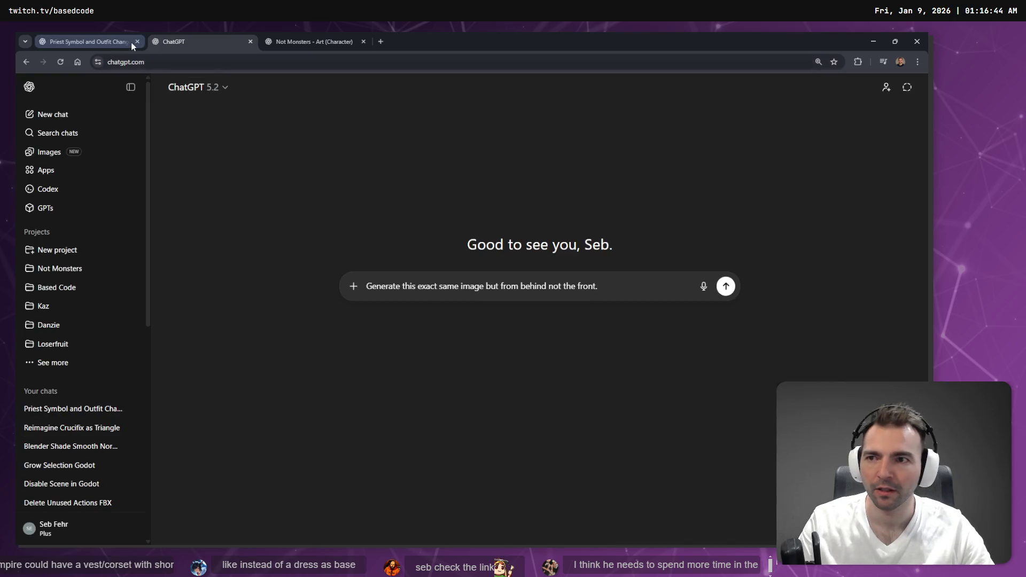
Step: Return to the Not Monsters - Art (Character) vampire chat
left_click(130, 42)
left_click(165, 41)
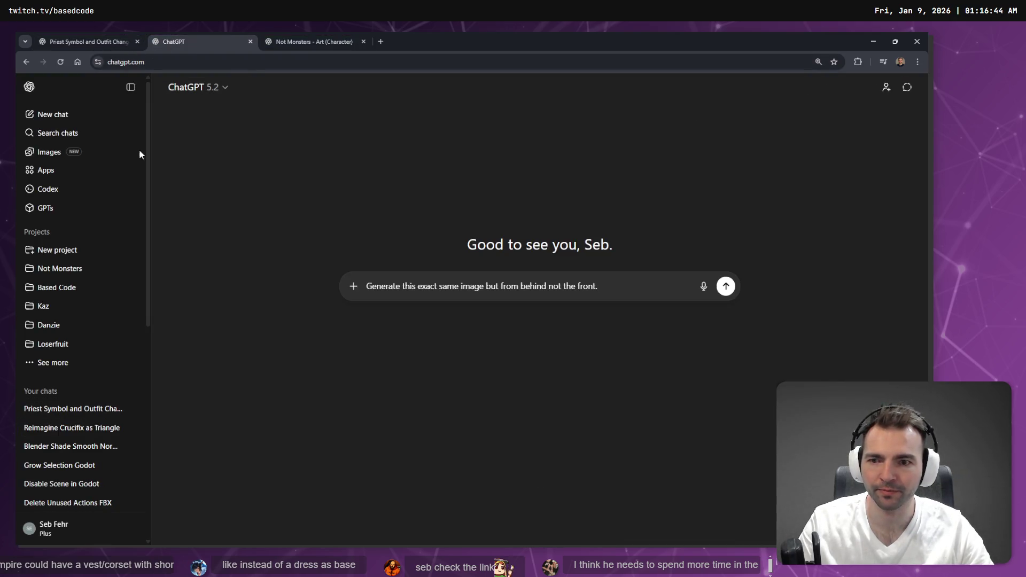
left_click(315, 41)
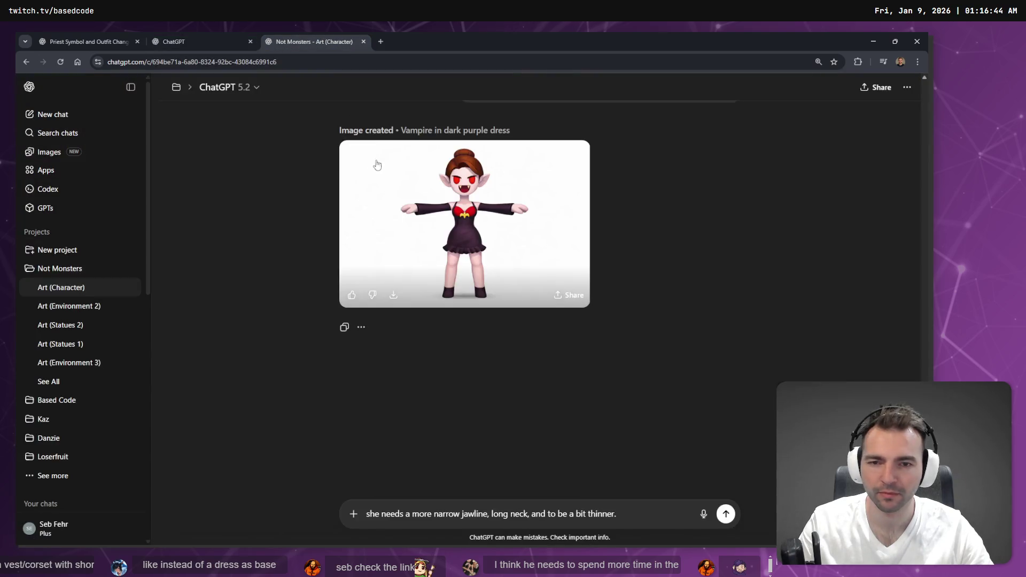
Step: Open the latest vampire image in the dark purple dress full-size
scroll(502, 228, "up", 1)
scroll(510, 230, "down", 5)
scroll(512, 230, "up", 6)
scroll(514, 235, "down", 6)
left_click(514, 230)
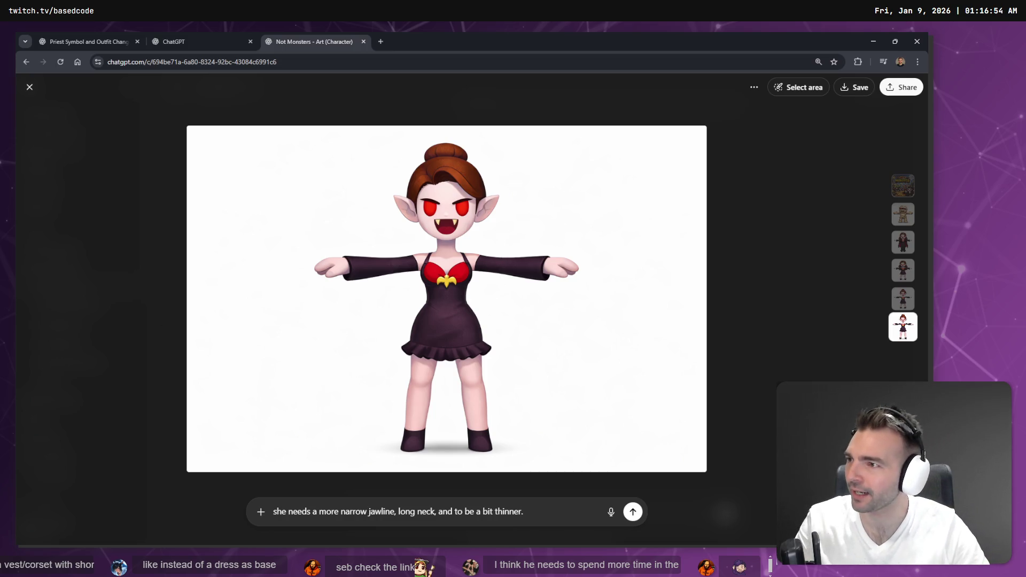
Step: Replace the old jawline request with the pasted vest/corset outfit request
triple_click(502, 526)
key("BackSpace")
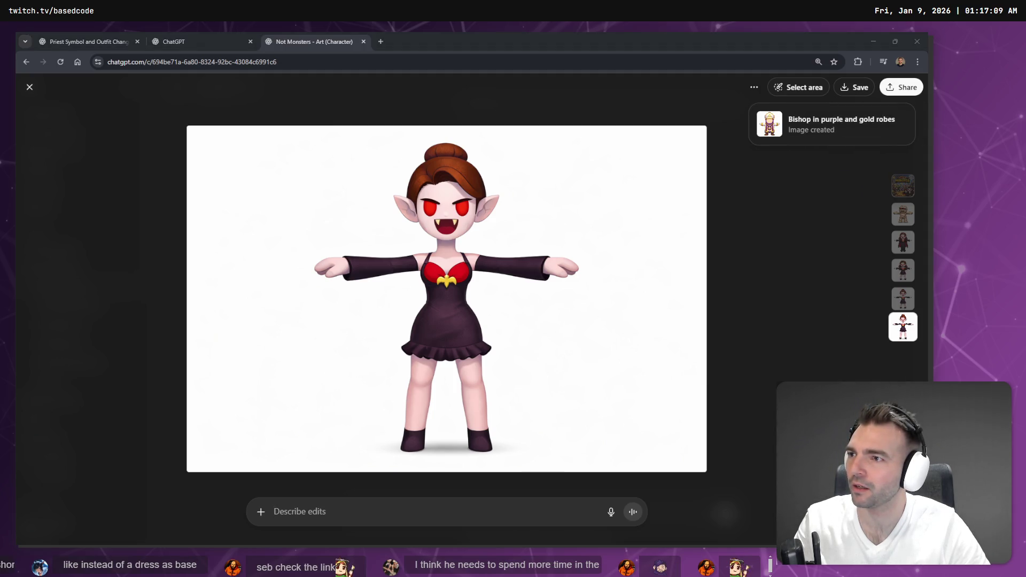
left_click(353, 516)
type("vest/corset with shorts + stockings or long boots")
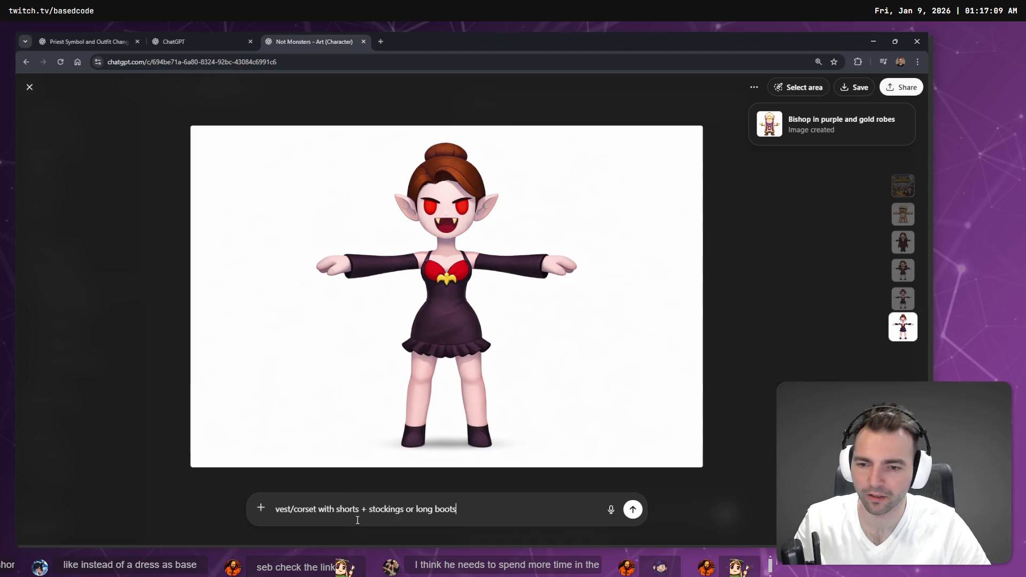
Step: Finish the outfit text and remove the 'Feature like fishnet/lace detail' phrase
type(".")
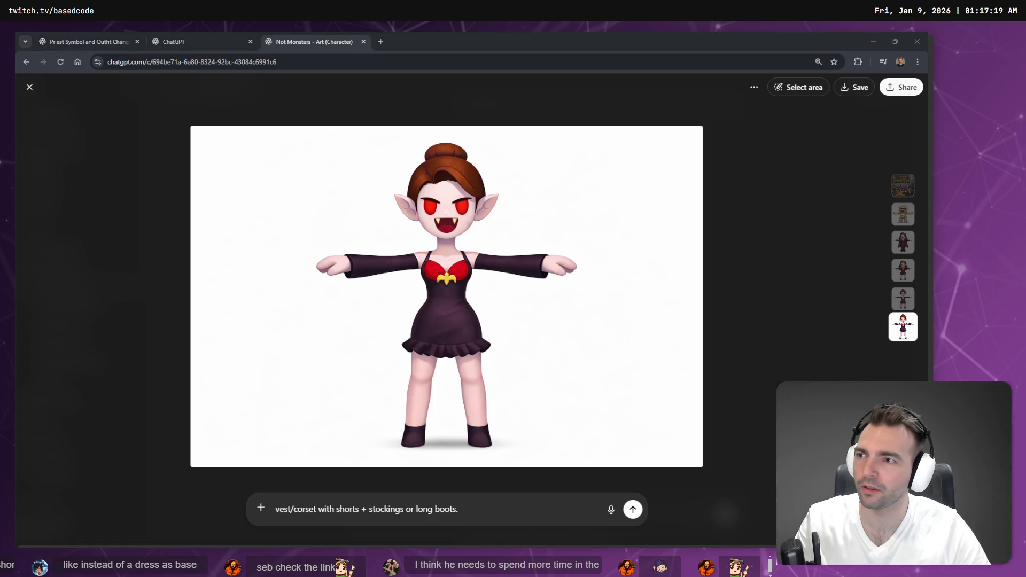
left_click(507, 516)
type("Fea")
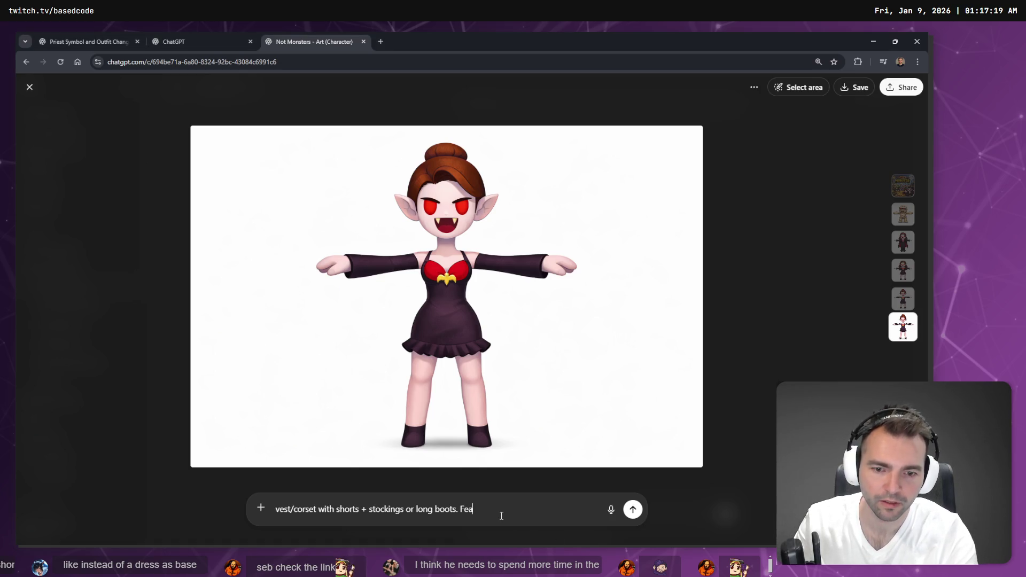
type("ture like fishnet/lace detail")
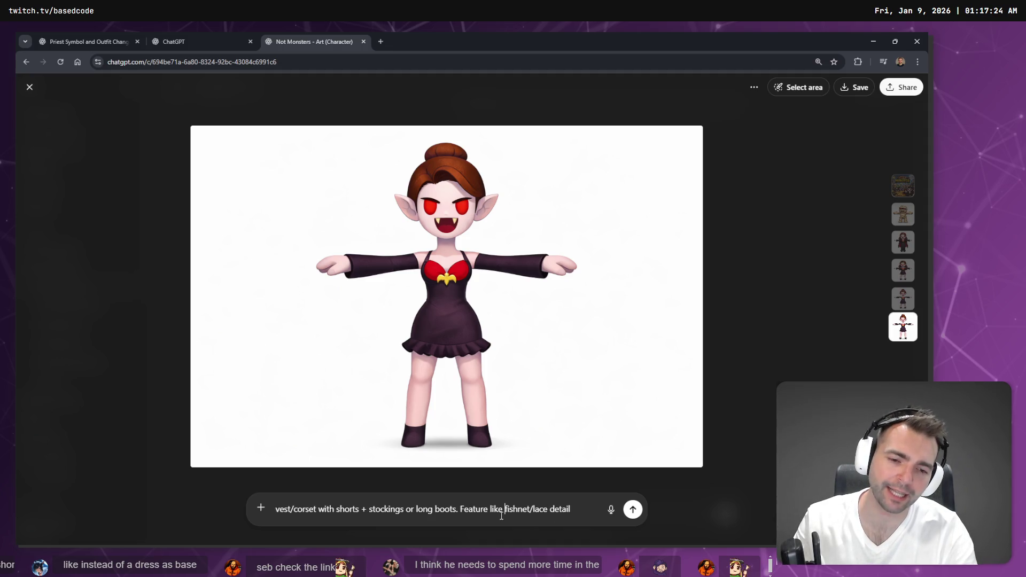
left_click(502, 516, "shift")
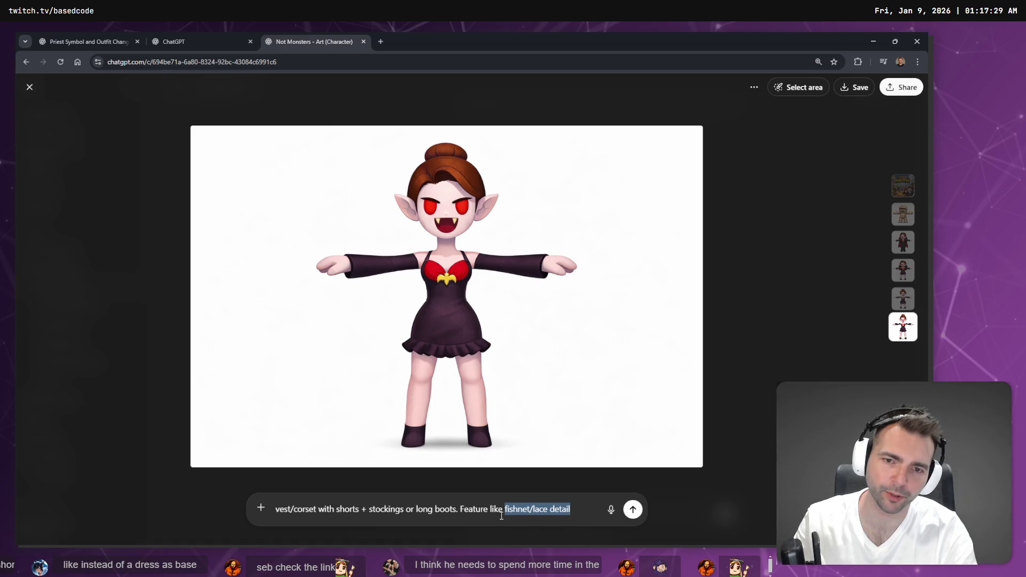
key("BackSpace")
key("ctrl+BackSpace")
key("ctrl+BackSpace")
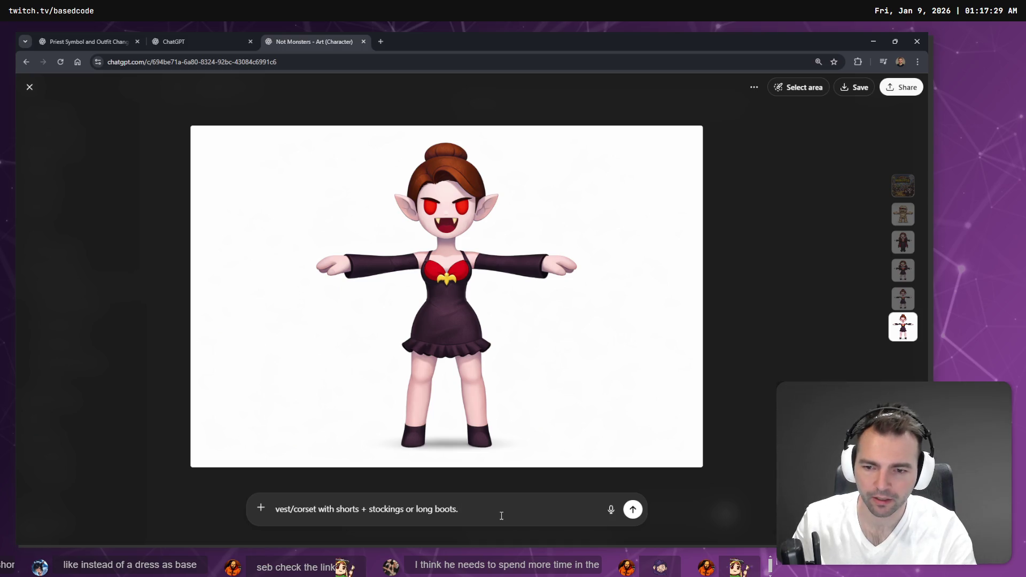
Step: Change 'or long boots' to 'and long boots', add high heels, and send the edit
key("super+h")
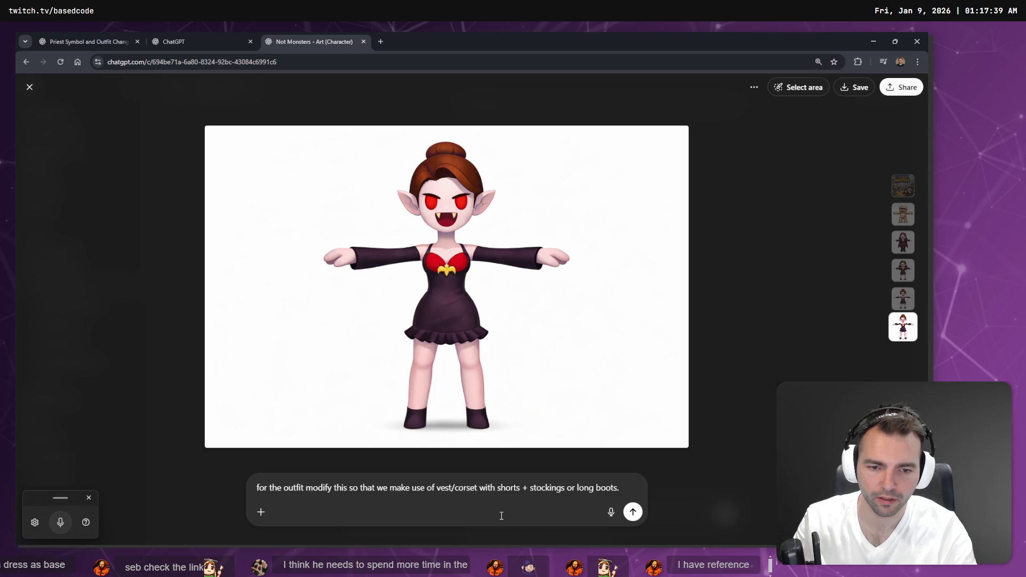
key("ctrl+Left")
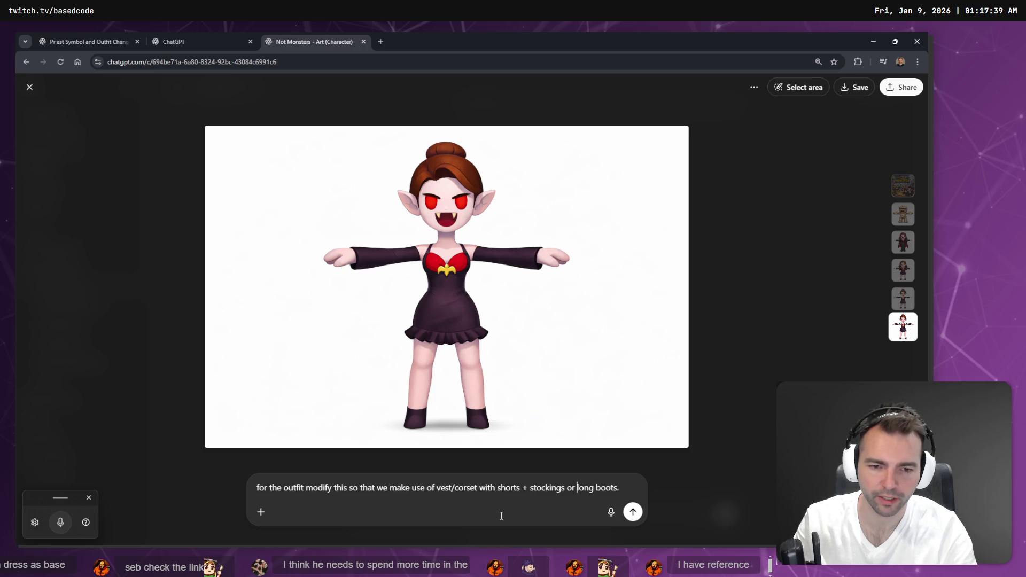
key("BackSpace")
key("BackSpace")
key("BackSpace")
type("and")
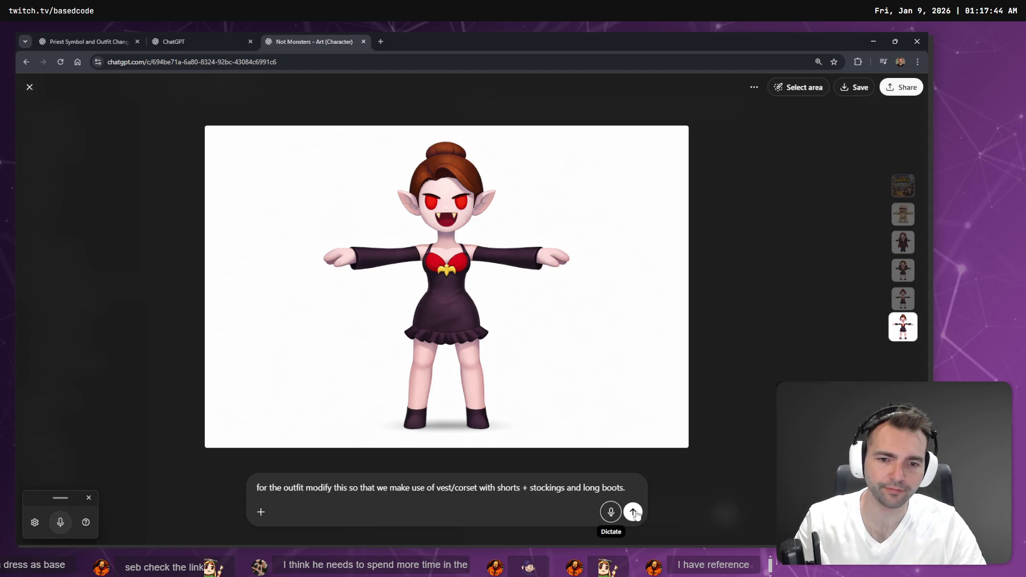
key("End")
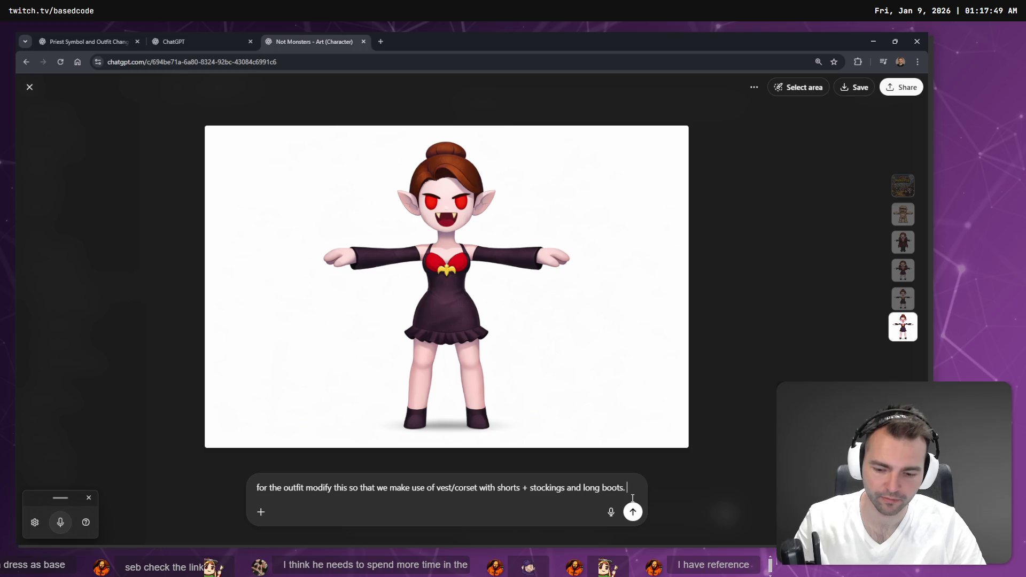
key("ctrl+super")
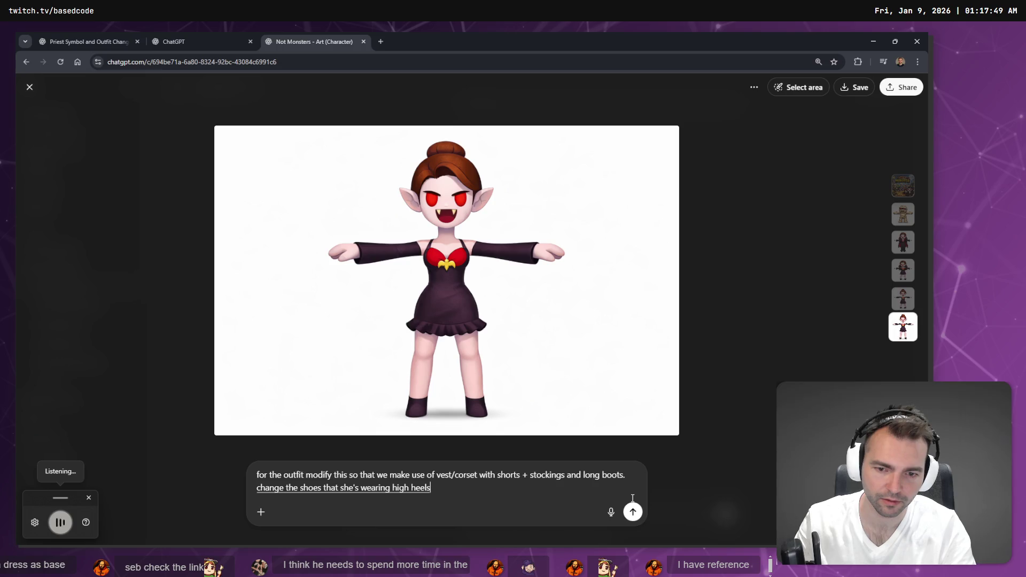
key("Return")
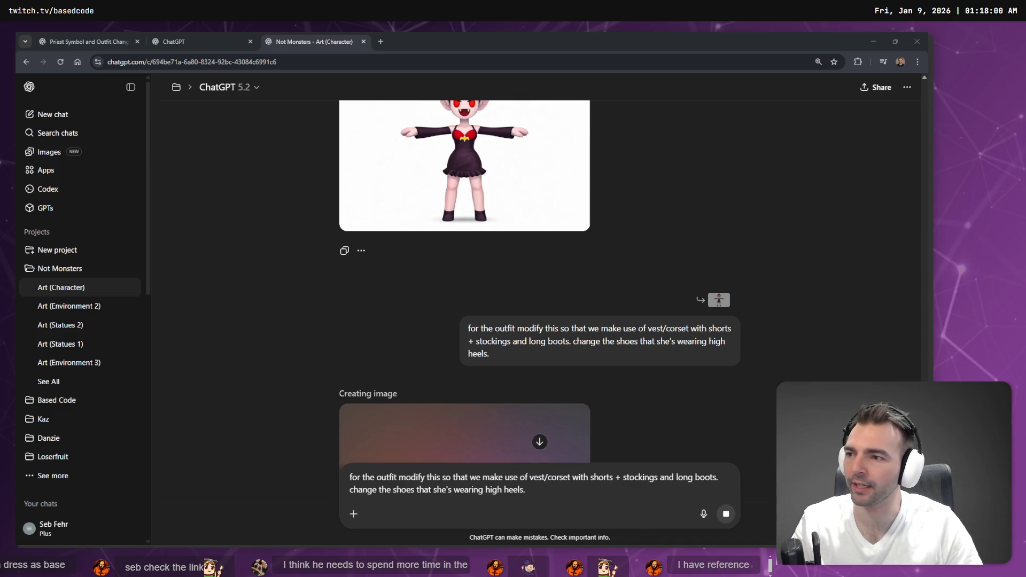
Step: Load the vampire-costume reference photo in a new tab and zoom in on it
key("super+h")
key("ctrl+t")
type("https://encrypted-tbn0.gstatic.com/images?q=tbn:ANd9GcRN45EADSehZHCS0outJgGx4rfAxYzezWbS4w&s")
key("Return")
key("ctrl+shift+Tab")
key("ctrl+Tab")
key("ctrl+plus")
key("ctrl+plus")
key("ctrl+plus")
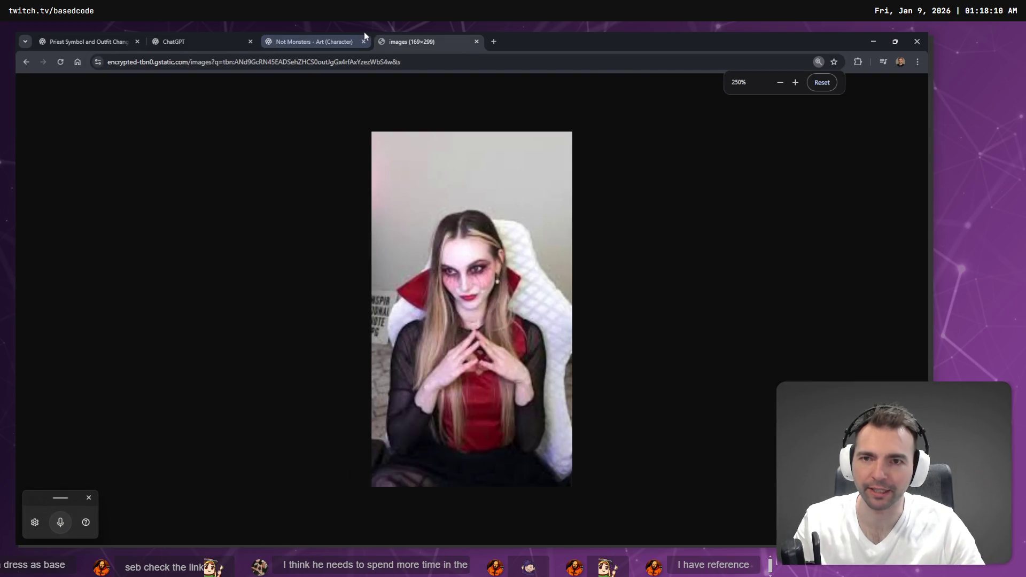
key("ctrl+shift+Tab")
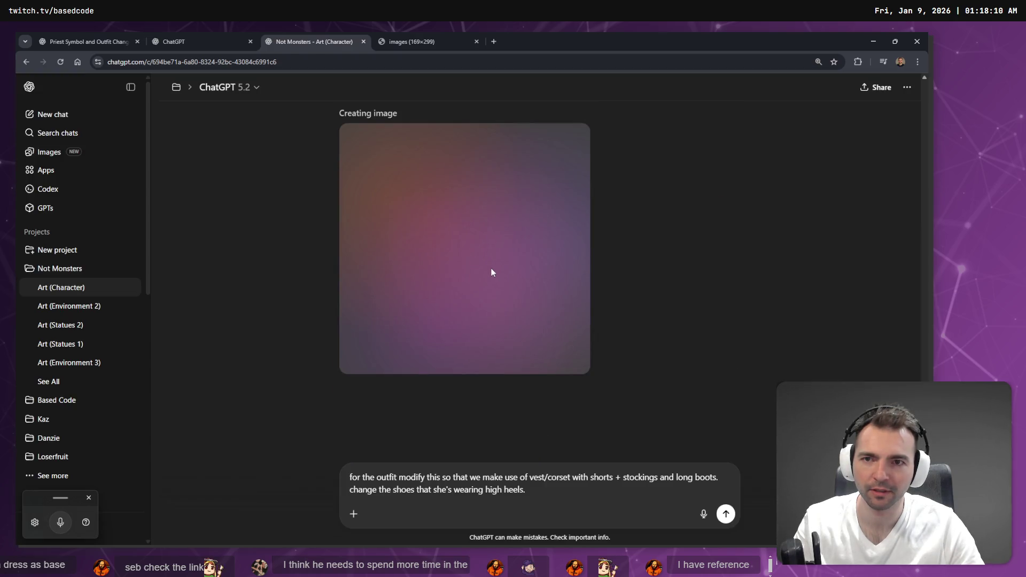
key("ctrl+Tab")
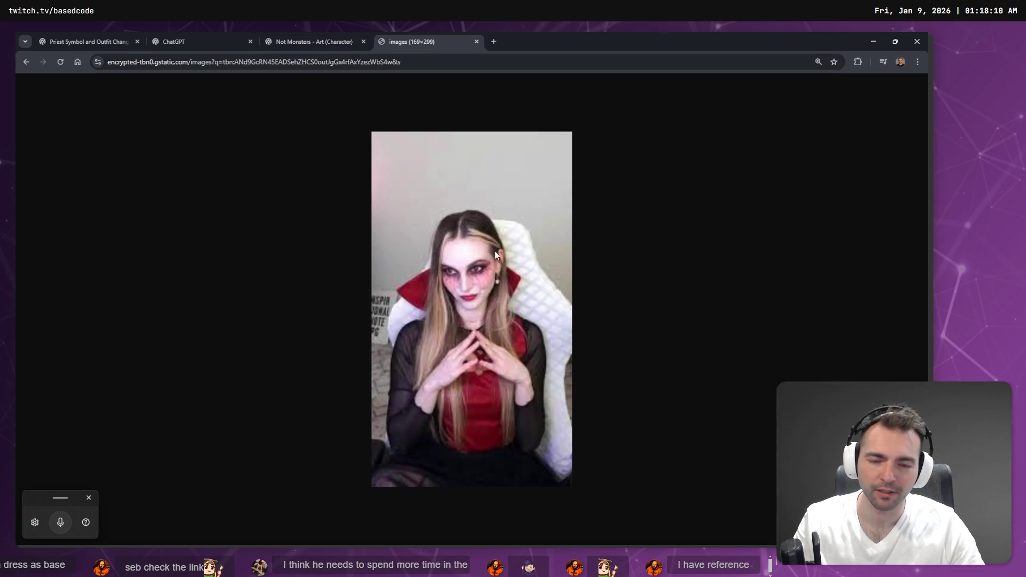